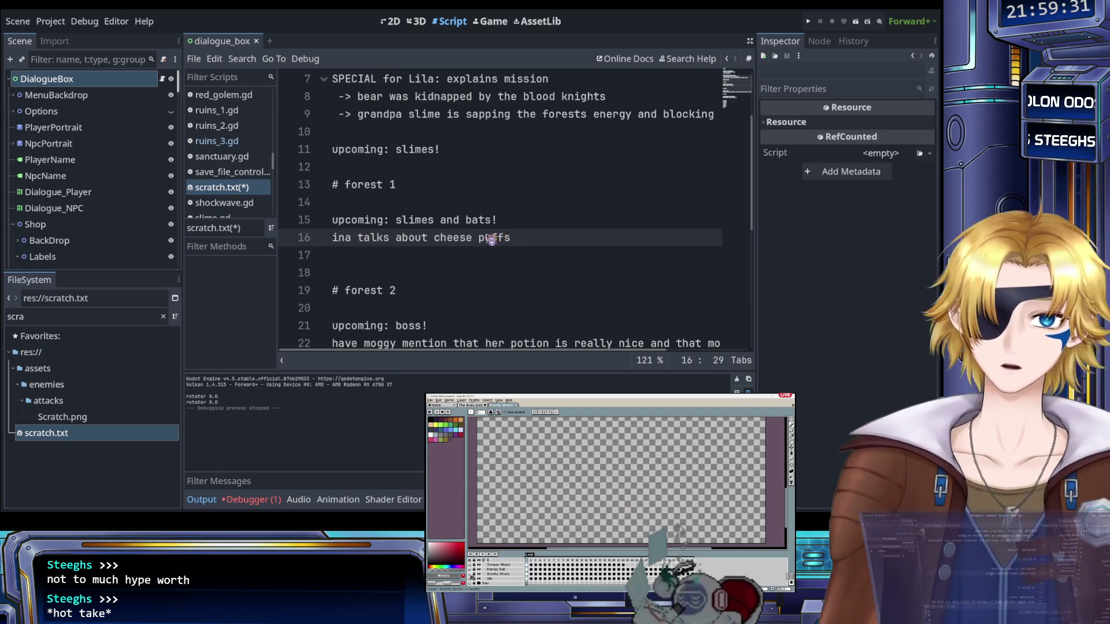
Add a comma after the dash upgrade note in the forest 3 section of scratch.txt
scroll(451, 222, down, 2)
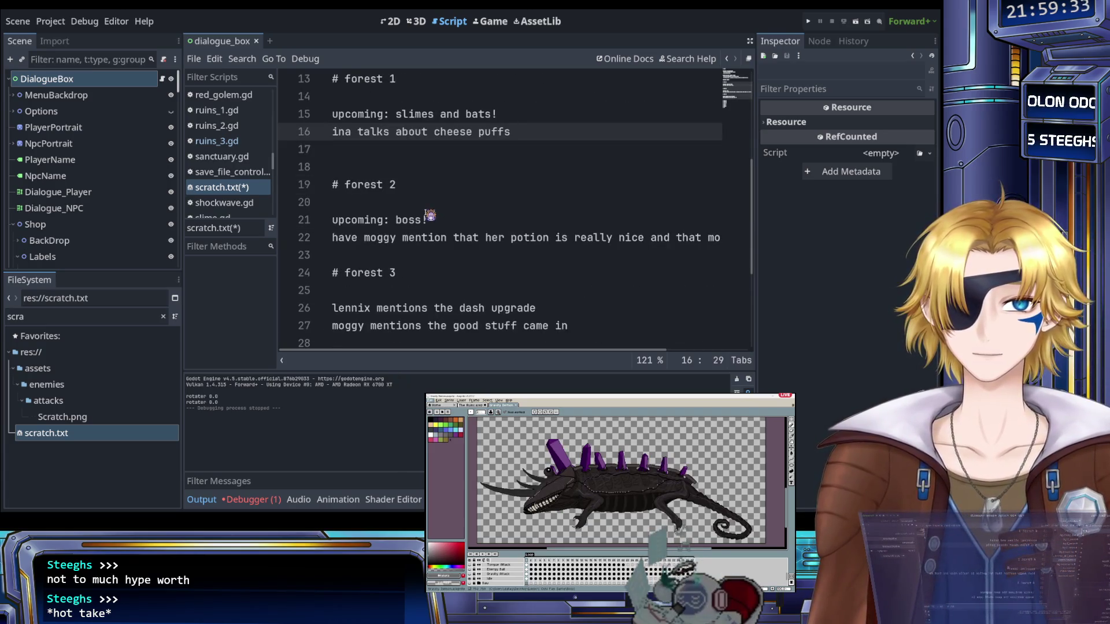
click(373, 155)
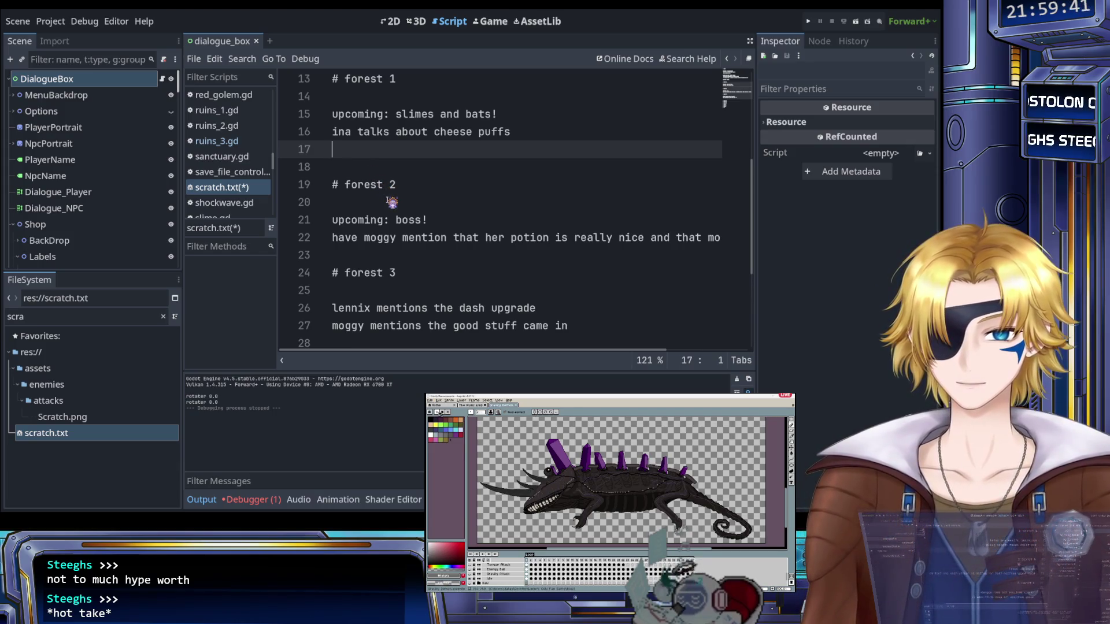
scroll(392, 202, up, 2)
scroll(393, 205, down, 2)
click(448, 222)
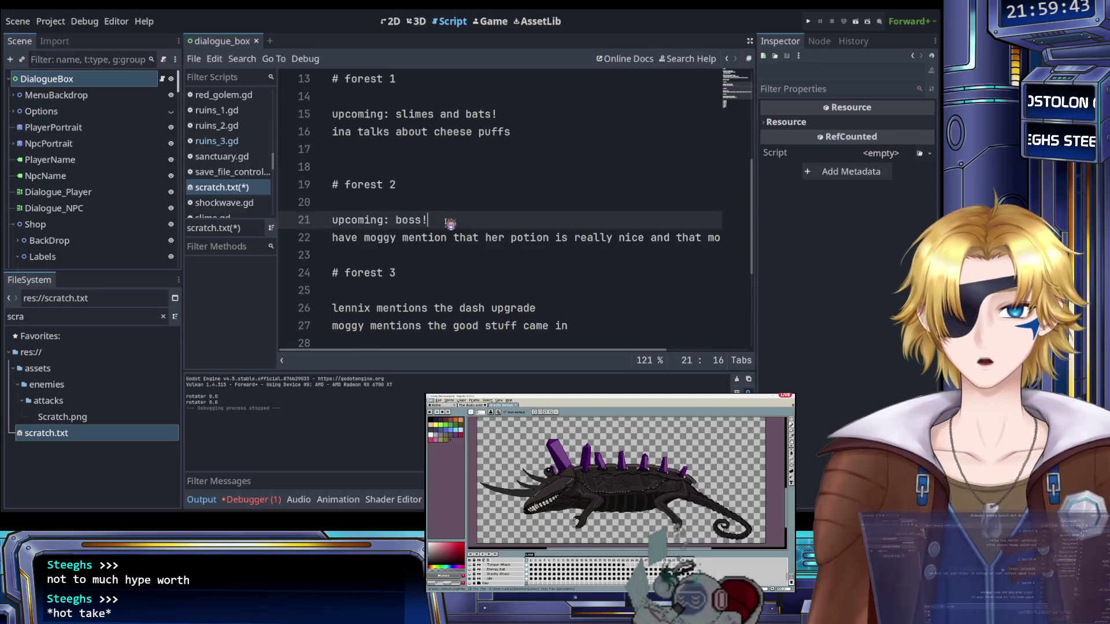
click(445, 238)
scroll(447, 235, down, 1)
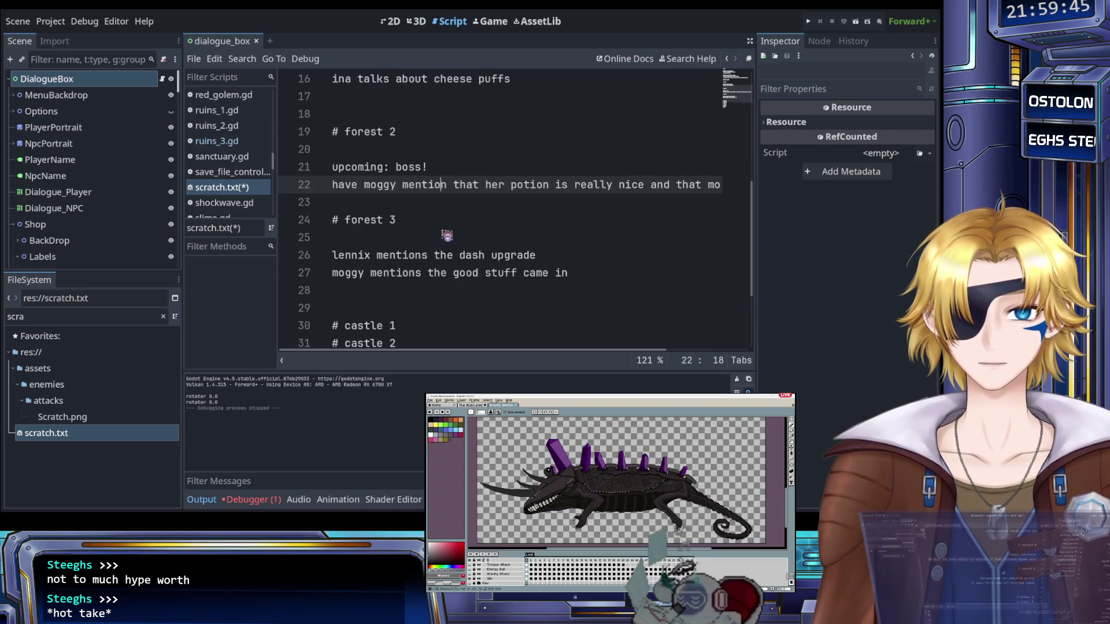
scroll(447, 236, down, 2)
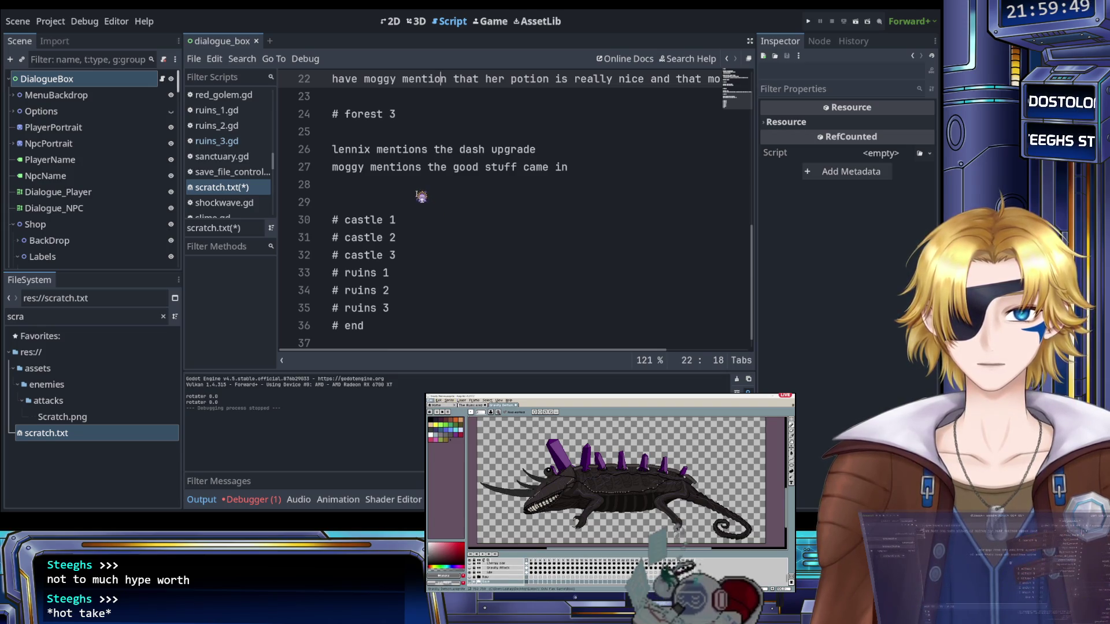
click(540, 151)
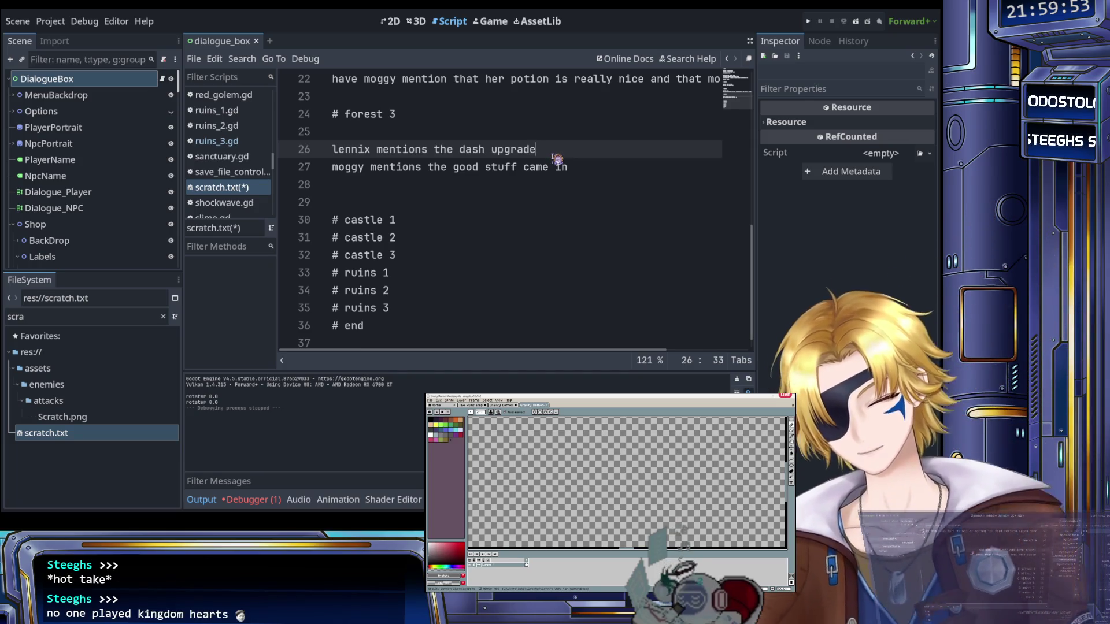
text(,)
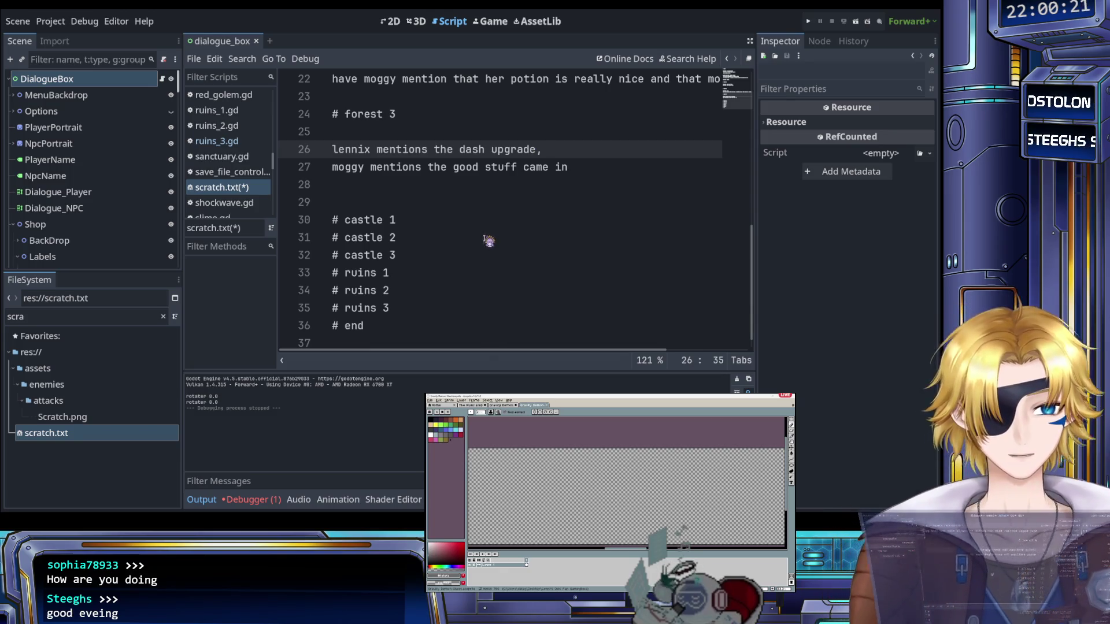
Insert extra blank lines before the castle 1 section
click(391, 191)
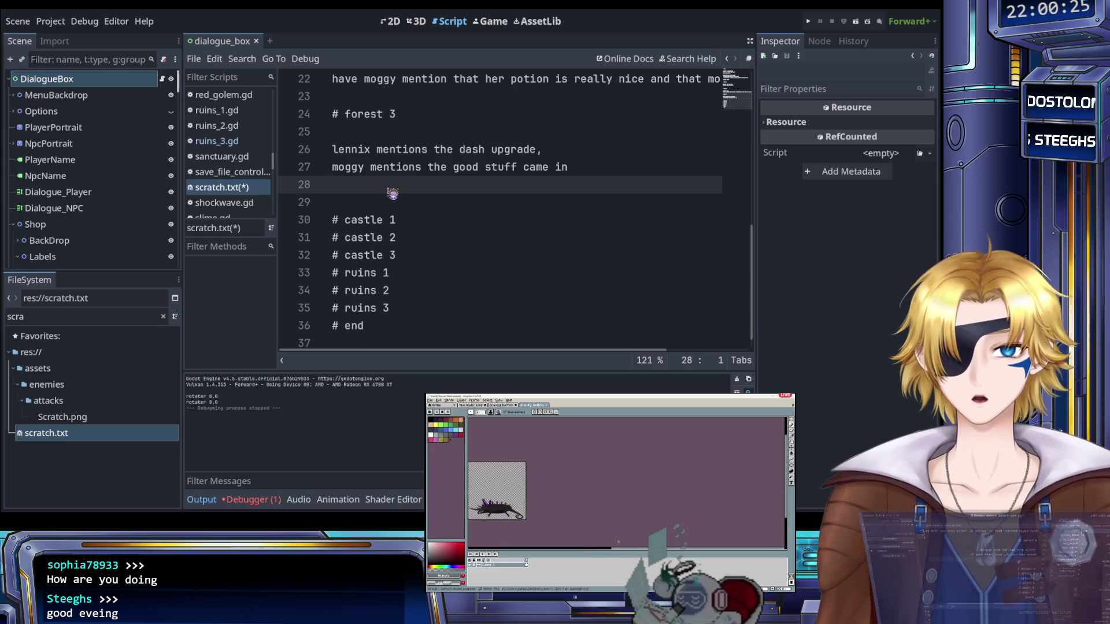
key(Return)
key(Up)
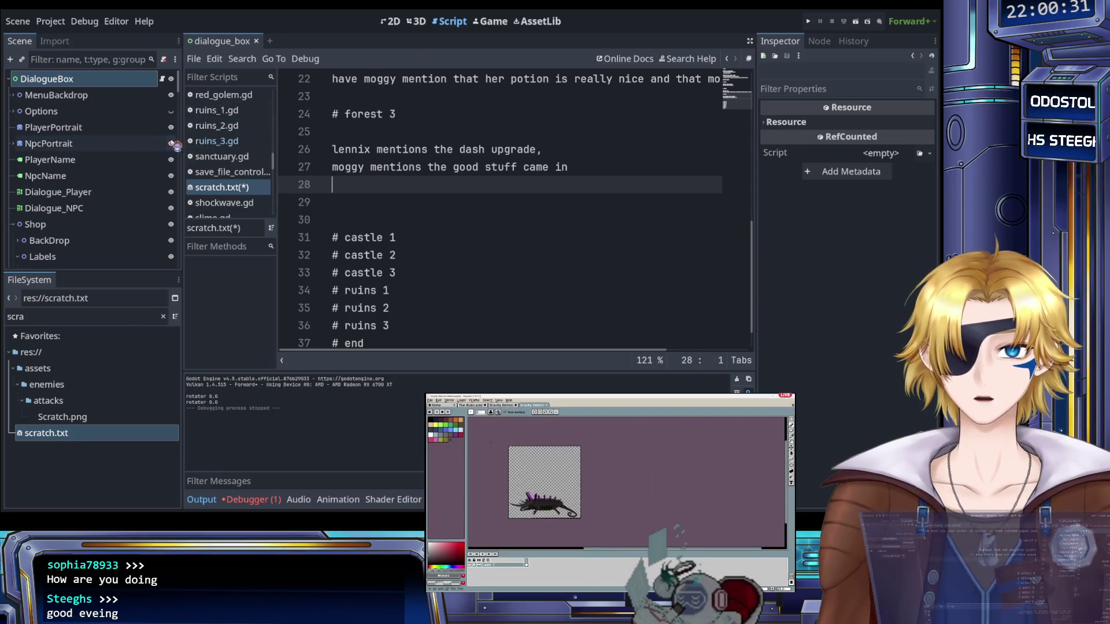
Open castle_1.gd from the Scripts list and look through its code
scroll(242, 146, up, 5)
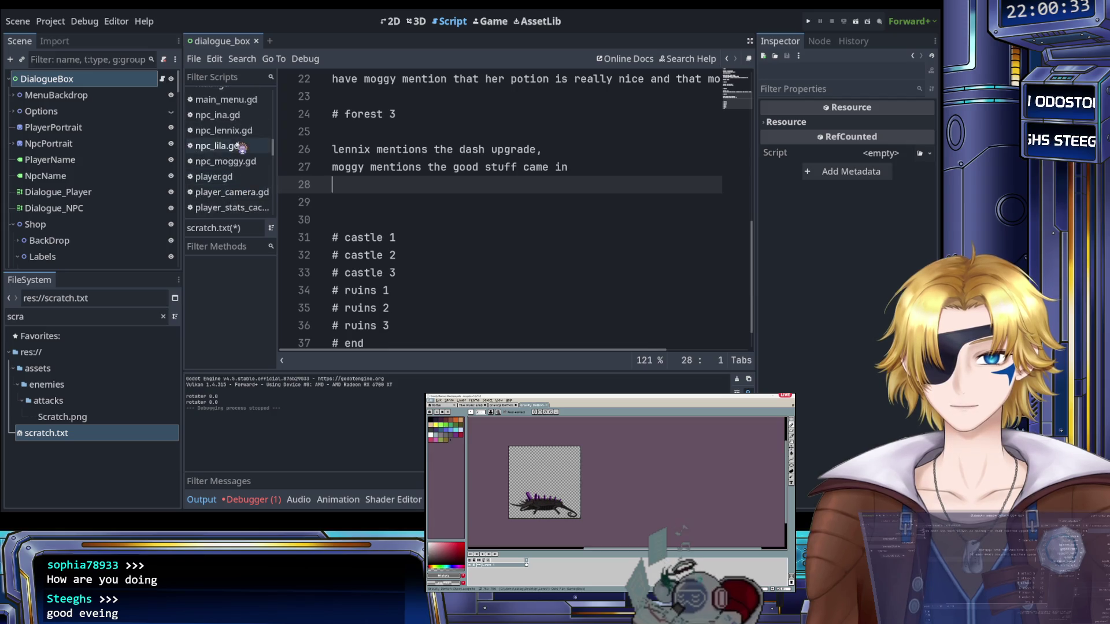
scroll(241, 151, up, 10)
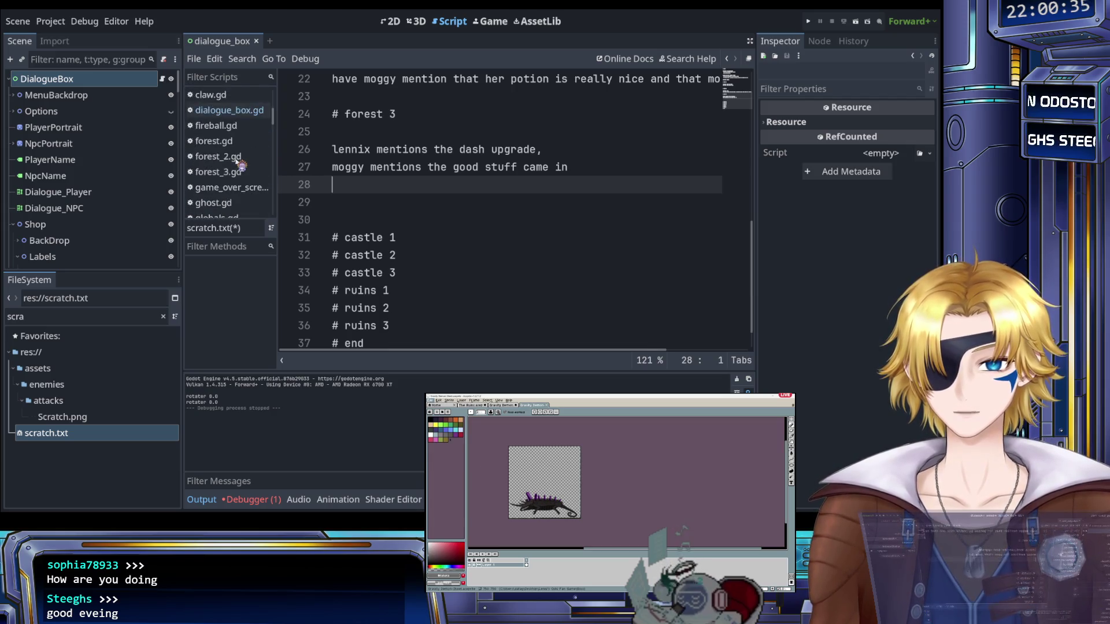
scroll(240, 165, up, 5)
click(254, 179)
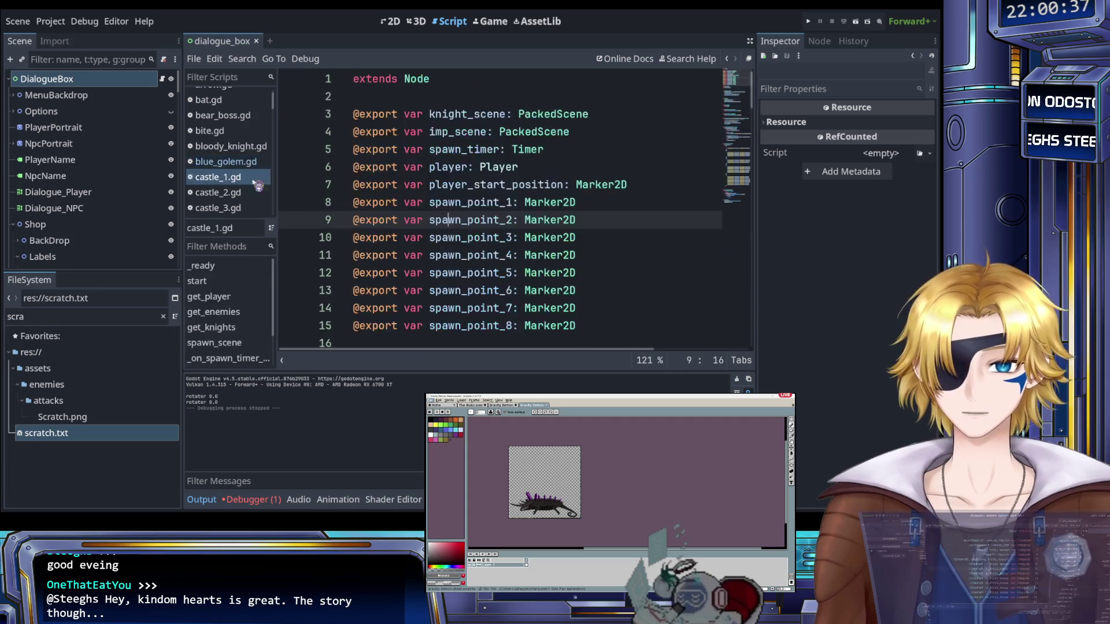
scroll(454, 218, down, 20)
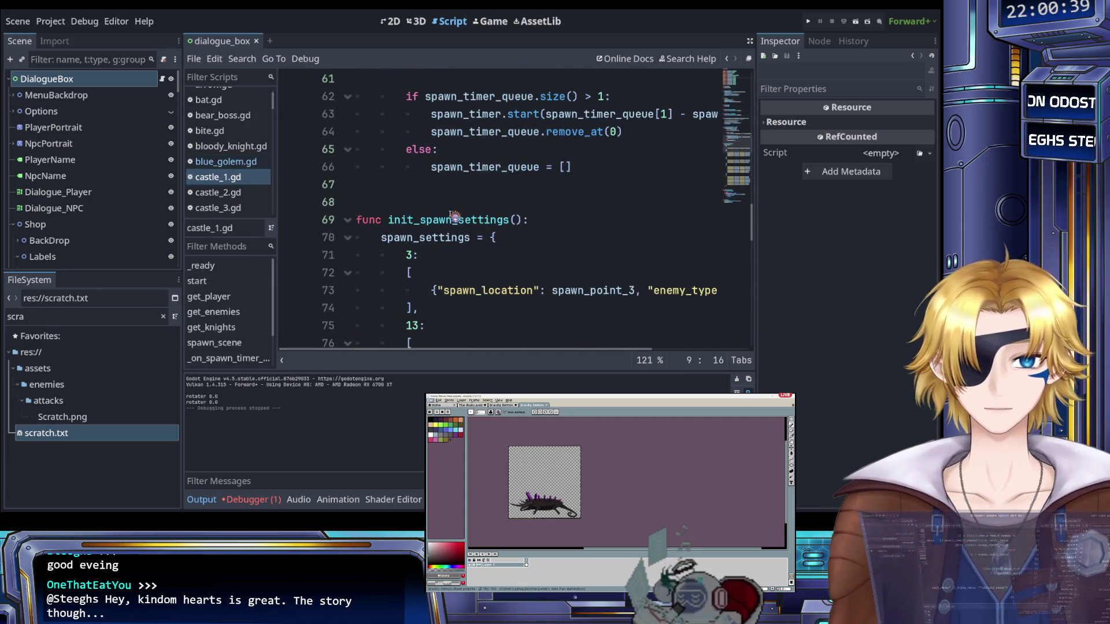
scroll(456, 218, down, 2)
scroll(474, 221, right, 3)
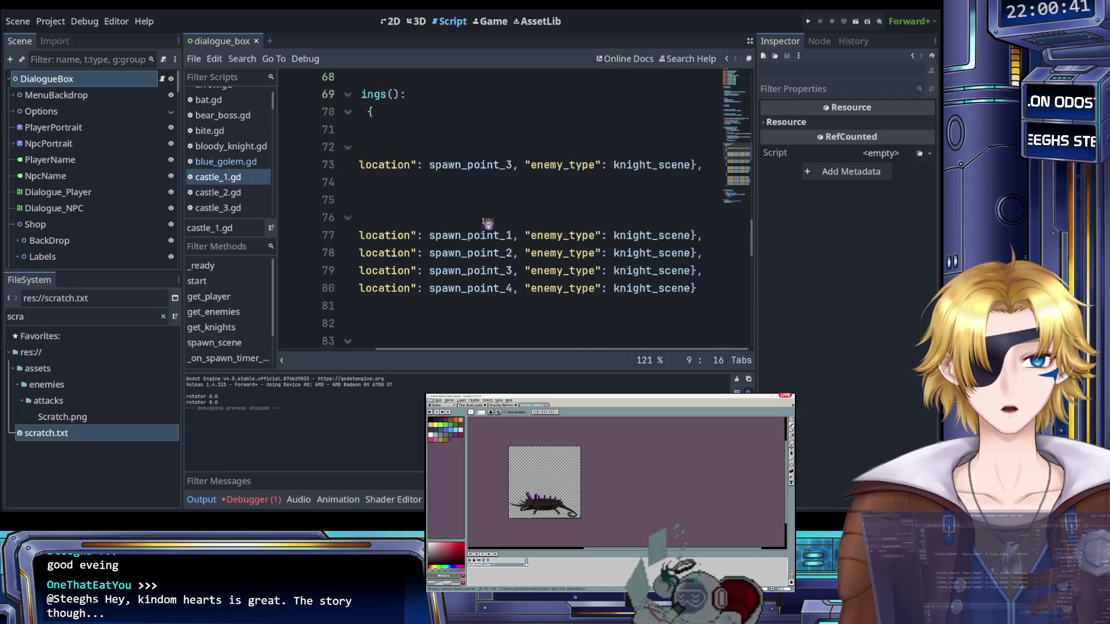
scroll(488, 224, down, 3)
scroll(489, 223, down, 9)
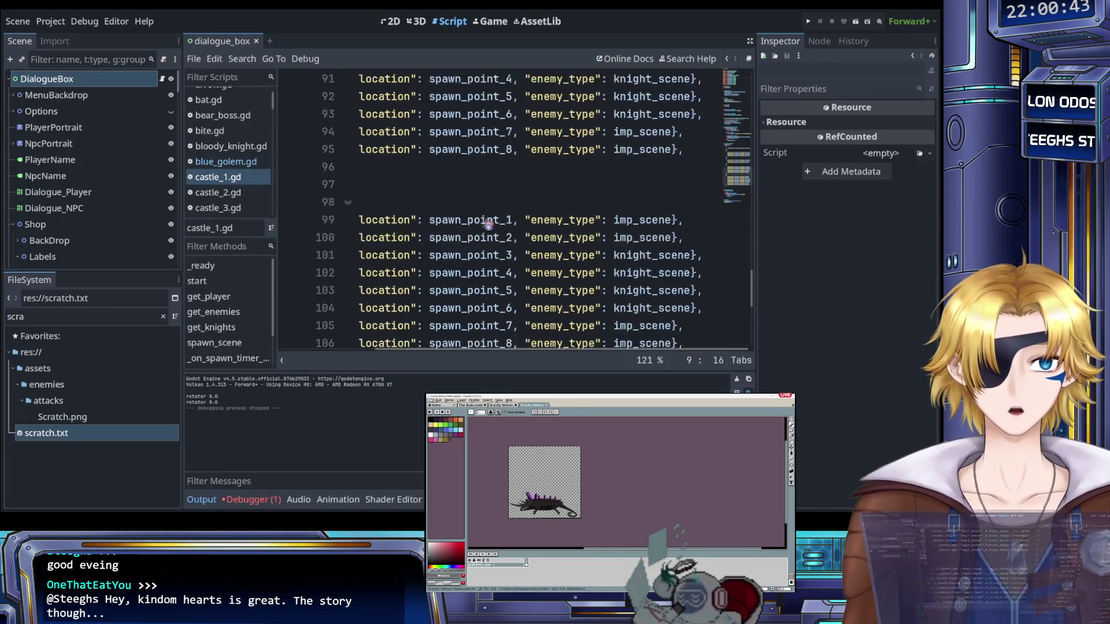
scroll(488, 223, left, 3)
scroll(487, 223, up, 5)
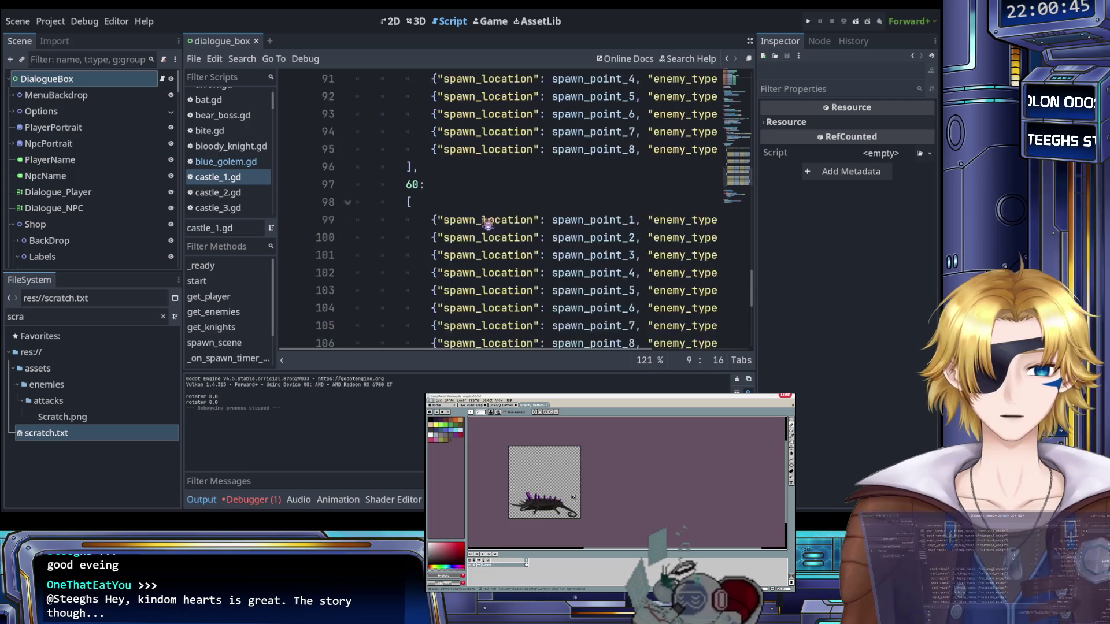
Switch to castle_2.gd and scroll to its archer, knight and imp spawn waves
click(218, 193)
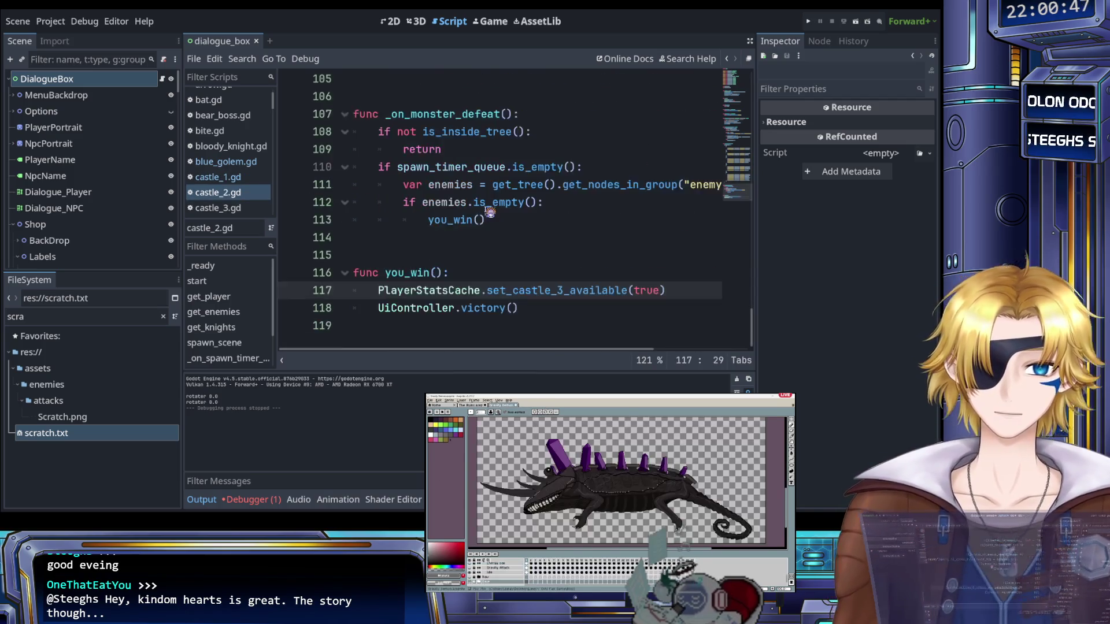
scroll(491, 213, up, 5)
scroll(490, 213, right, 3)
scroll(490, 212, up, 4)
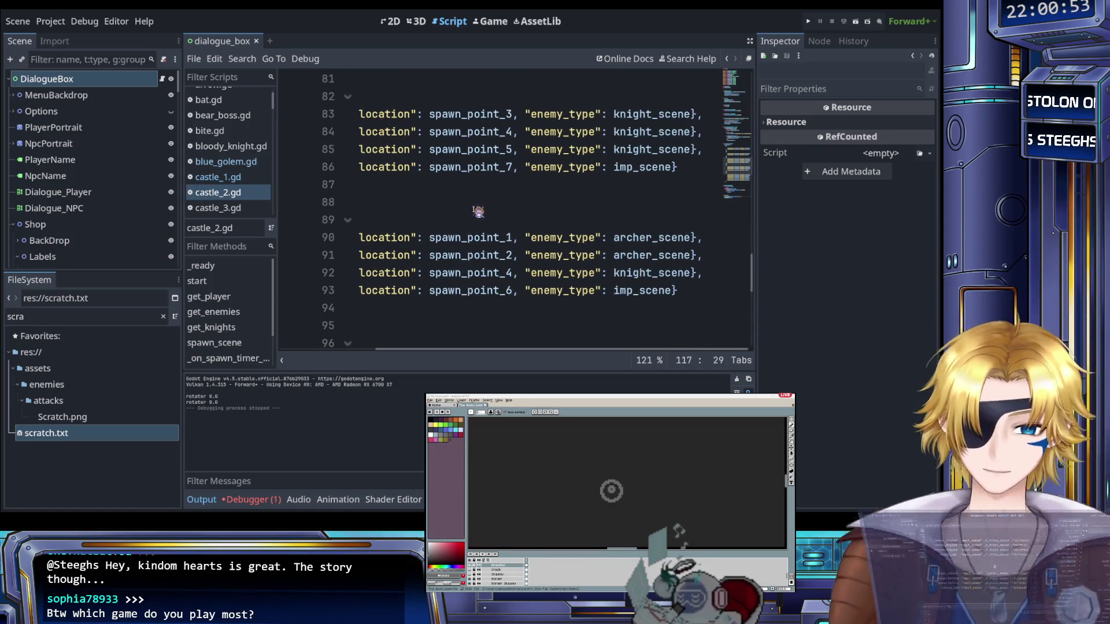
scroll(477, 212, up, 1)
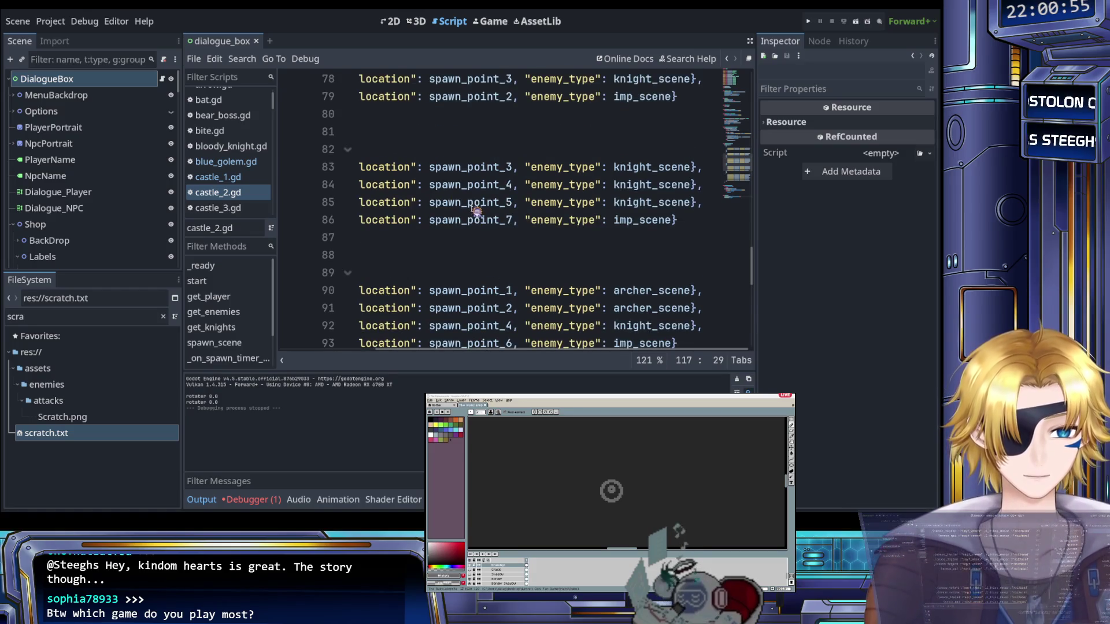
scroll(477, 212, down, 3)
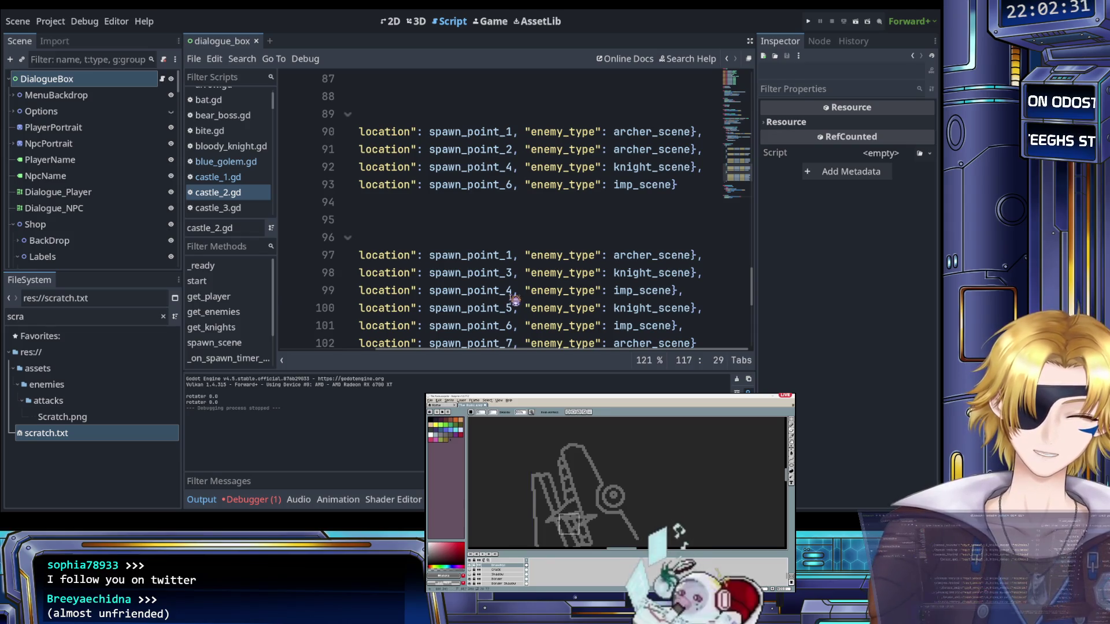
click(504, 296)
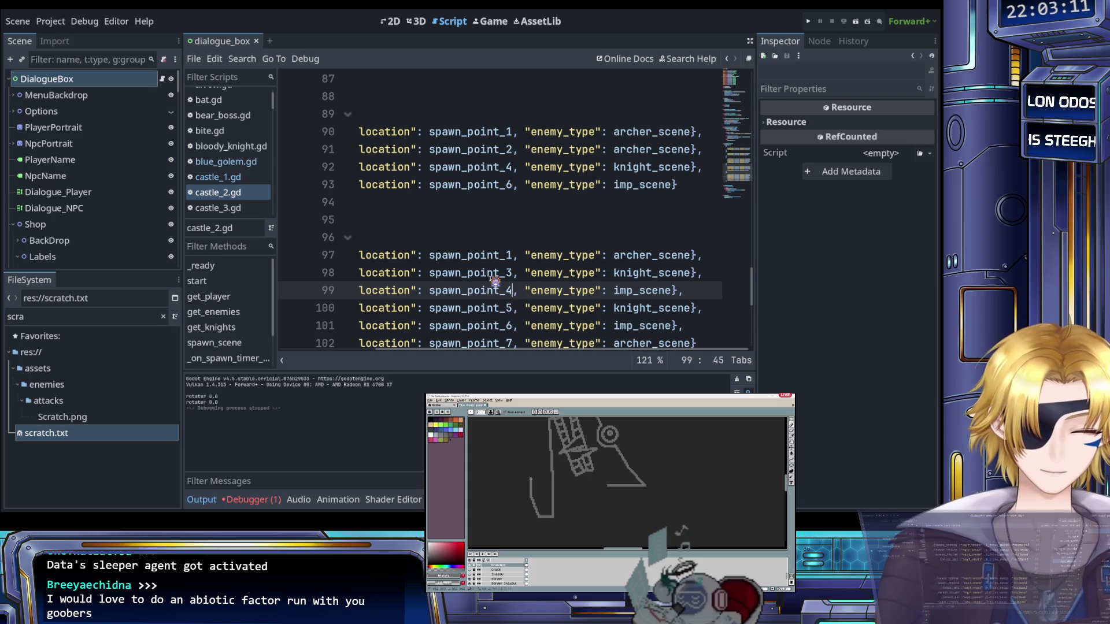
click(470, 223)
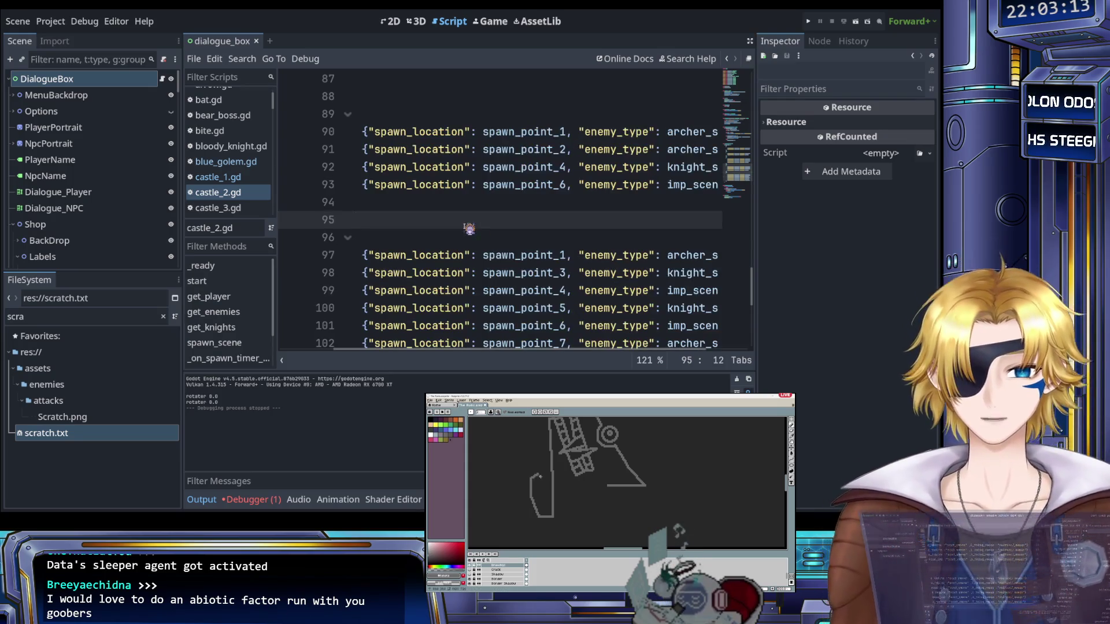
click(467, 234)
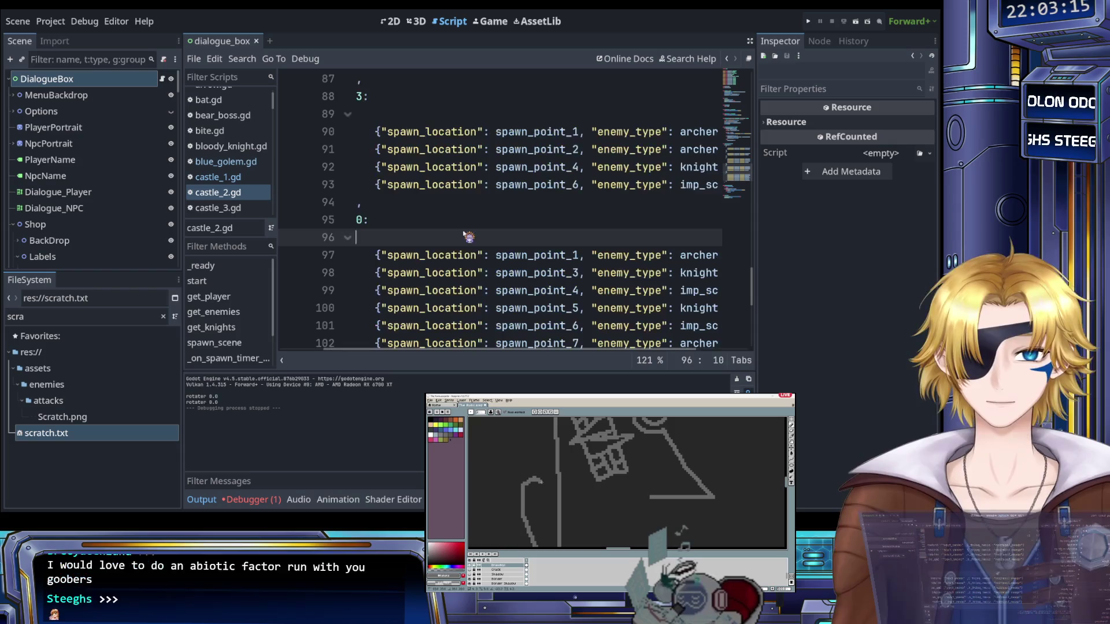
click(470, 272)
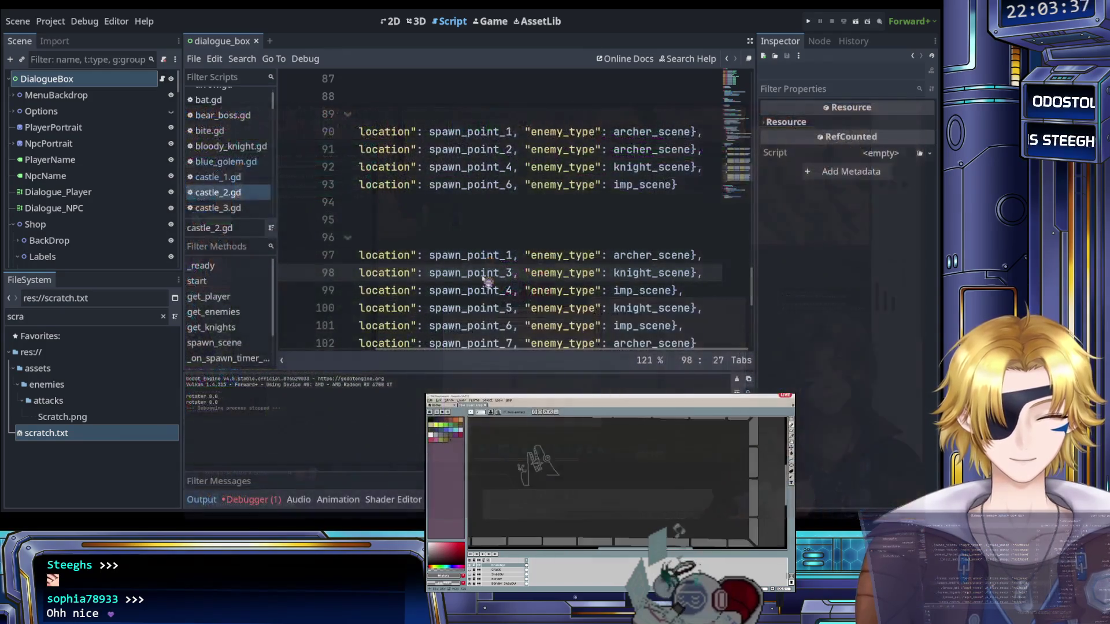
click(470, 236)
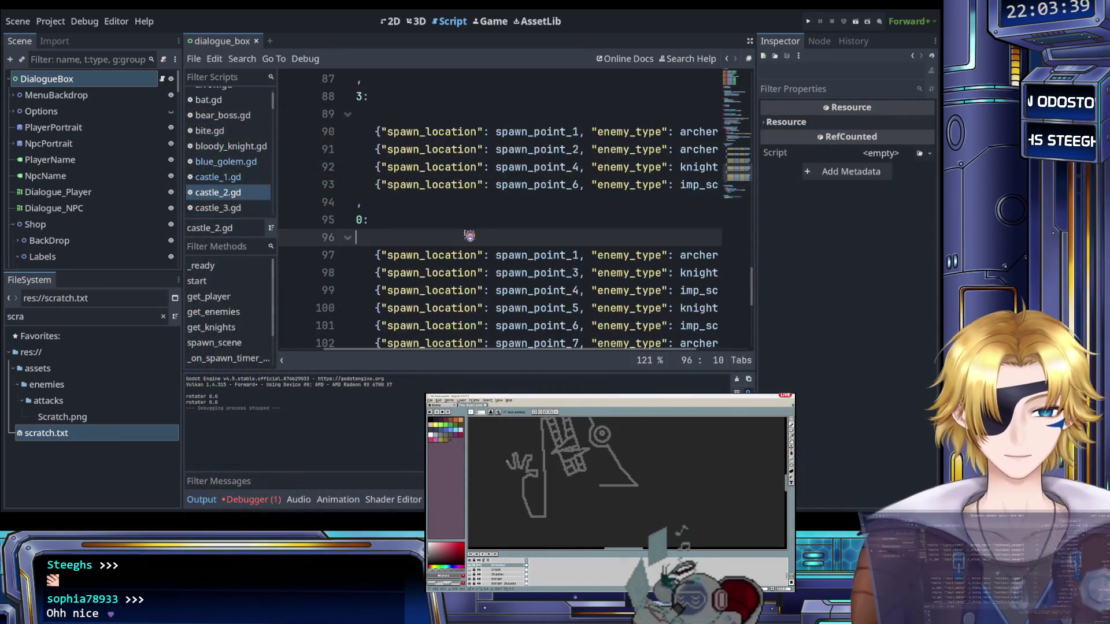
scroll(470, 250, down, 1)
scroll(474, 266, right, 3)
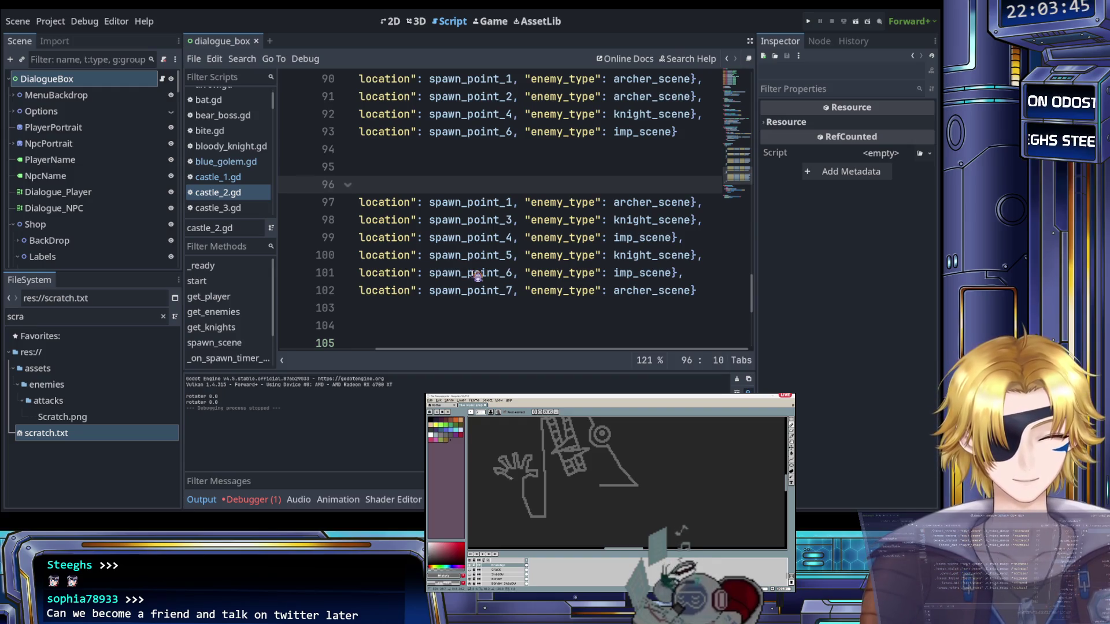
key(ctrl+a)
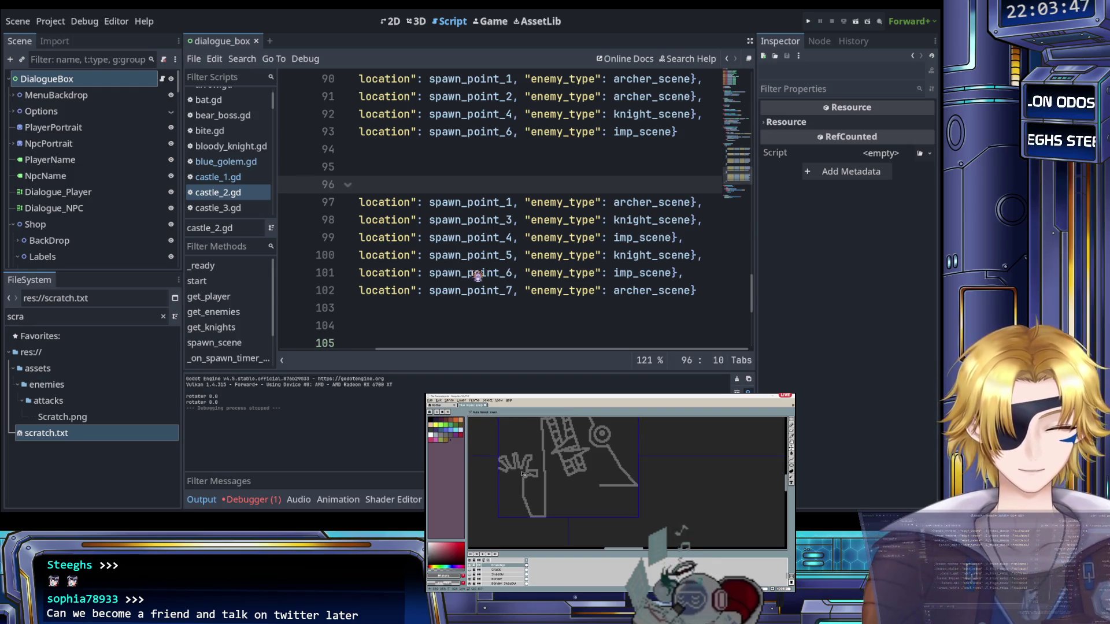
key(ctrl+d)
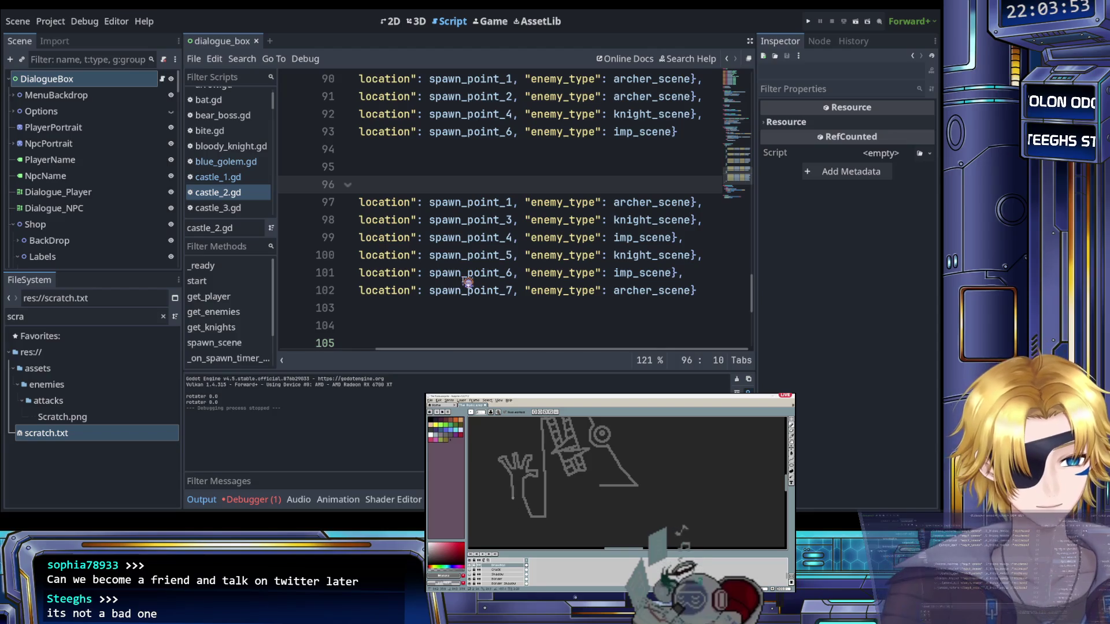
drag(514, 512, 549, 527)
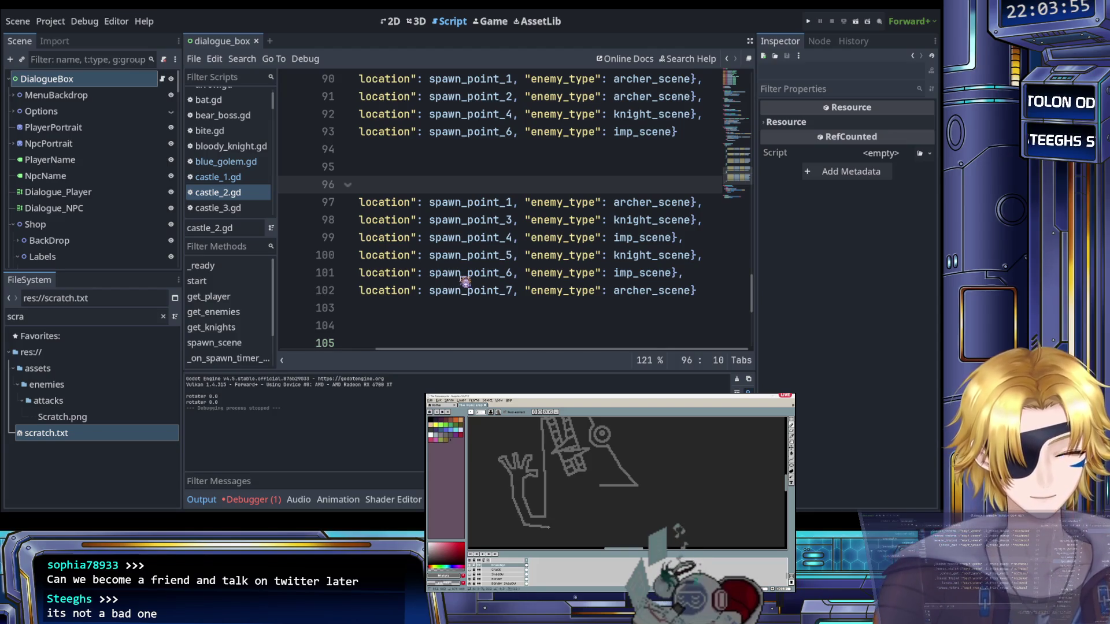
key(ctrl+z)
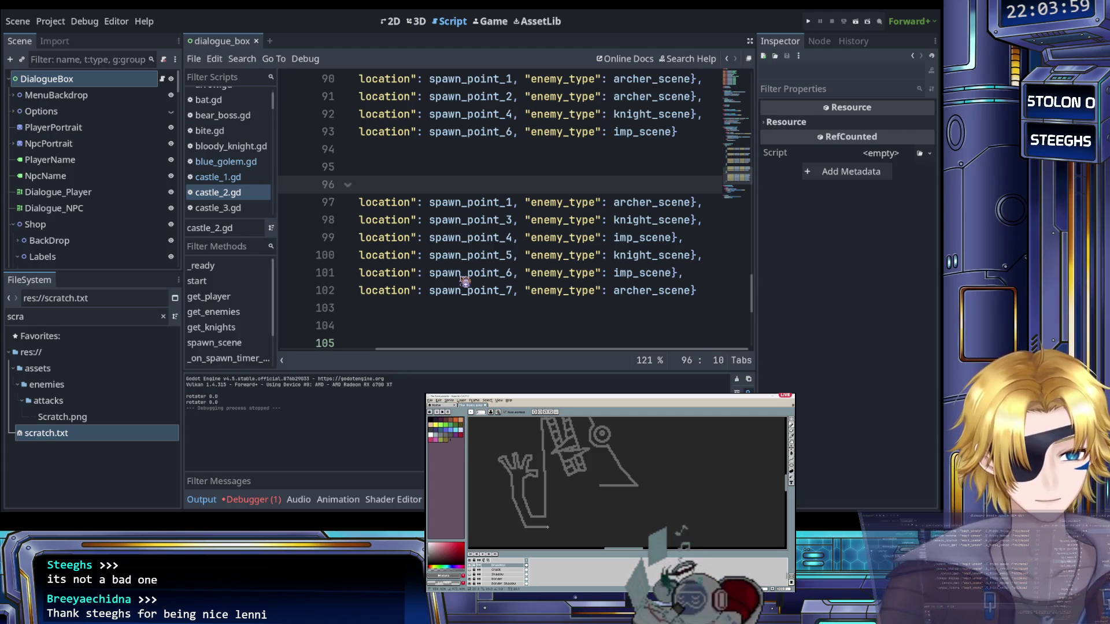
click(465, 278)
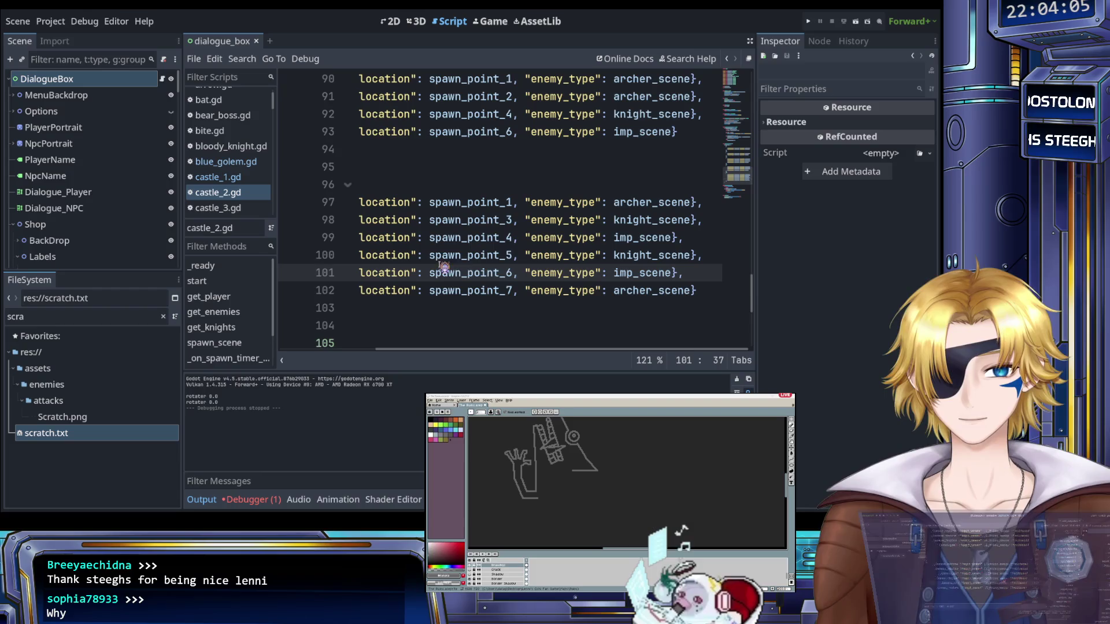
click(631, 255)
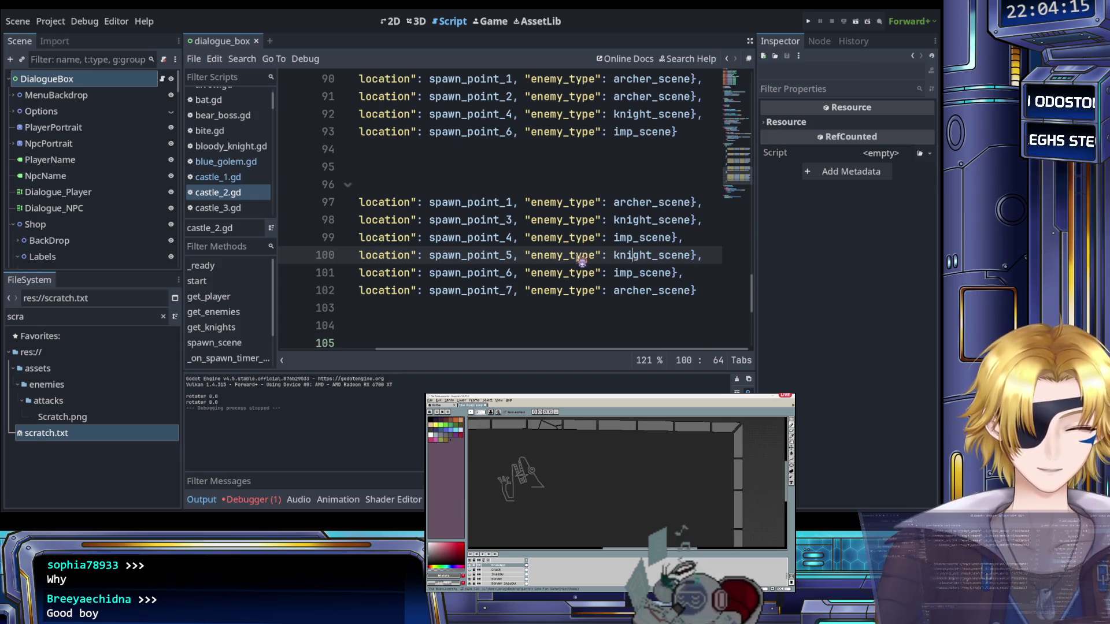
scroll(582, 261, down, 1)
scroll(582, 261, up, 2)
scroll(582, 261, down, 1)
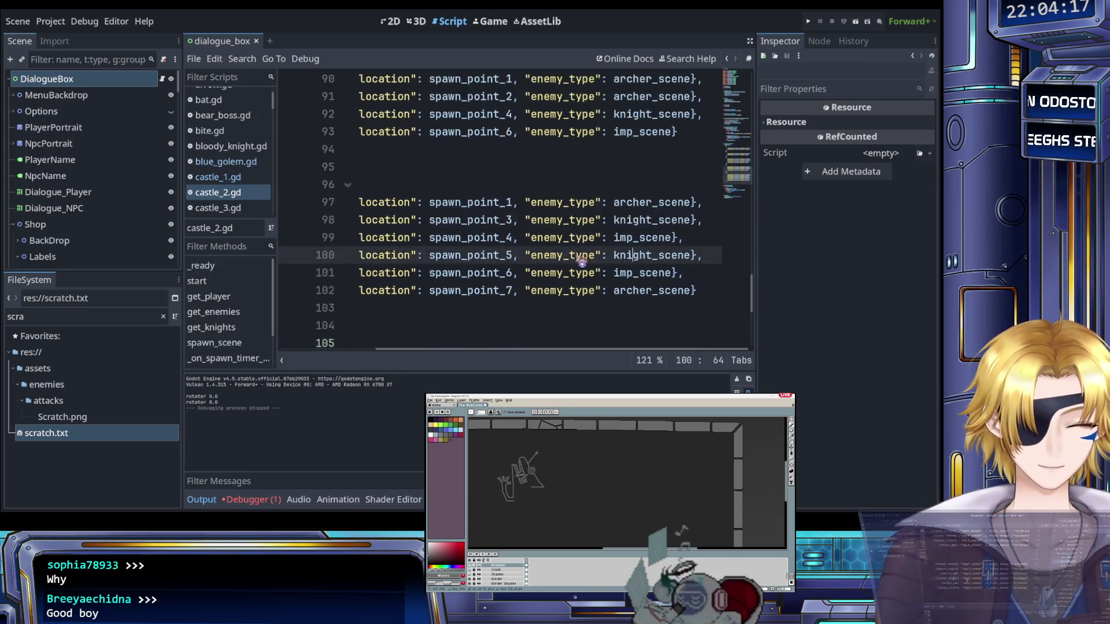
scroll(582, 261, down, 1)
scroll(581, 261, up, 1)
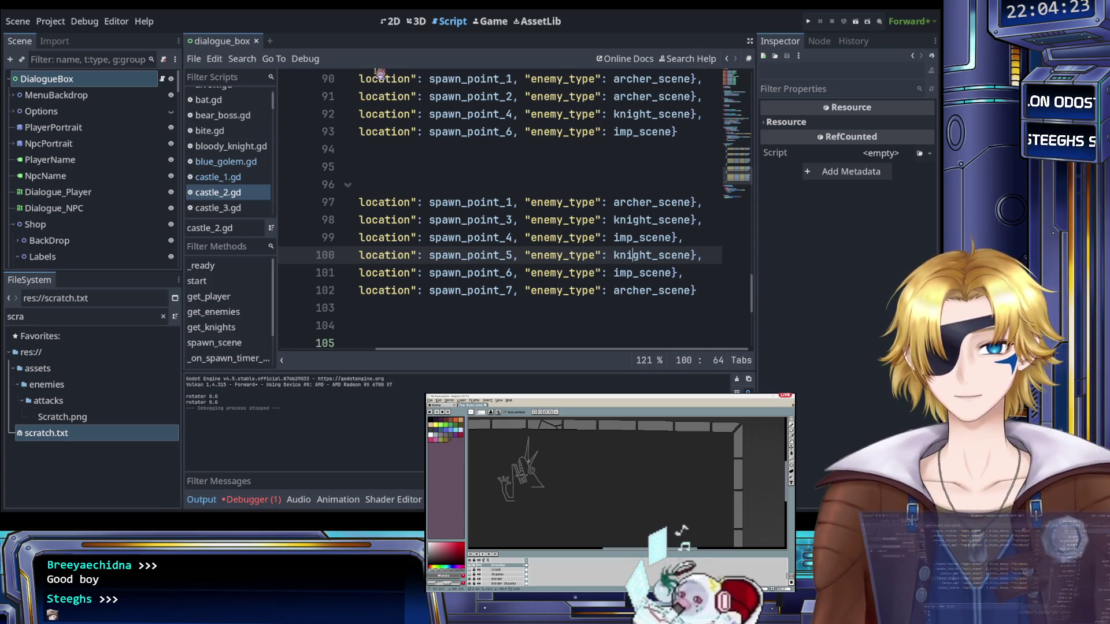
click(391, 22)
click(434, 28)
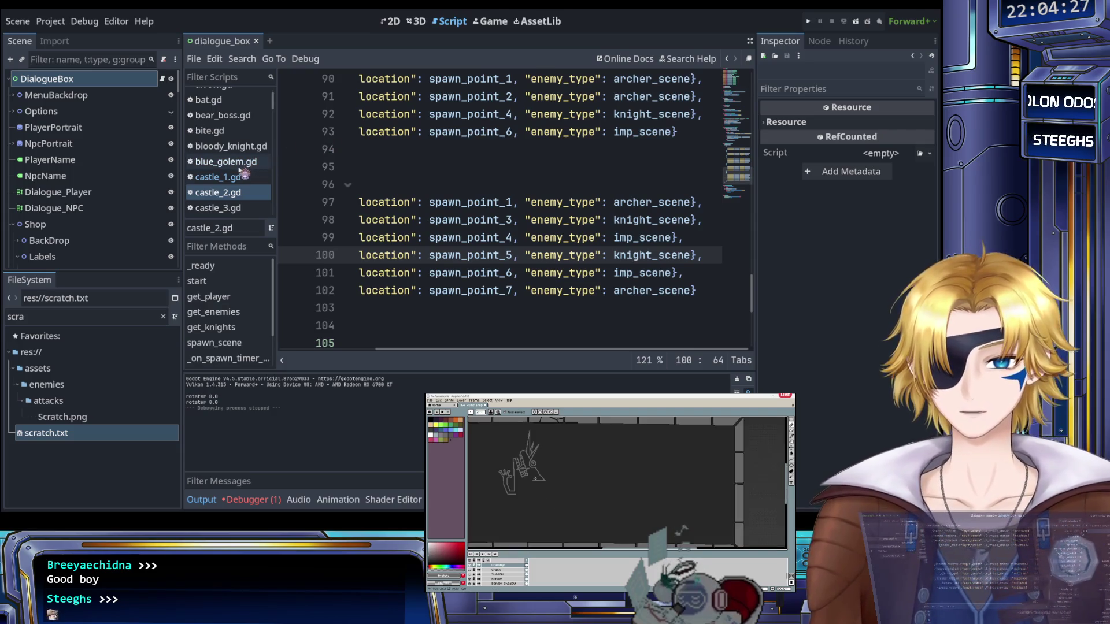
Open dialogue_box.gd from the Filter Scripts list
scroll(238, 179, down, 3)
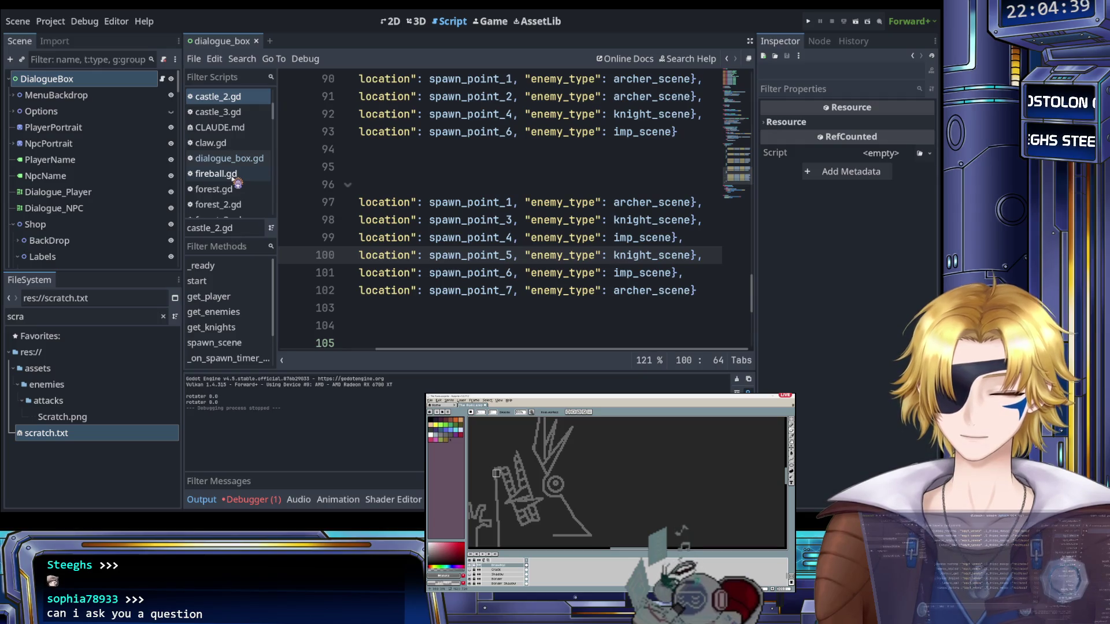
click(210, 159)
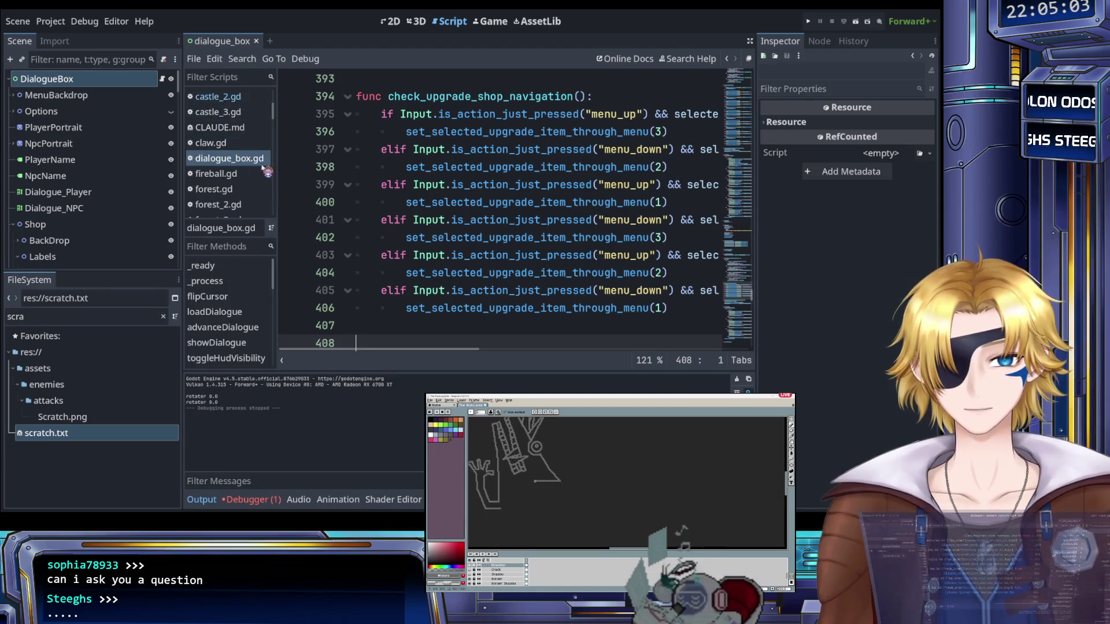
scroll(242, 156, down, 4)
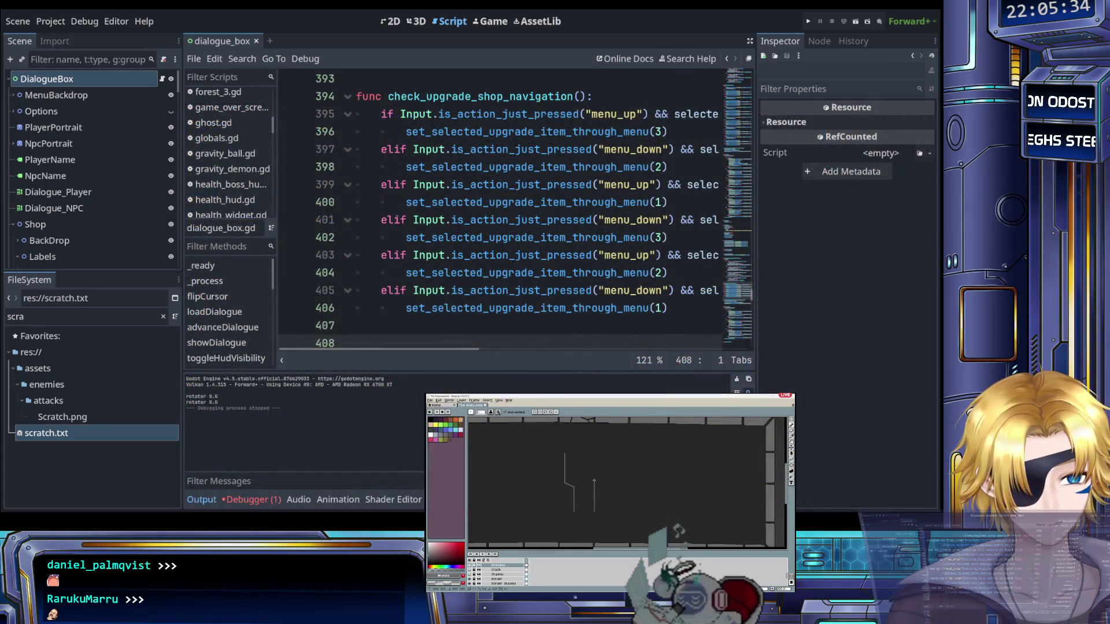
Redraw the diagonal, vertical and bottom horizontal strokes of the stair drawing
mouse_move(594, 481)
mouse_down()
mouse_move(579, 473)
mouse_move(582, 453)
mouse_up()
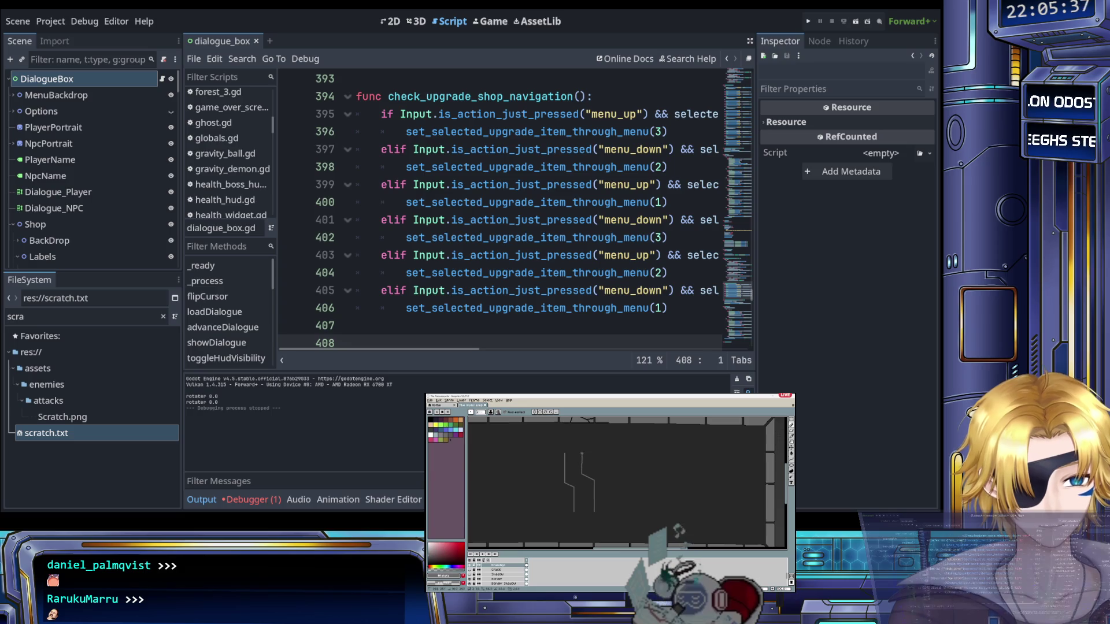
key(ctrl+z)
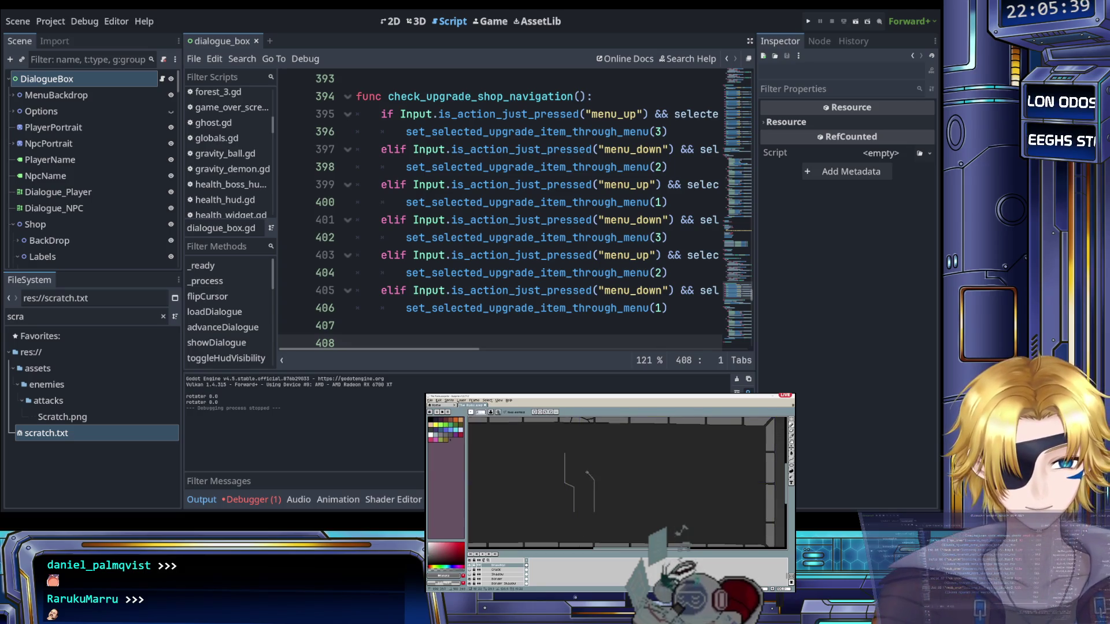
key(ctrl+z)
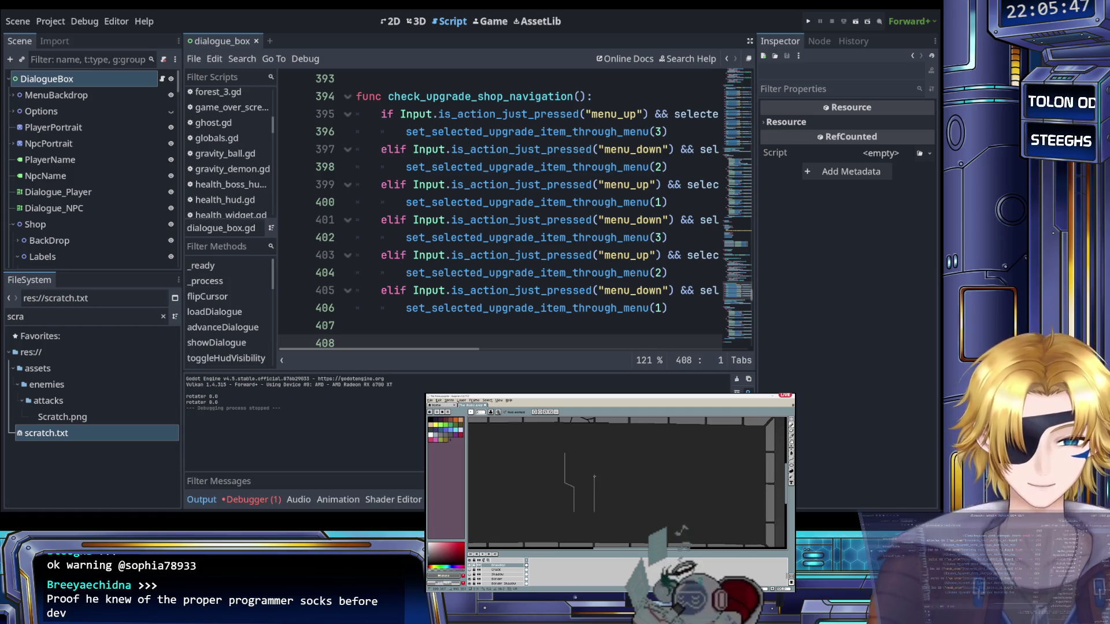
drag(594, 477, 585, 454)
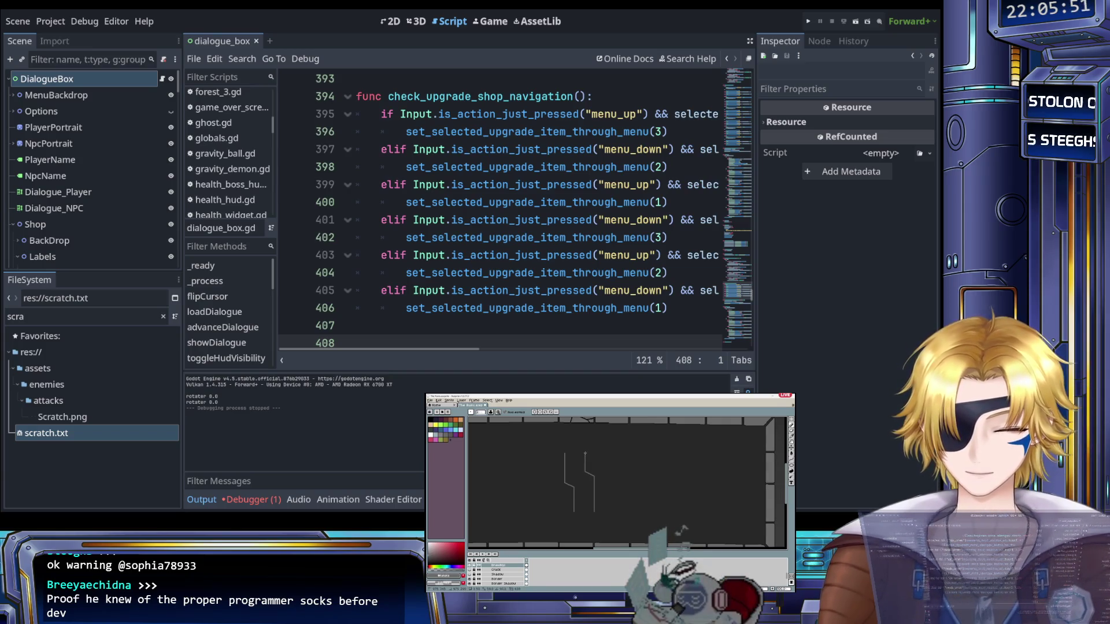
scroll(585, 476, up, 2)
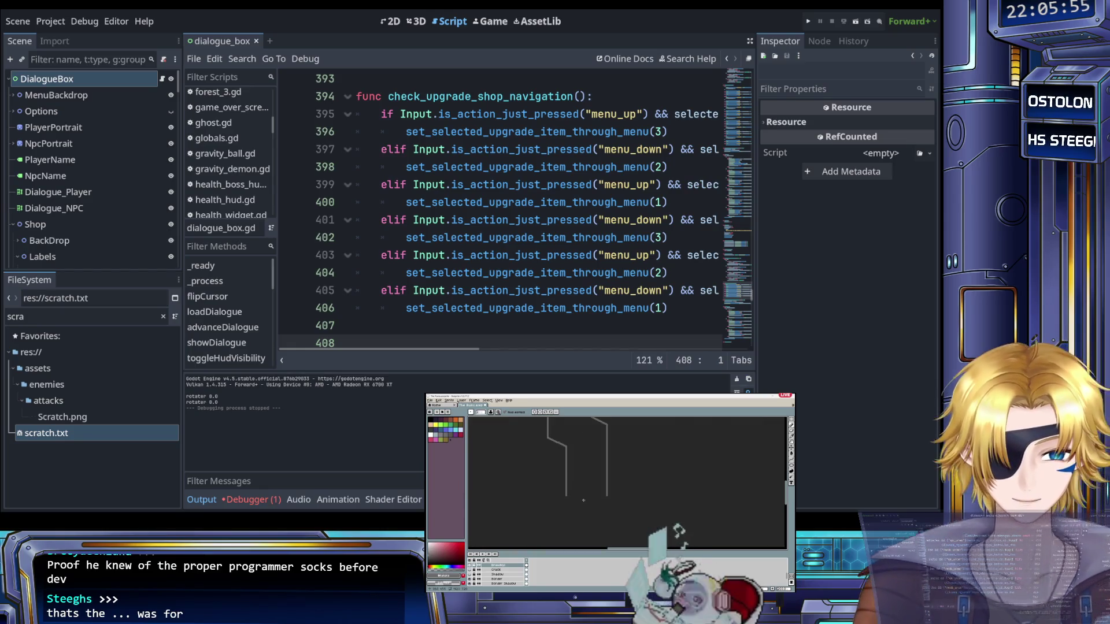
drag(583, 500, 582, 518)
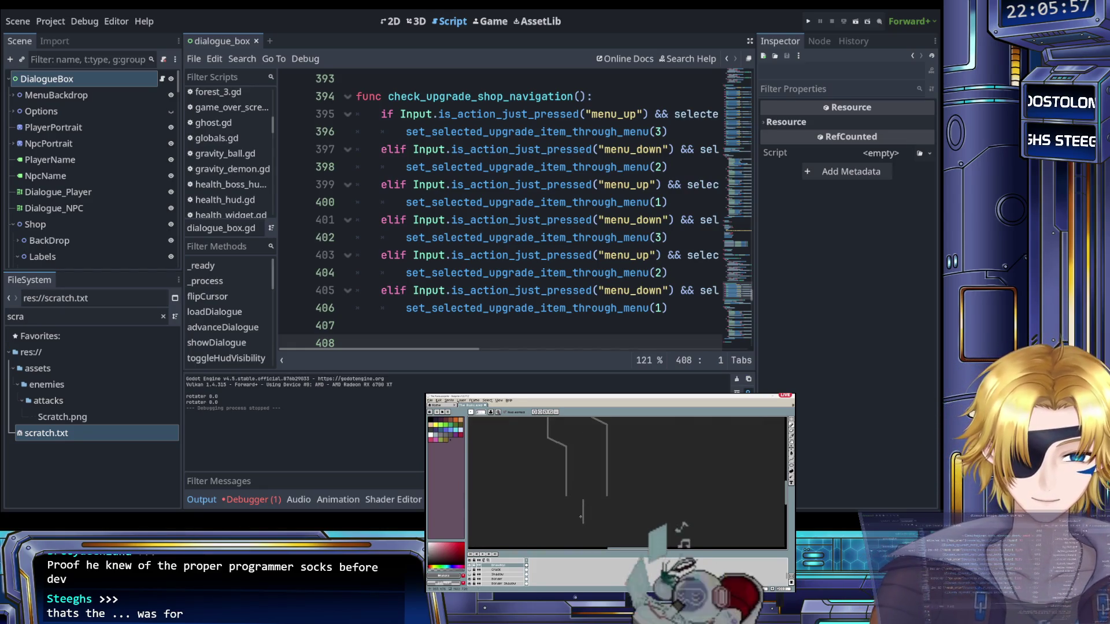
scroll(583, 523, down, 2)
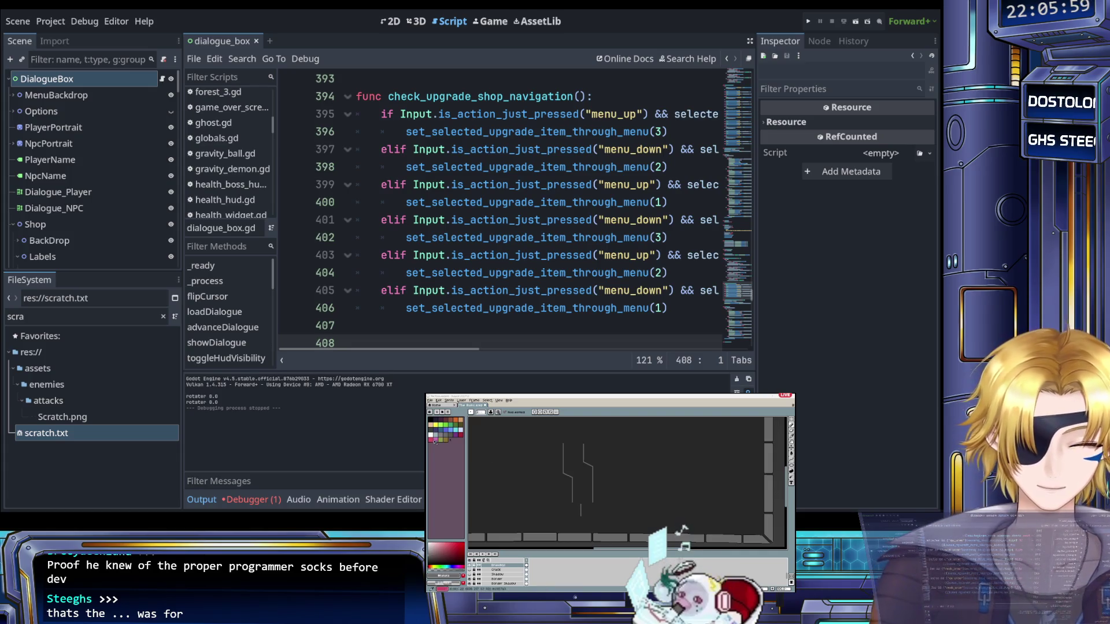
scroll(570, 492, up, 2)
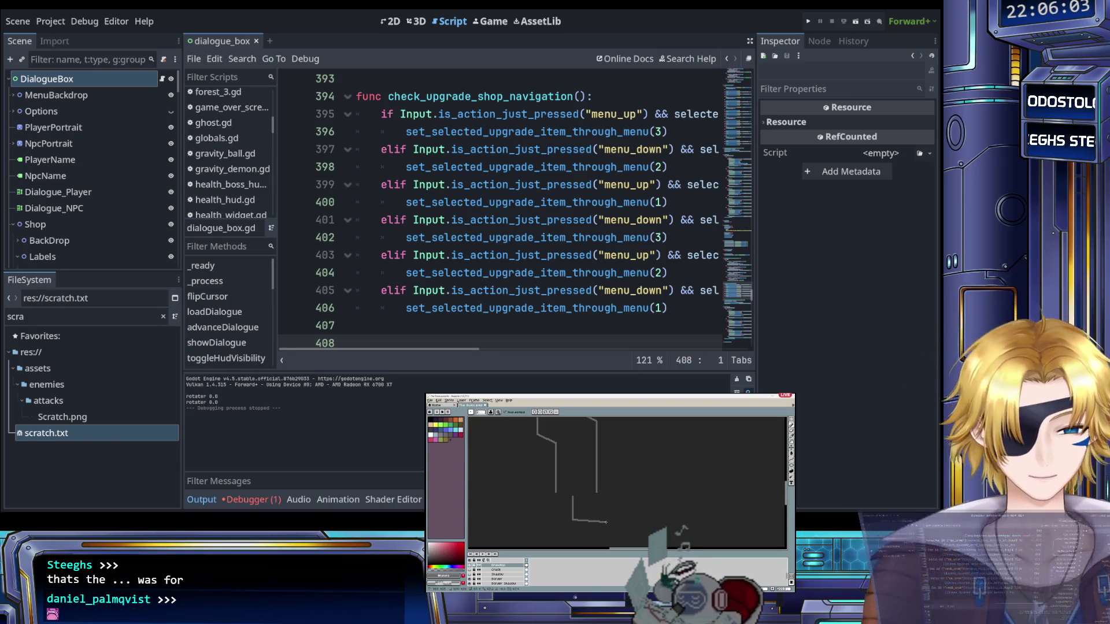
shift+click(612, 520)
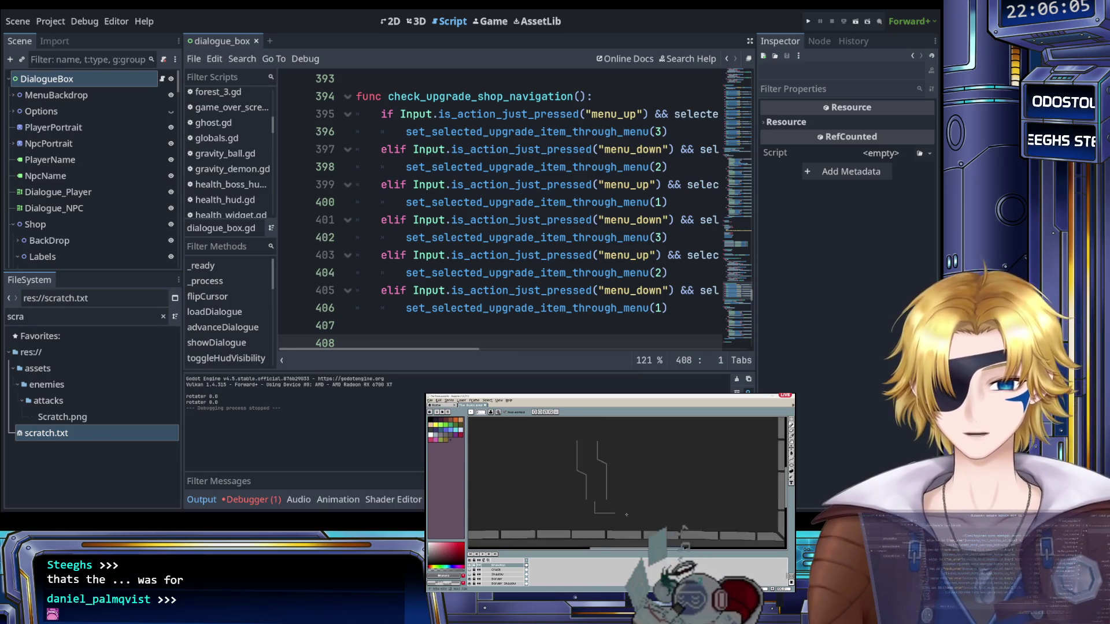
Place the caret on line 406 of the upgrade menu navigation function
click(414, 325)
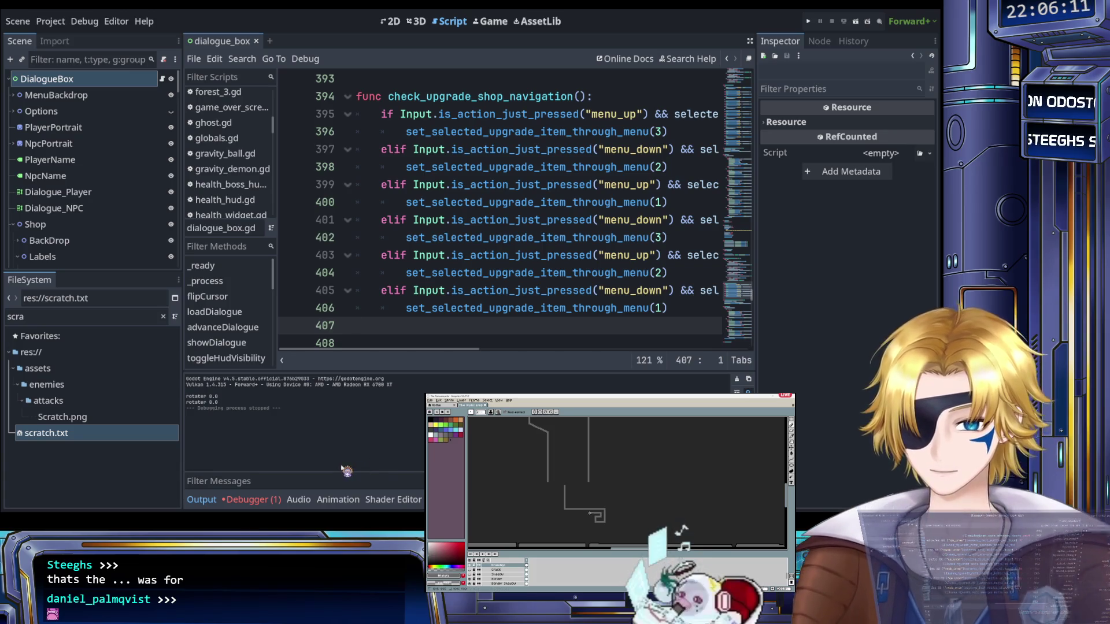
click(393, 301)
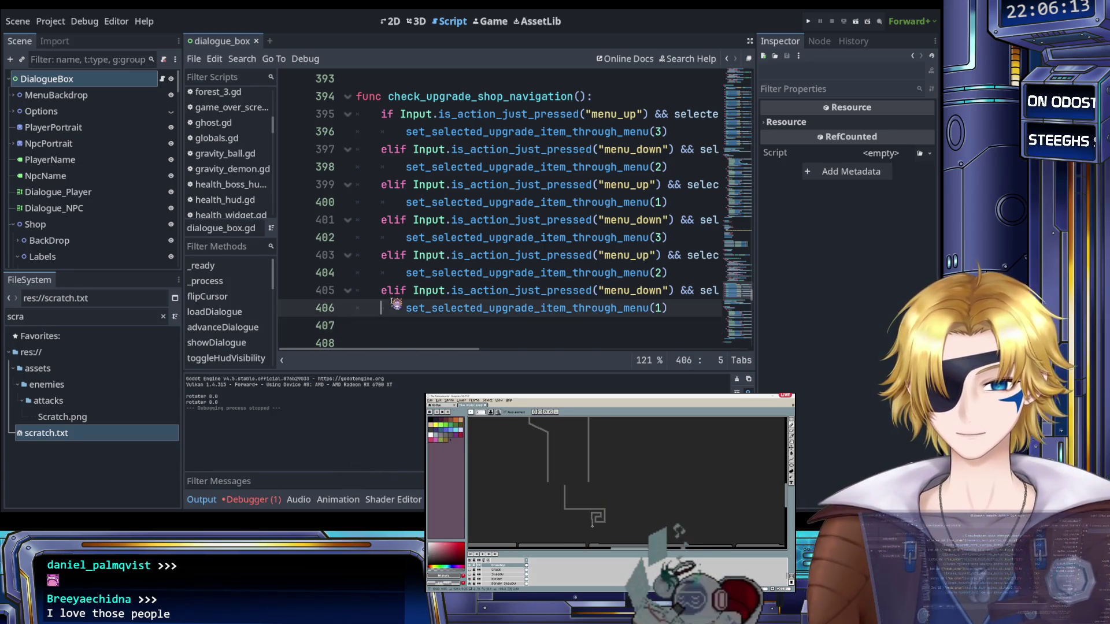
scroll(387, 295, down, 1)
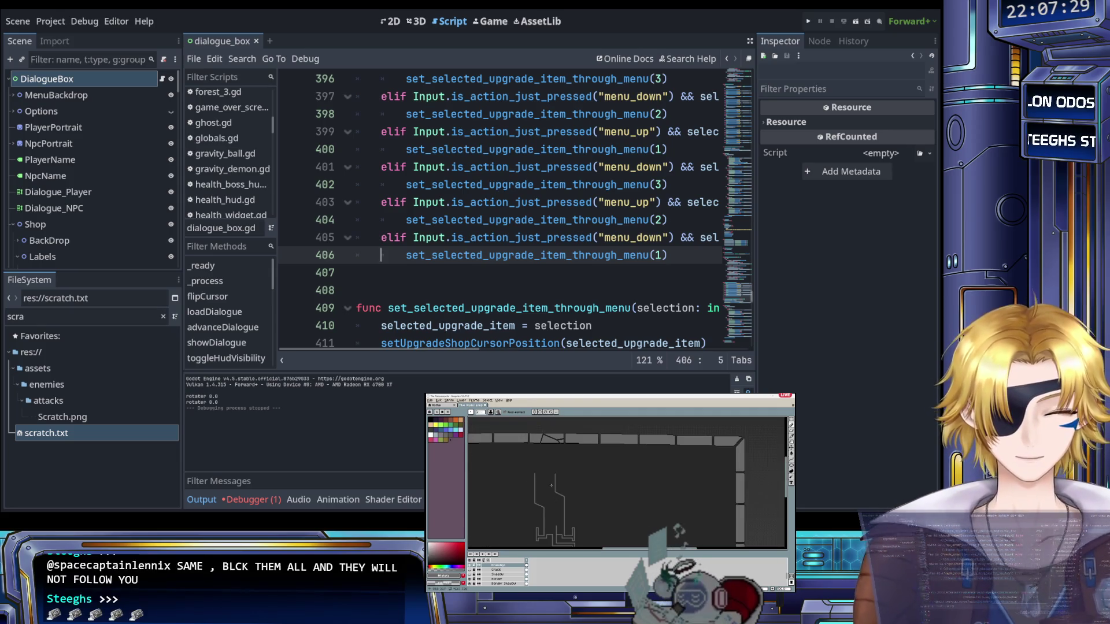
Look over dialogue_box.gd around the line 406 call and line 364
click(503, 256)
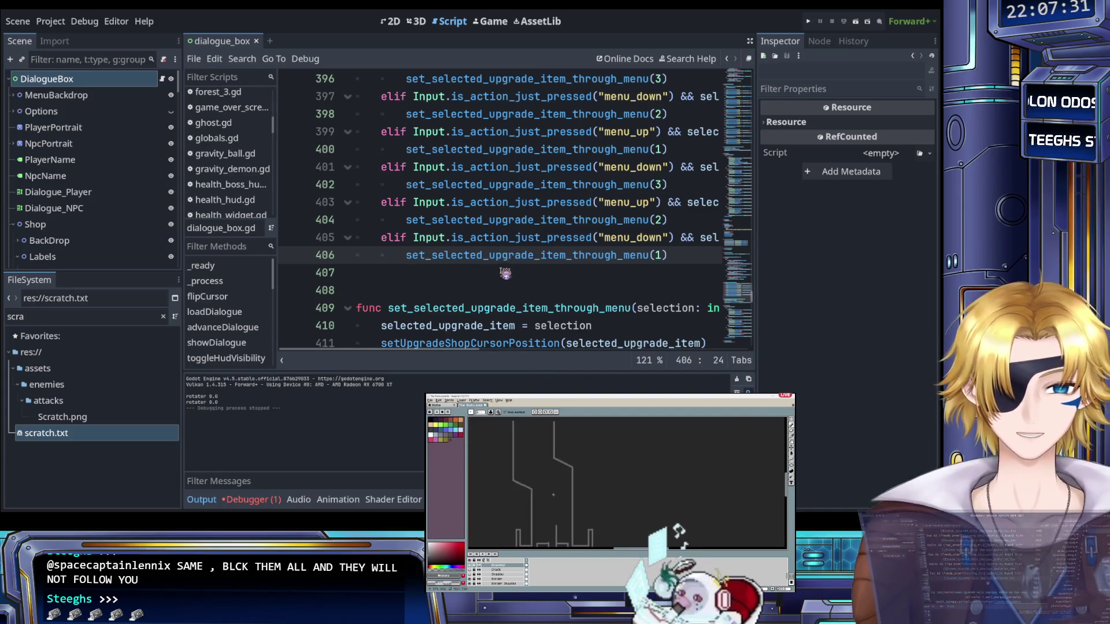
scroll(507, 262, up, 10)
scroll(506, 273, up, 8)
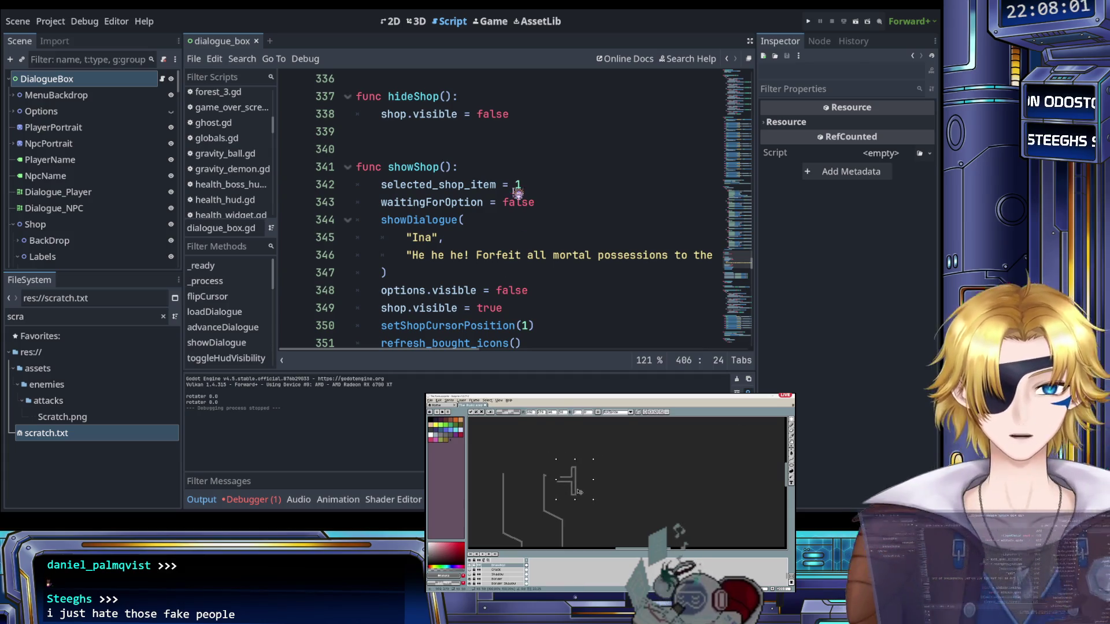
scroll(513, 193, down, 7)
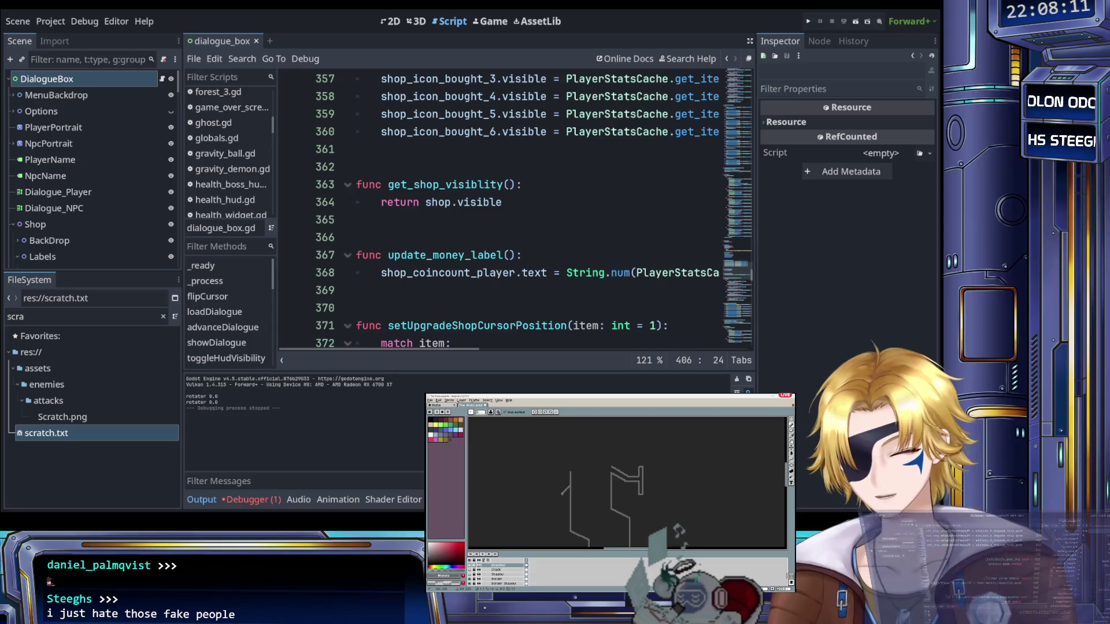
click(535, 207)
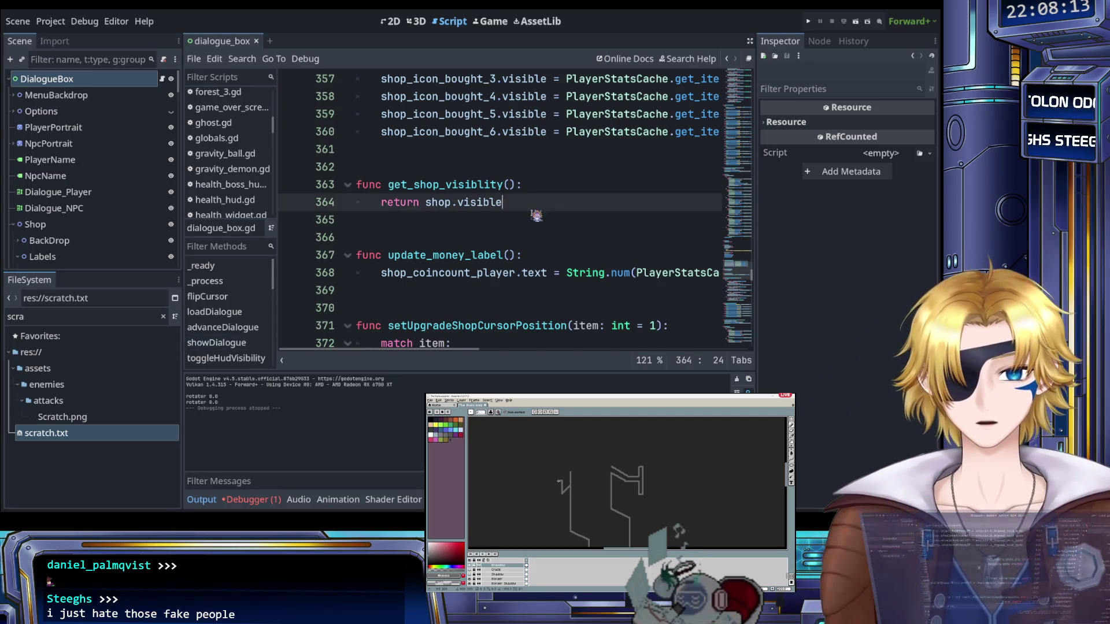
Open scratch.txt from the FileSystem dock and select all its text
double_click(85, 433)
click(389, 273)
key(ctrl+a)
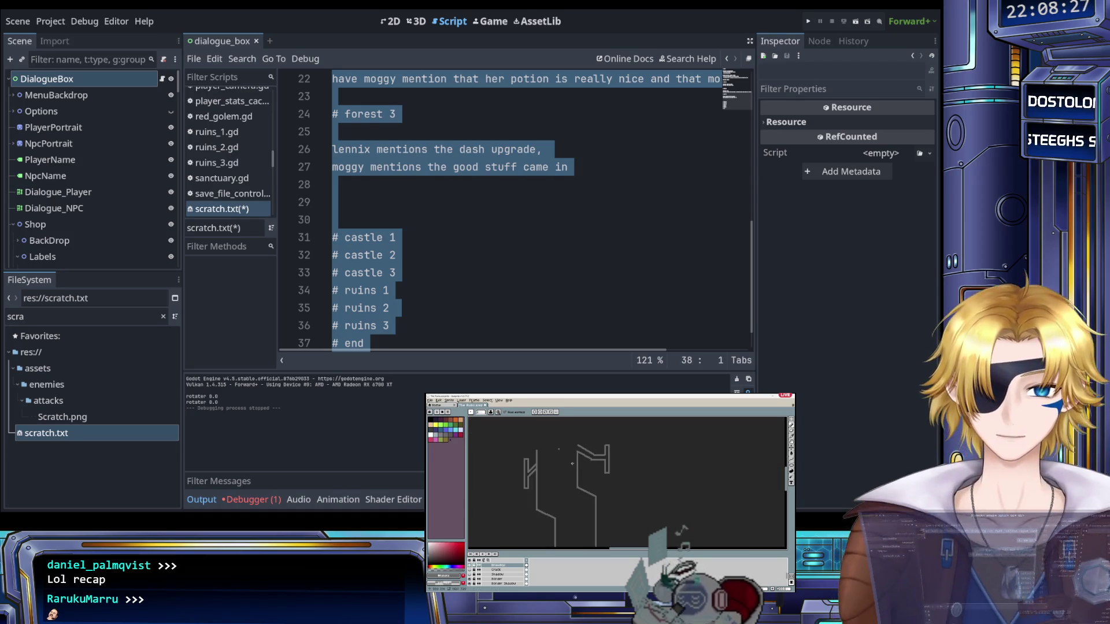
click(422, 255)
scroll(422, 255, up, 1)
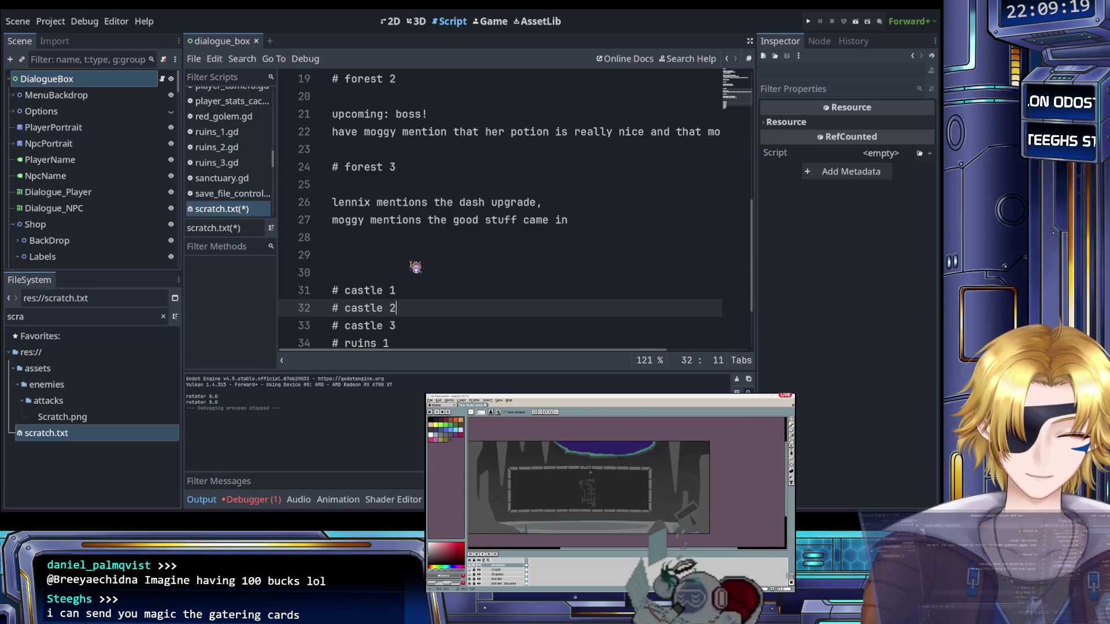
click(407, 261)
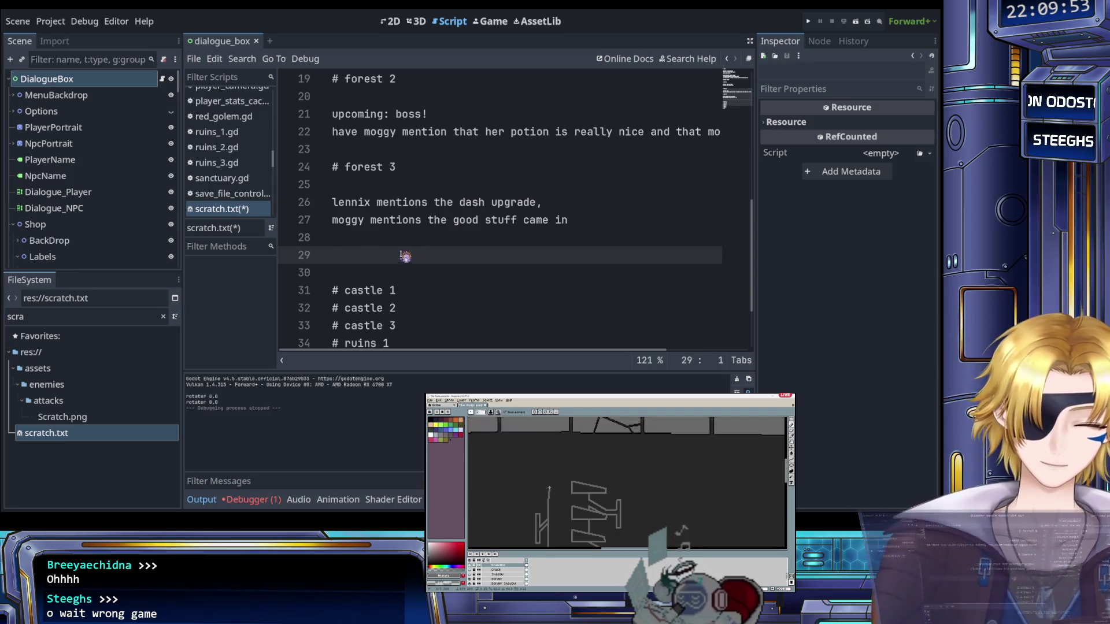
Scroll through the scratch notes and the stair drawing
scroll(366, 248, up, 1)
scroll(365, 247, down, 2)
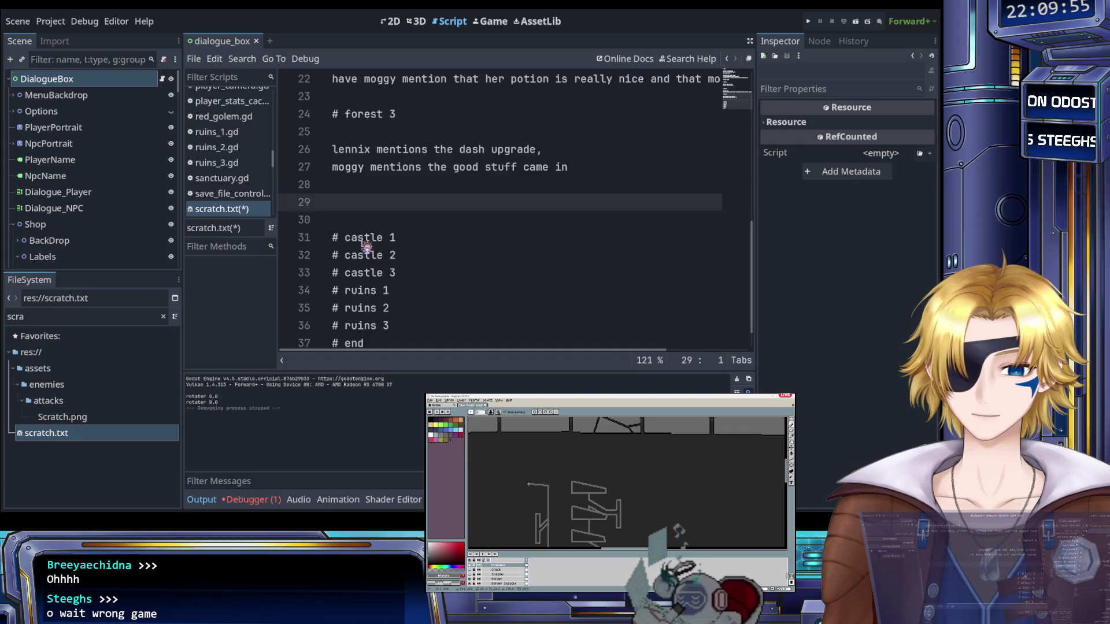
scroll(366, 247, up, 1)
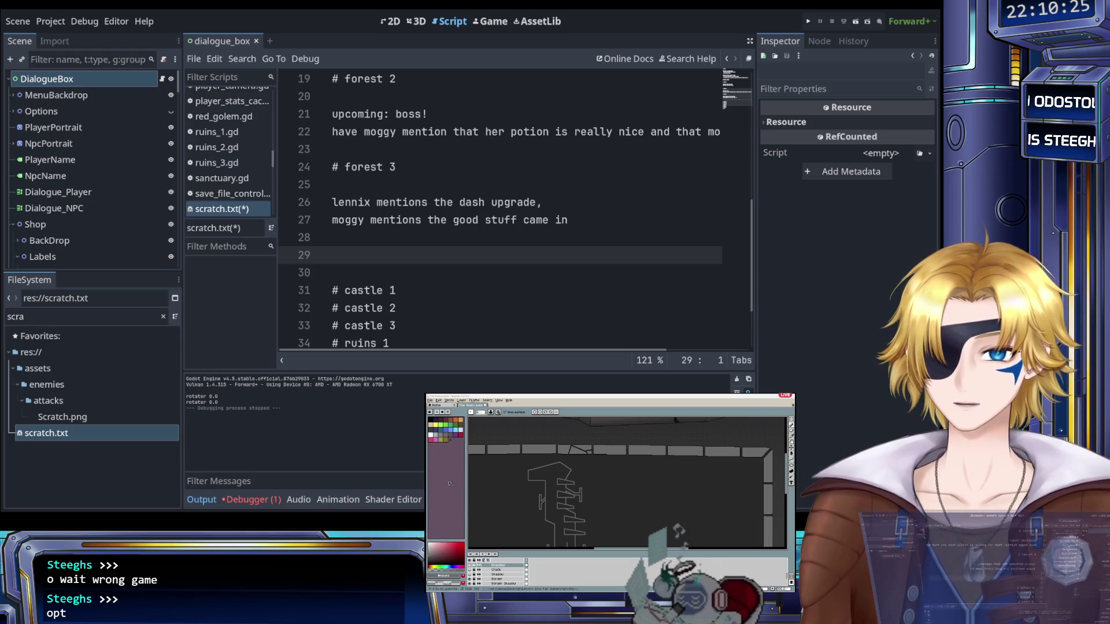
scroll(576, 475, down, 2)
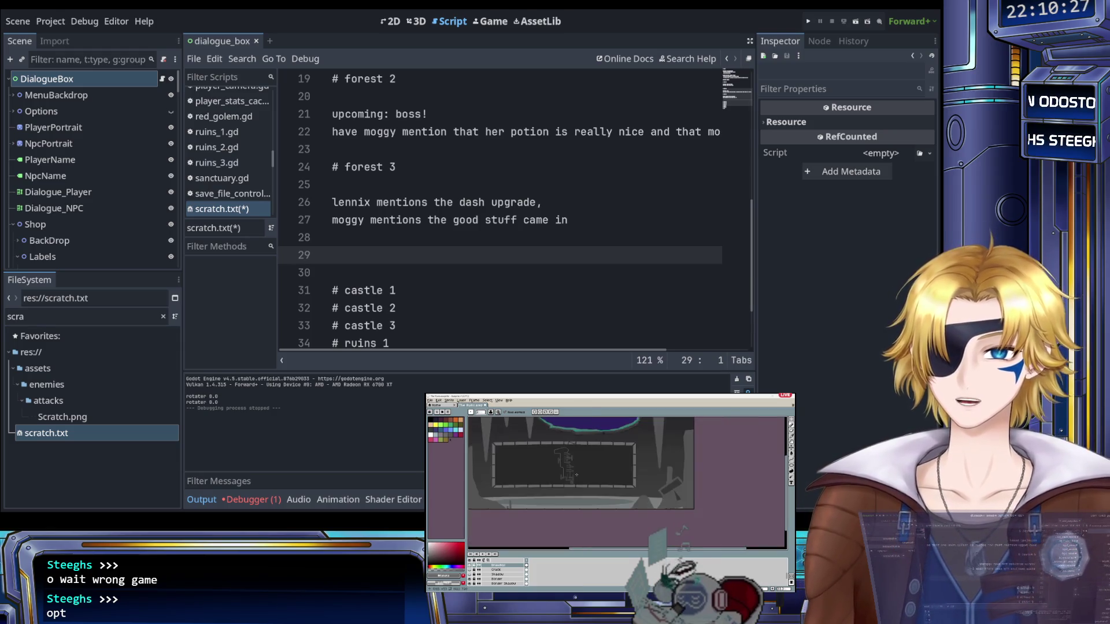
scroll(577, 475, up, 2)
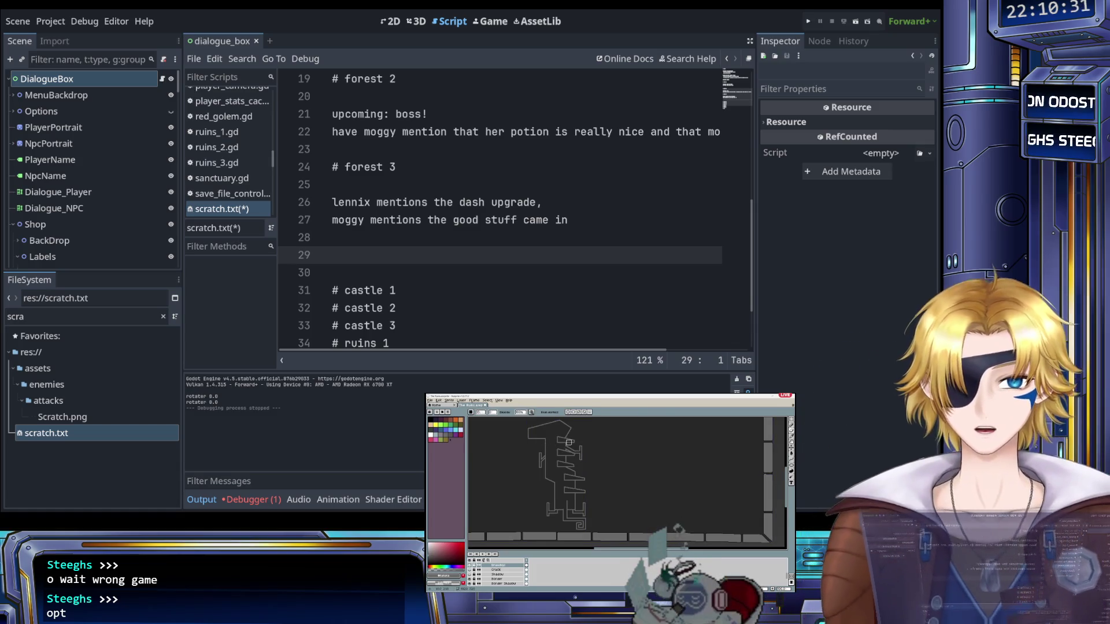
scroll(573, 443, up, 2)
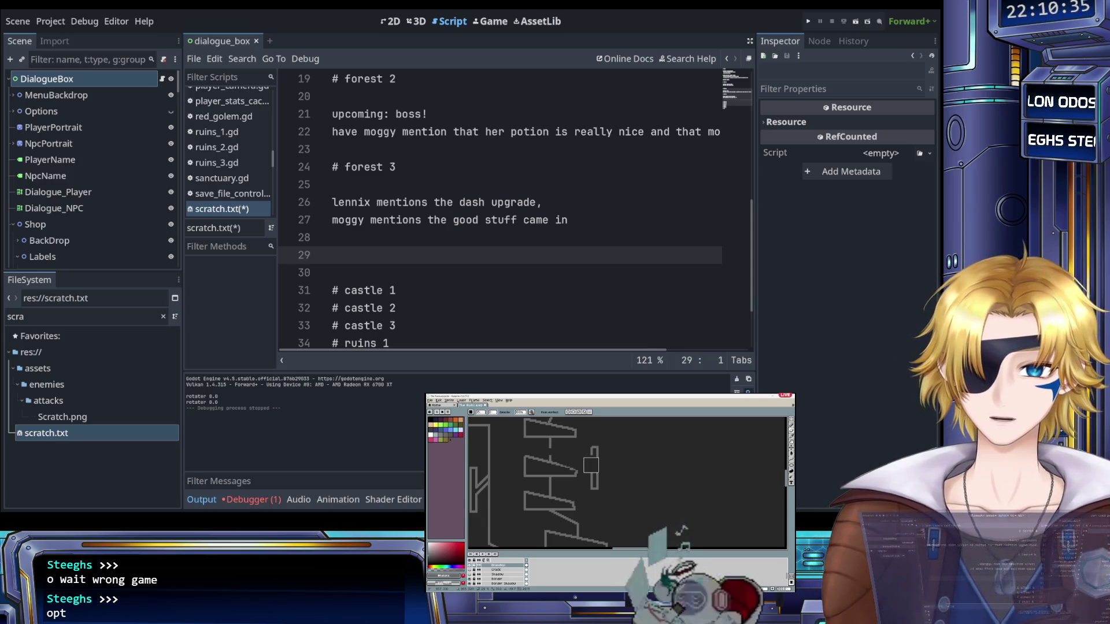
scroll(589, 480, down, 2)
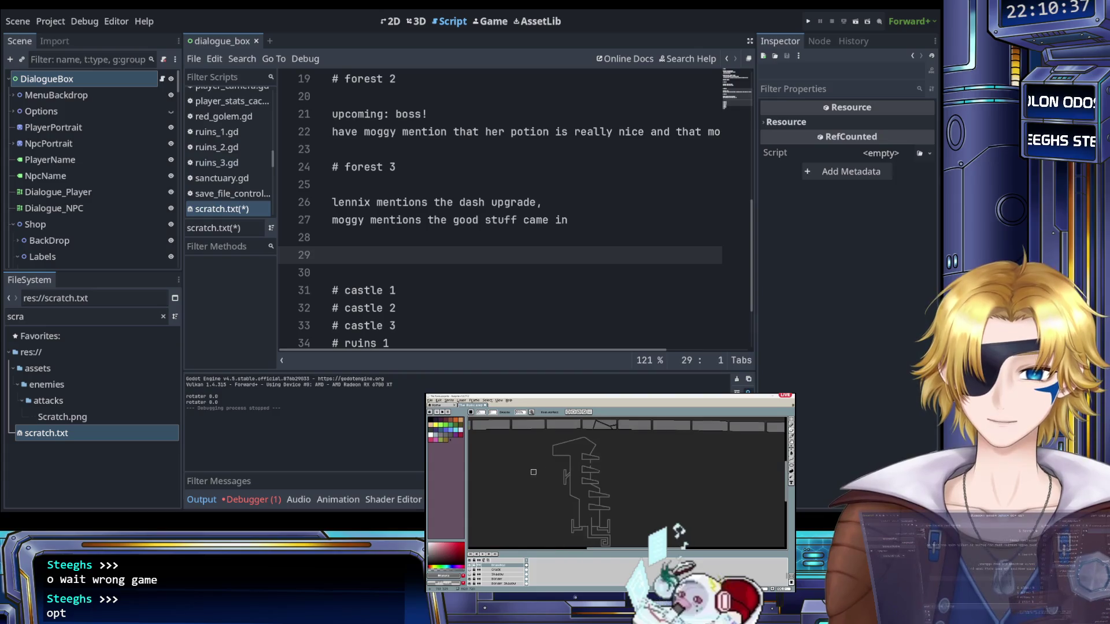
scroll(533, 472, up, 2)
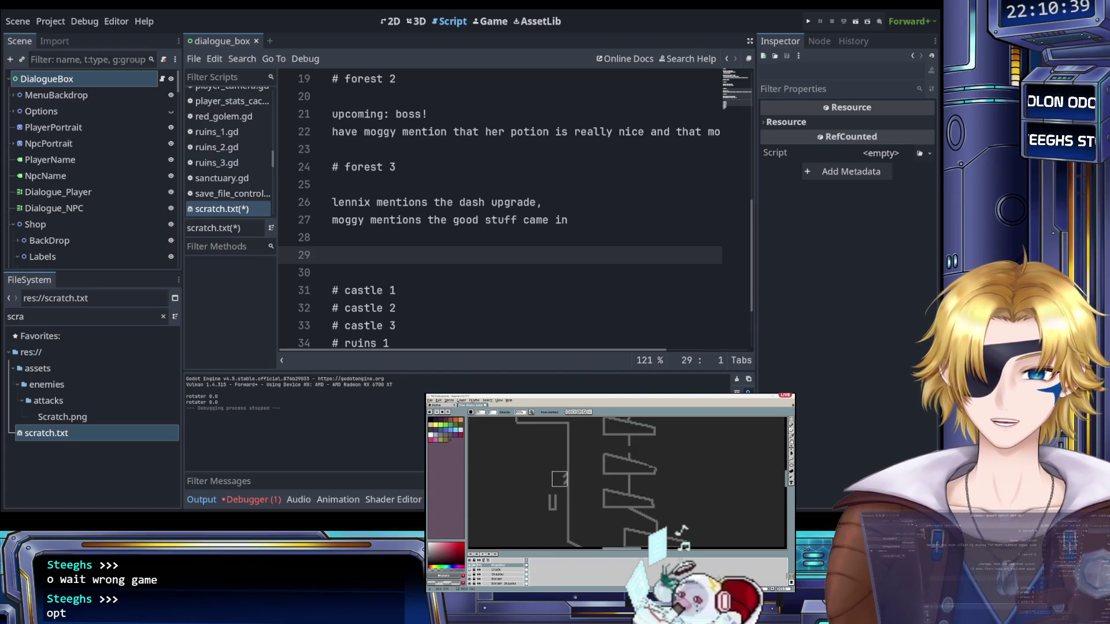
scroll(560, 479, down, 1)
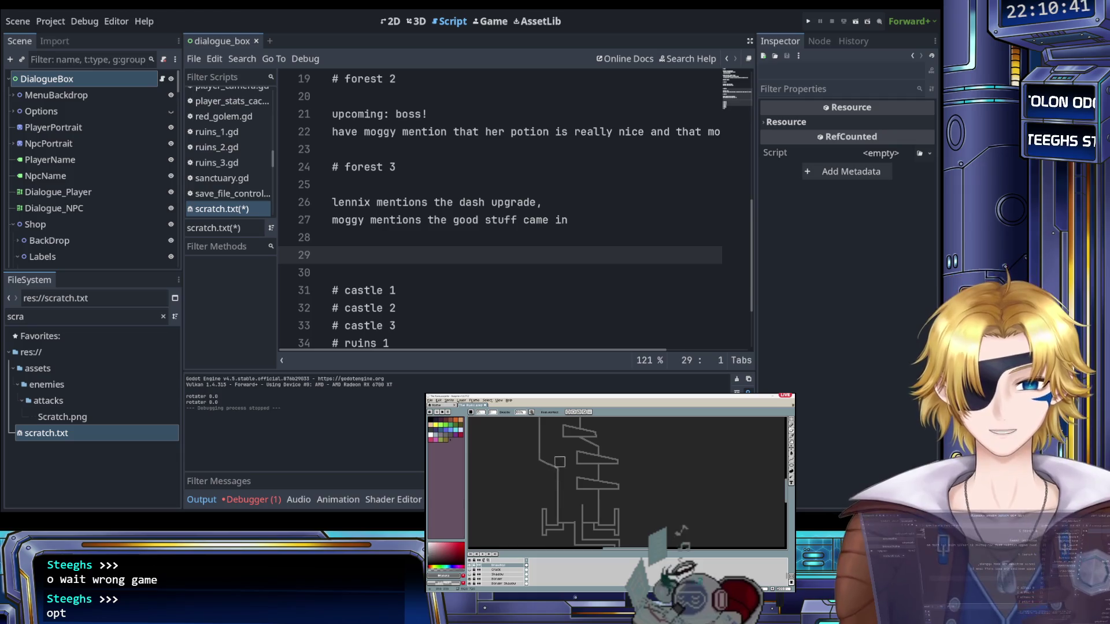
mouse_move(543, 502)
mouse_down()
mouse_move(546, 534)
mouse_move(562, 529)
mouse_up()
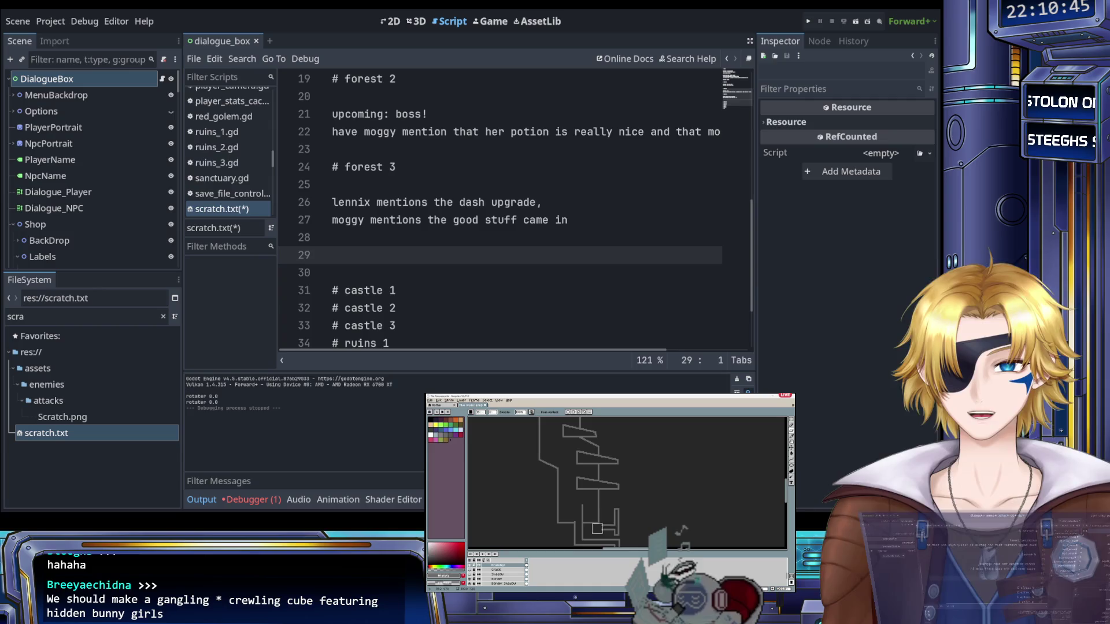
scroll(619, 515, down, 3)
scroll(616, 502, up, 1)
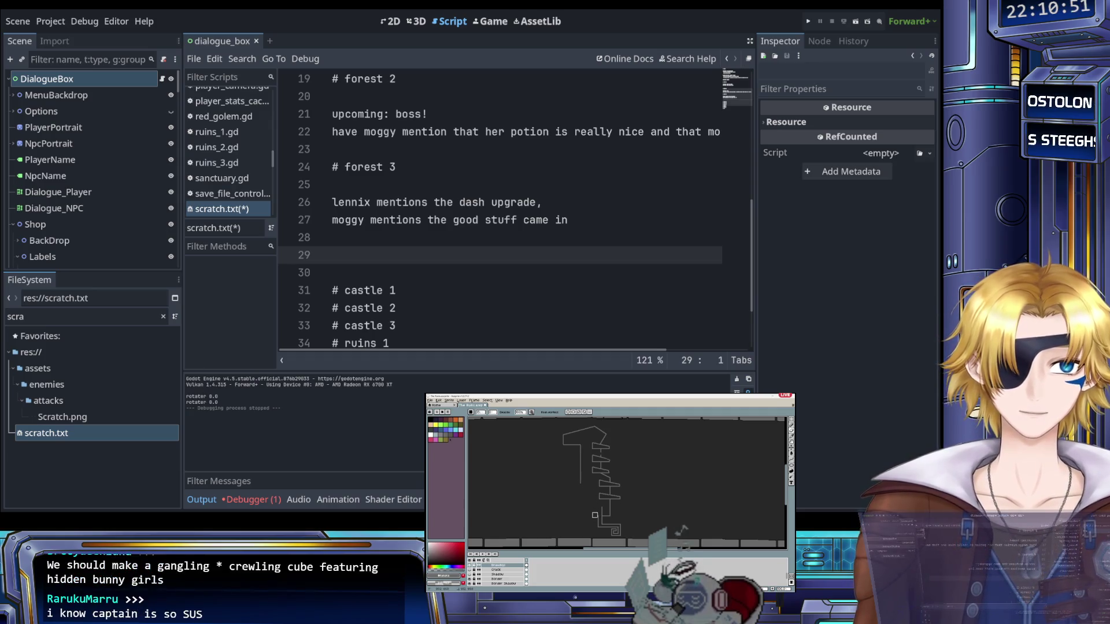
scroll(595, 515, up, 2)
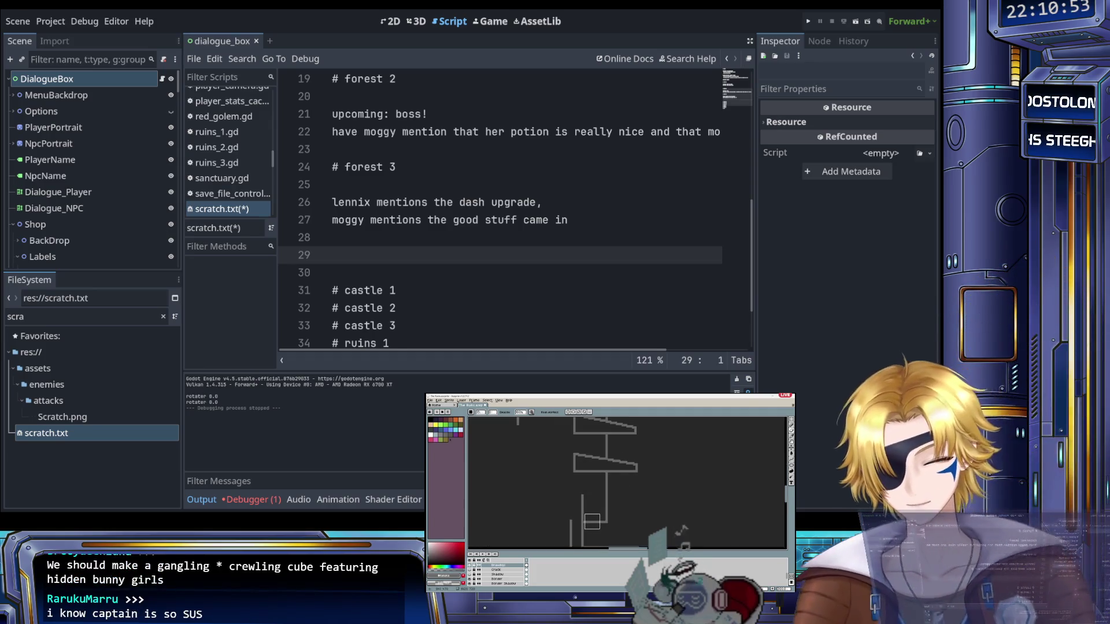
Undo three stray strokes in the stair drawing, then paste the Magic card image into Paint
key(ctrl+z)
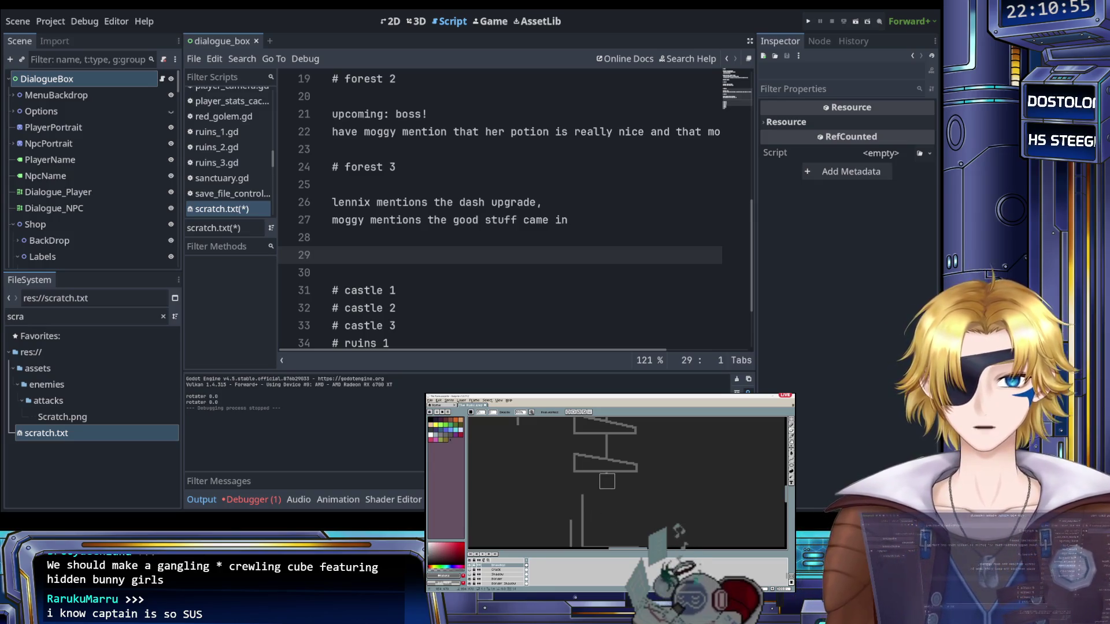
drag(607, 481, 573, 470)
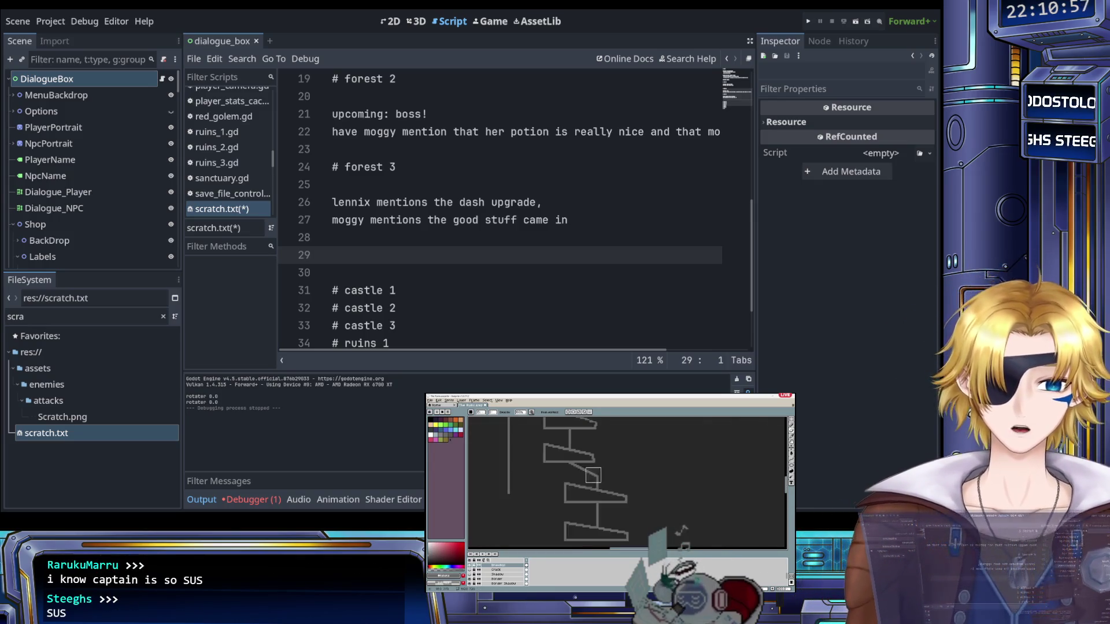
key(ctrl+z)
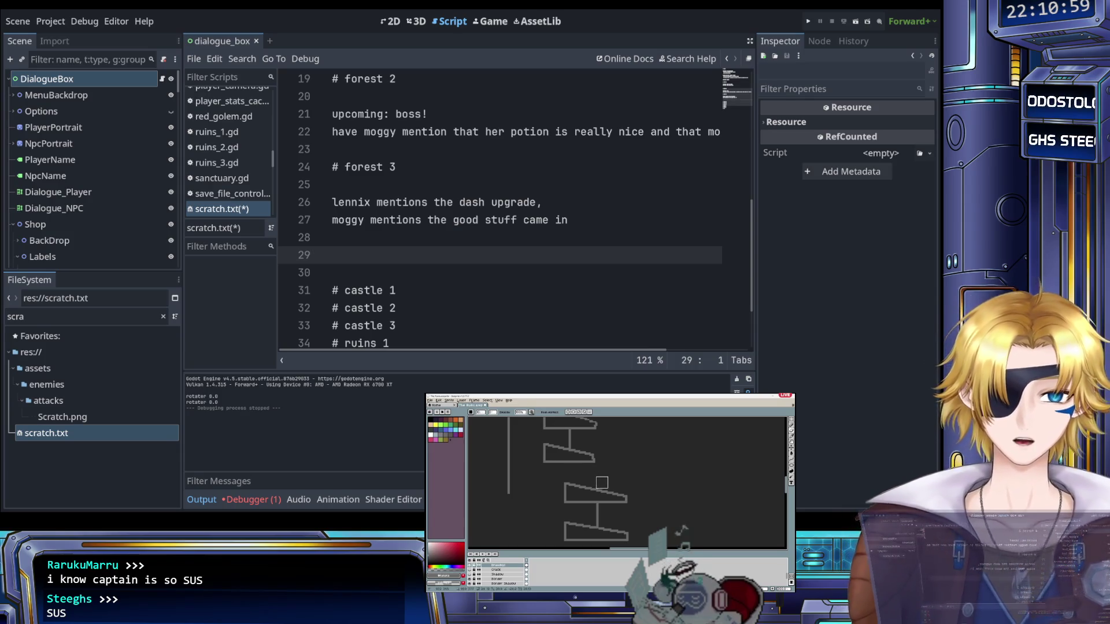
key(ctrl+z)
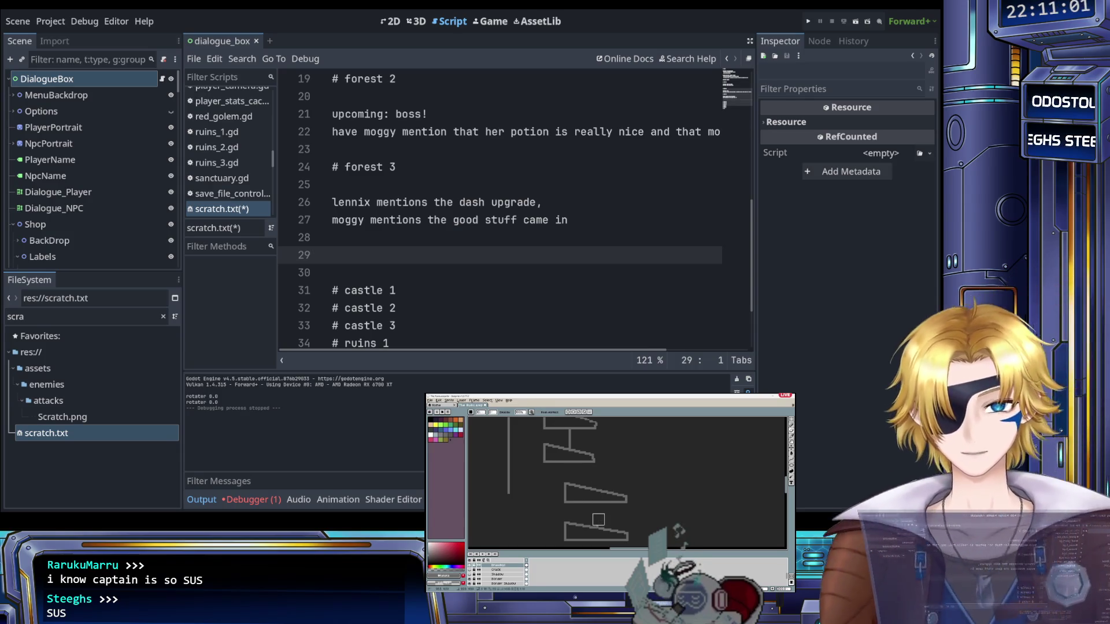
scroll(601, 512, down, 2)
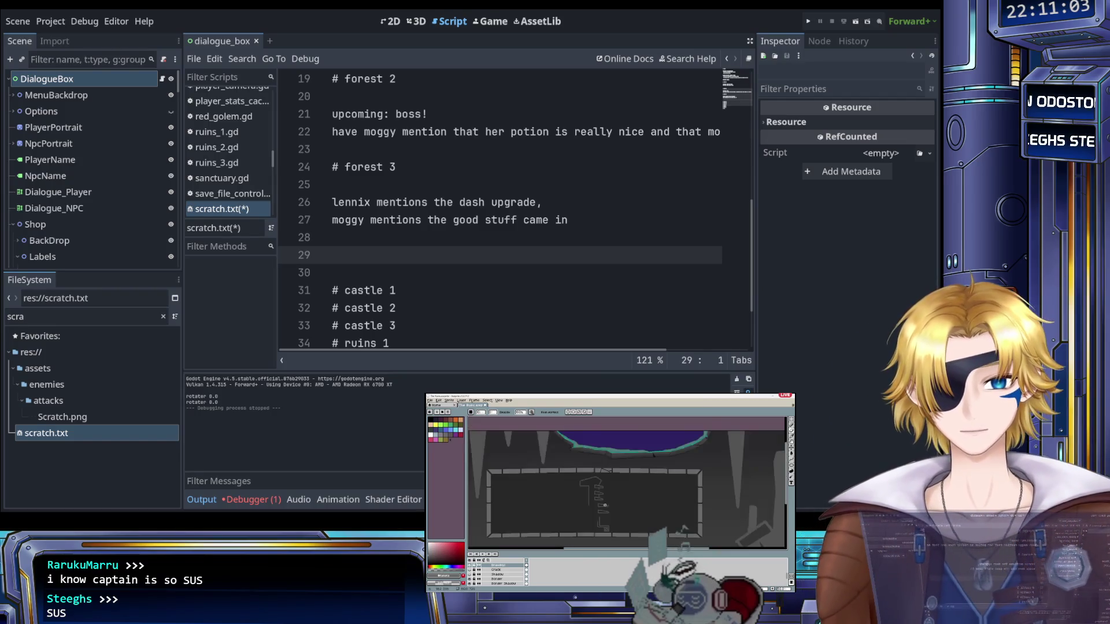
key(alt+Tab)
key(ctrl+v)
Zoom in on the Ancestral Recall card in Paint, then go back to Godot
scroll(56, 68, up, 3)
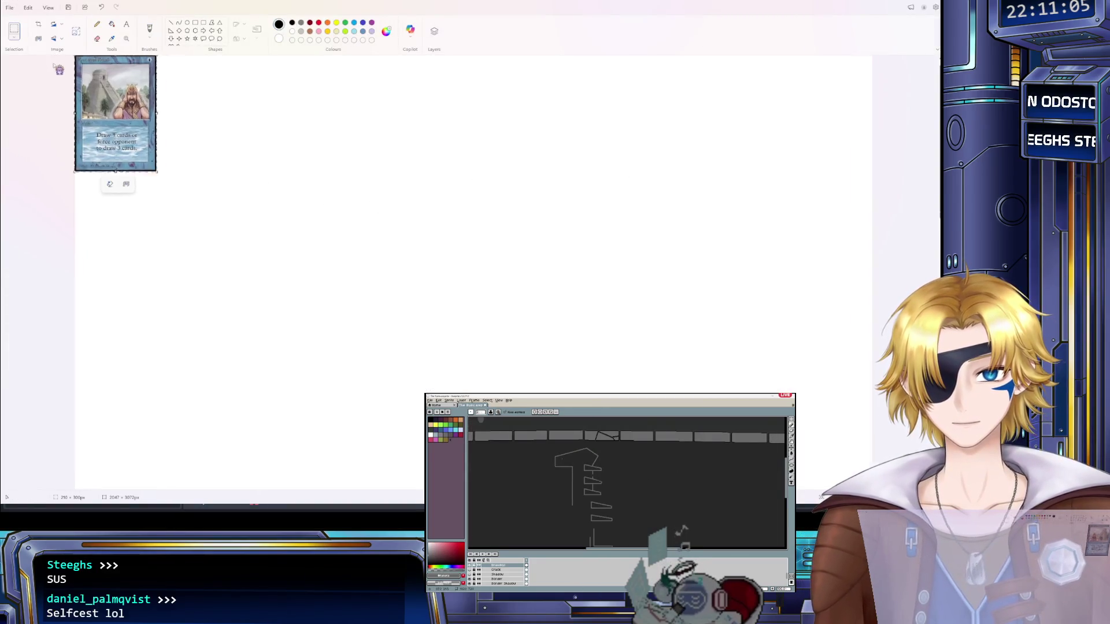
scroll(56, 67, up, 3)
scroll(115, 115, down, 3)
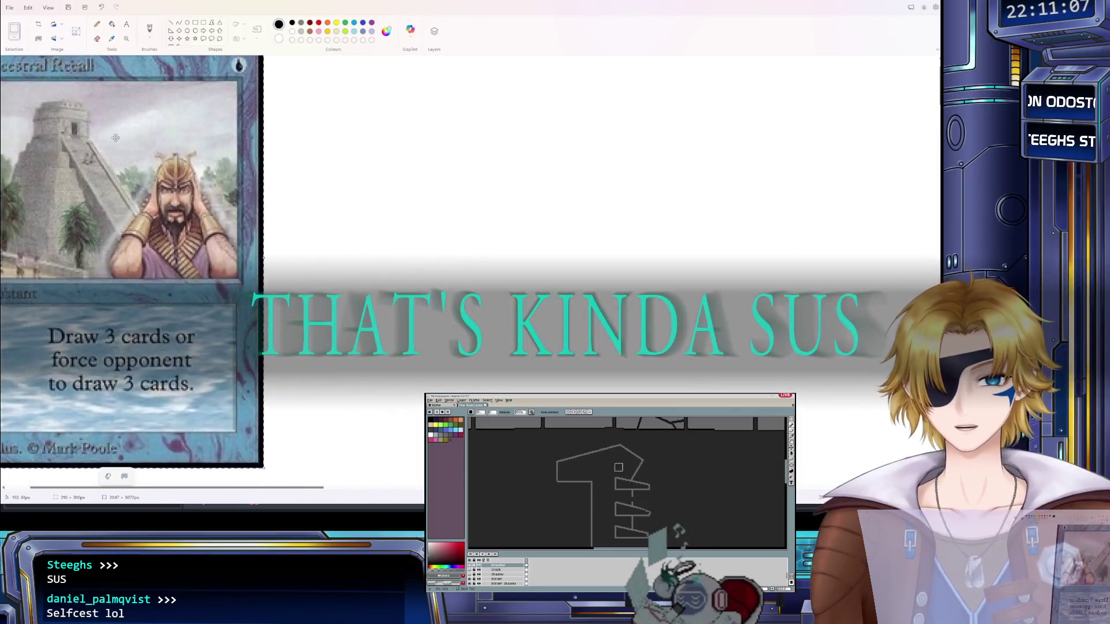
scroll(296, 146, up, 3)
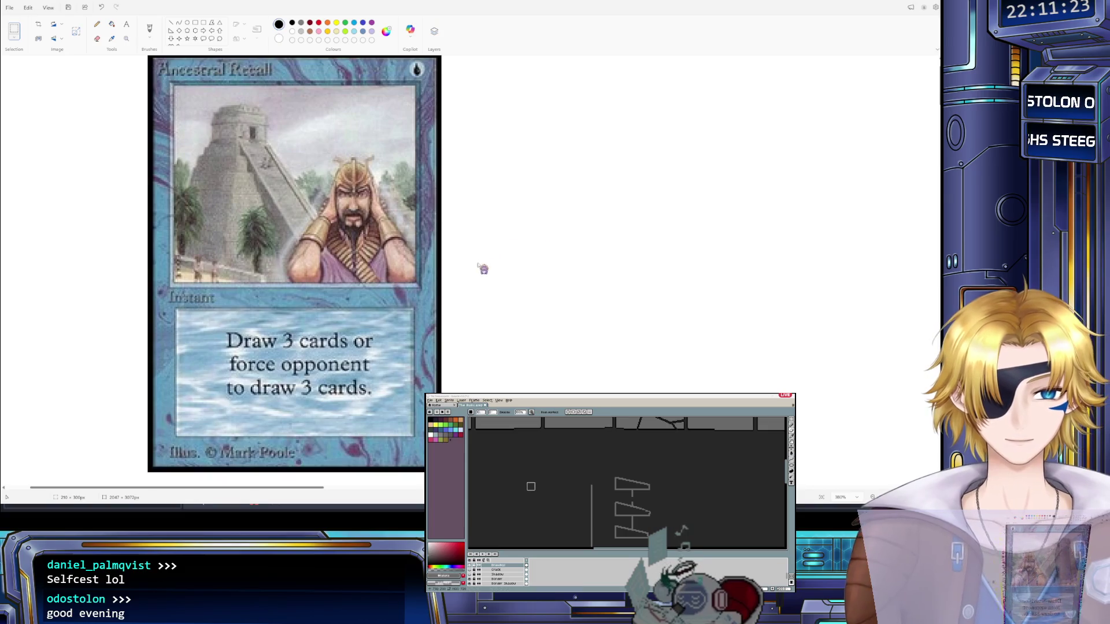
click(533, 517)
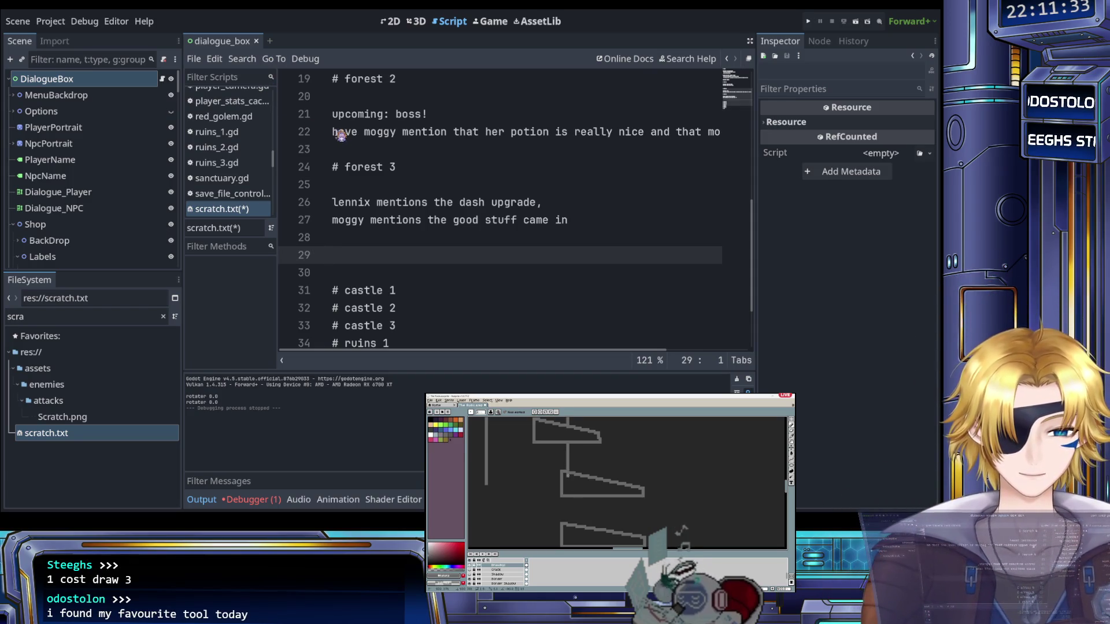
Save the scratch.txt notes and scroll up toward npc_lila.gd
click(429, 206)
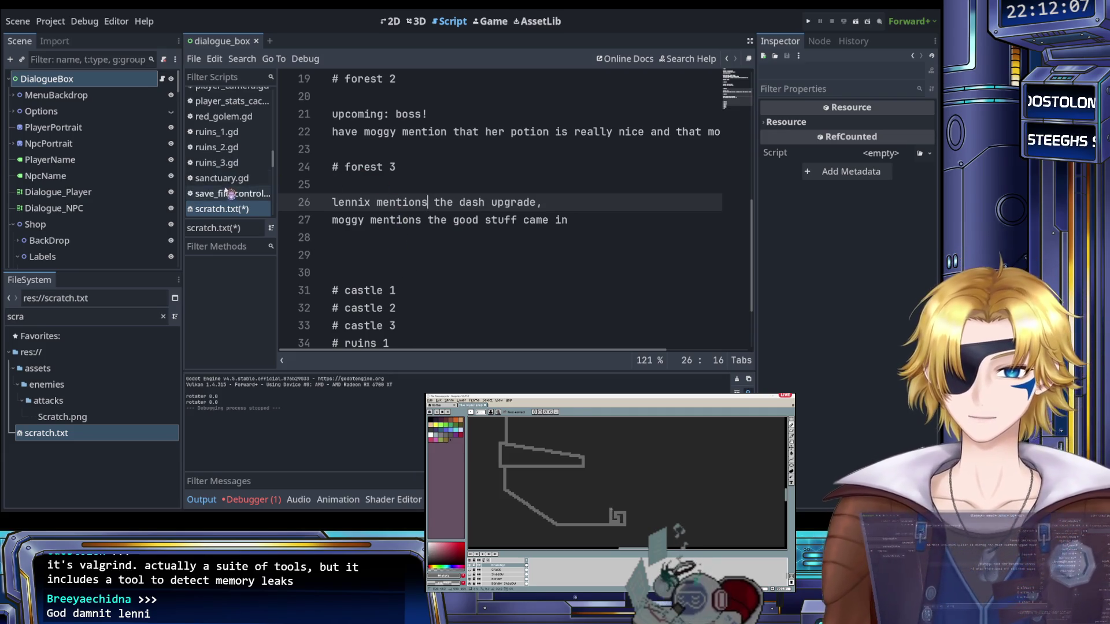
key(ctrl+s)
scroll(239, 181, up, 4)
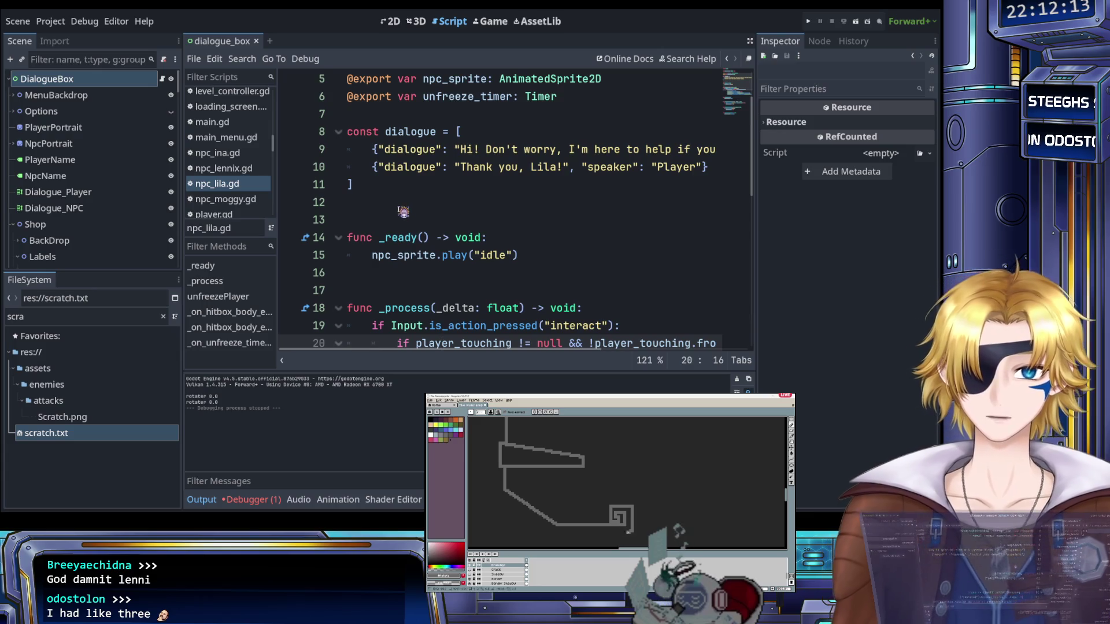
Add blank lines around the loadDialogue call in _process
scroll(403, 212, up, 1)
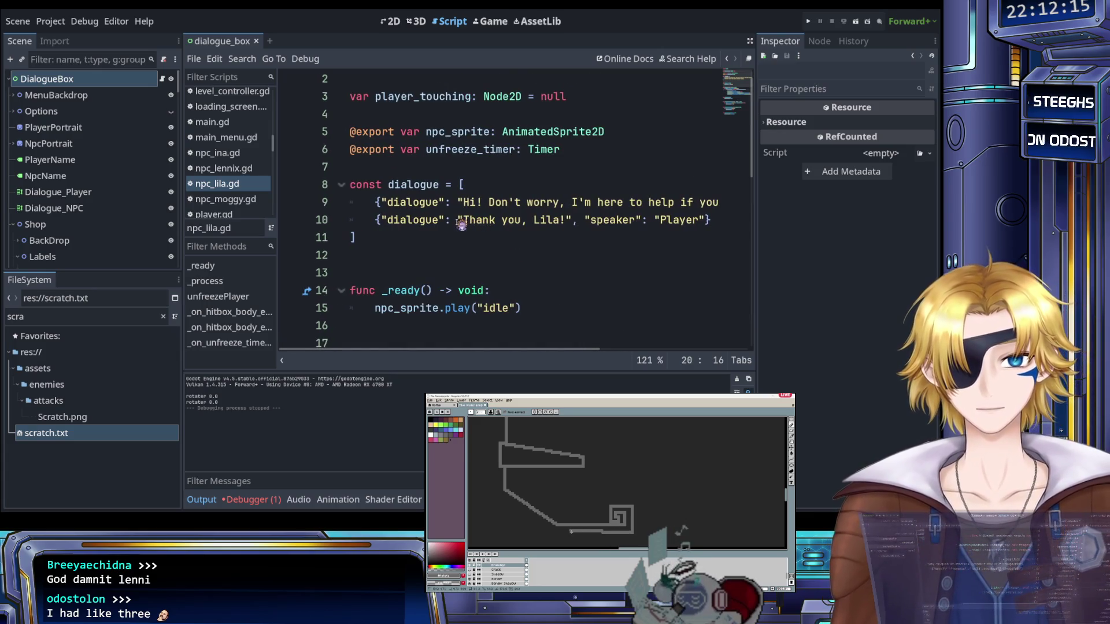
click(443, 185)
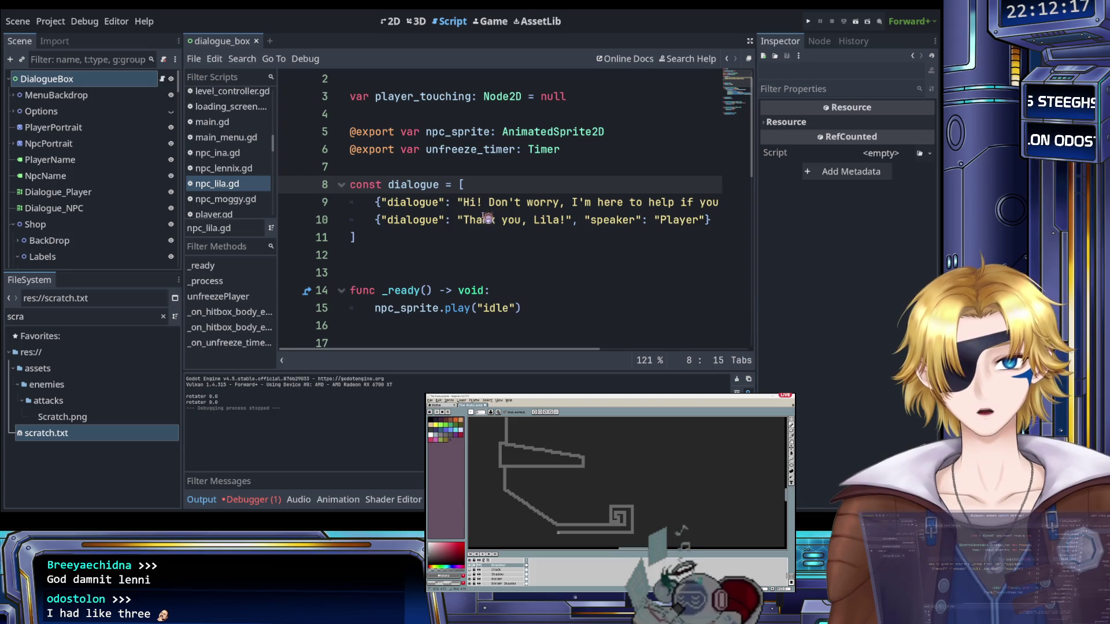
scroll(487, 219, down, 2)
scroll(491, 226, down, 2)
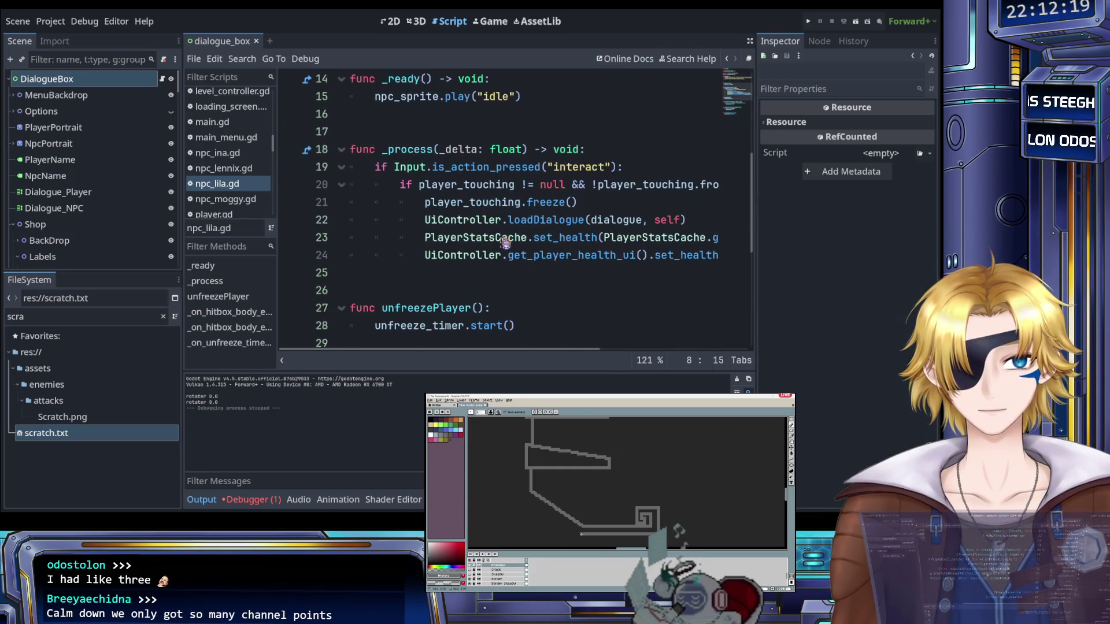
click(541, 223)
click(427, 221)
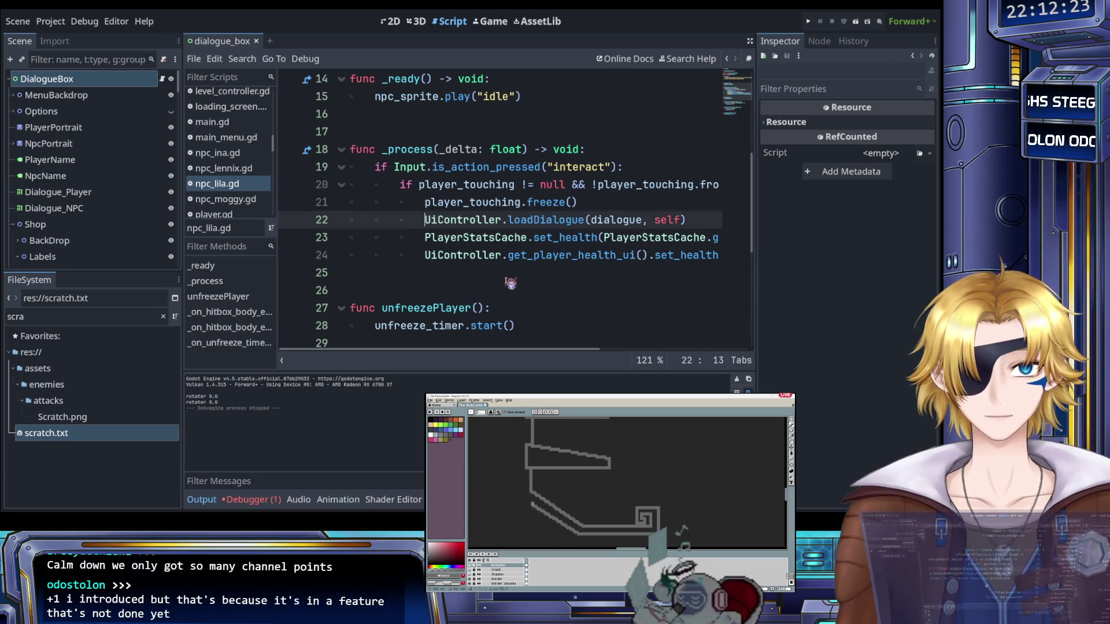
key(Down)
key(Return)
key(Up)
key(Up)
key(Return)
key(Up)
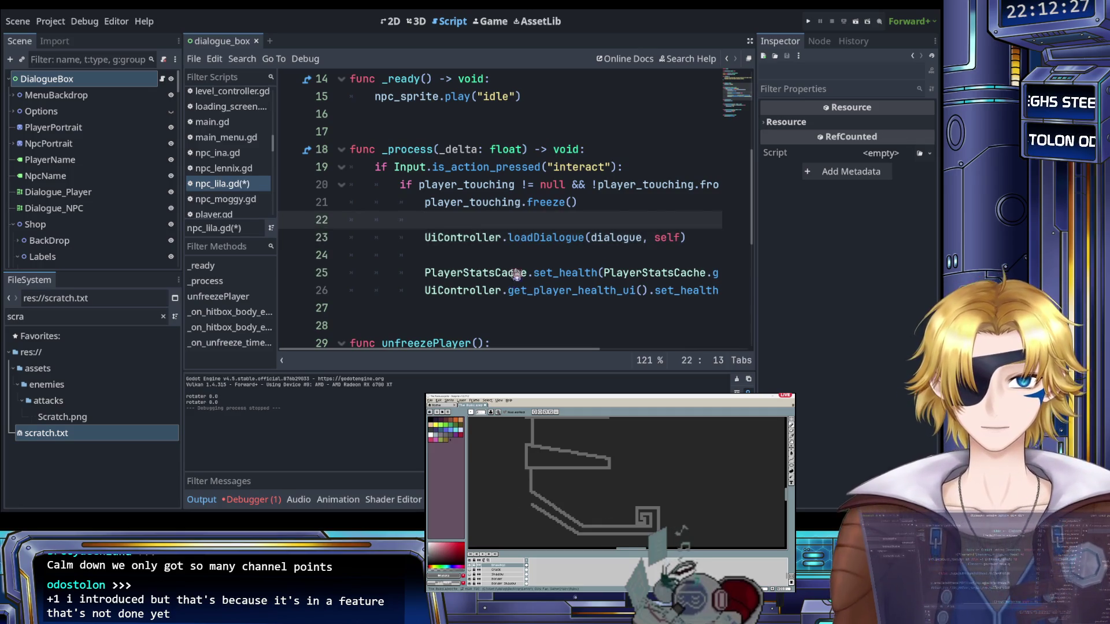
Add a new func choose_dialogue(): with a pass body below _process and save
scroll(453, 196, down, 3)
key(Down)
key(Down)
key(Down)
key(Return)
key(Return)
key(Up)
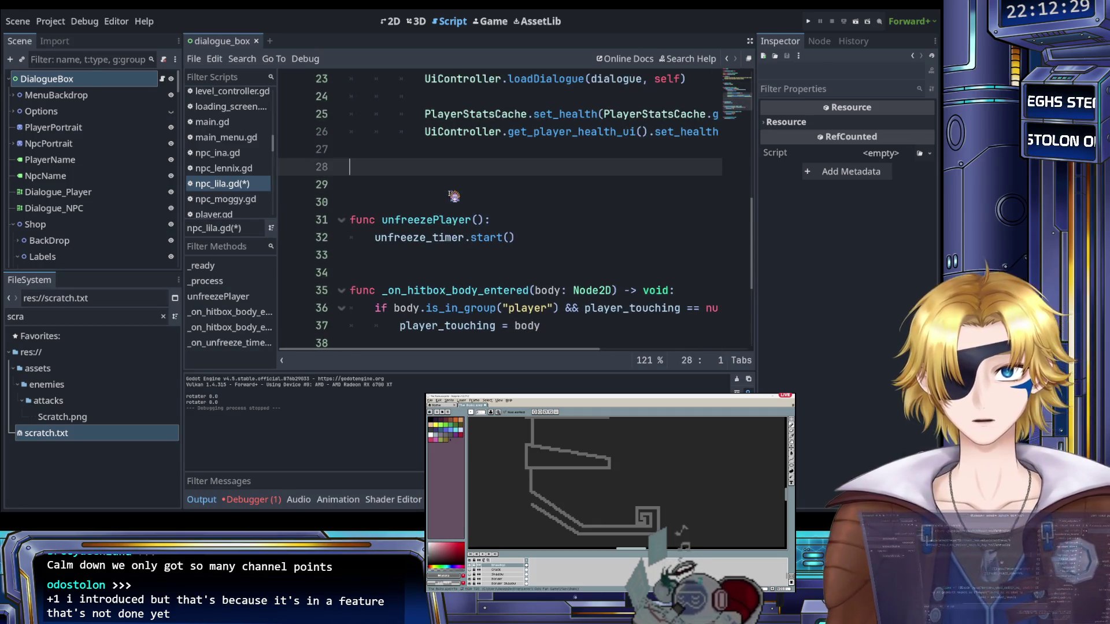
text(func chooseDialogue)
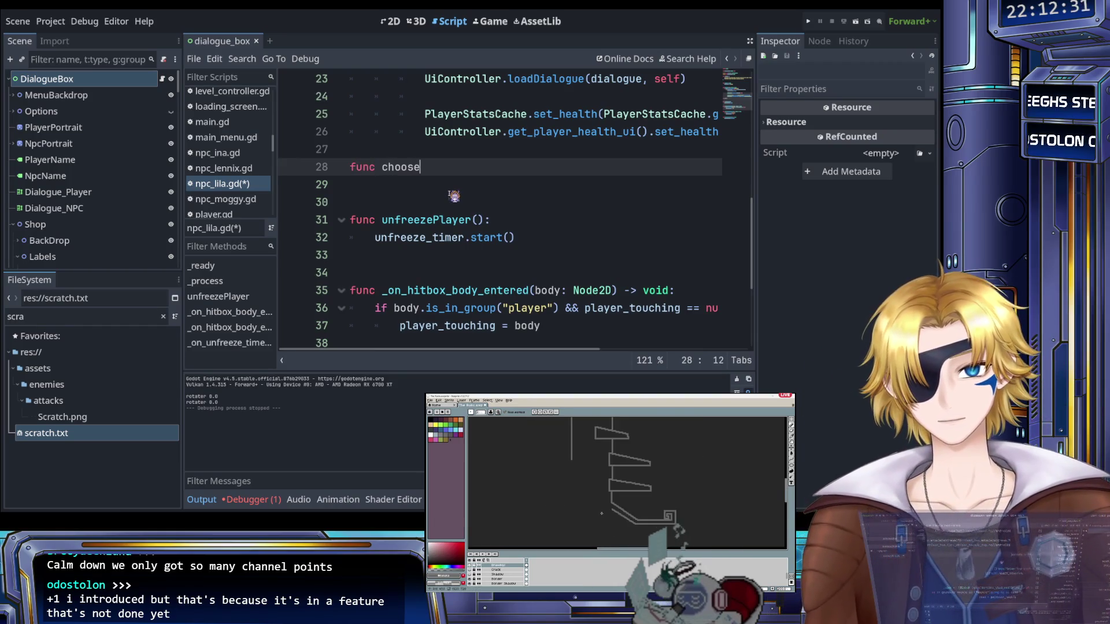
key(BackSpace)
key(BackSpace)
key(BackSpace)
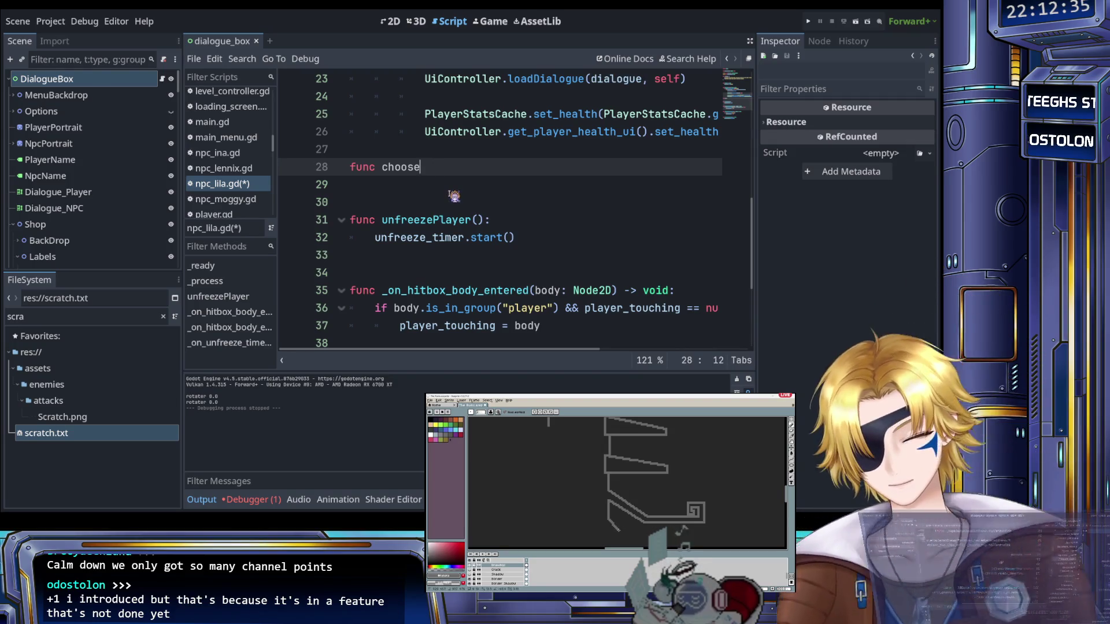
text(_dialogue():)
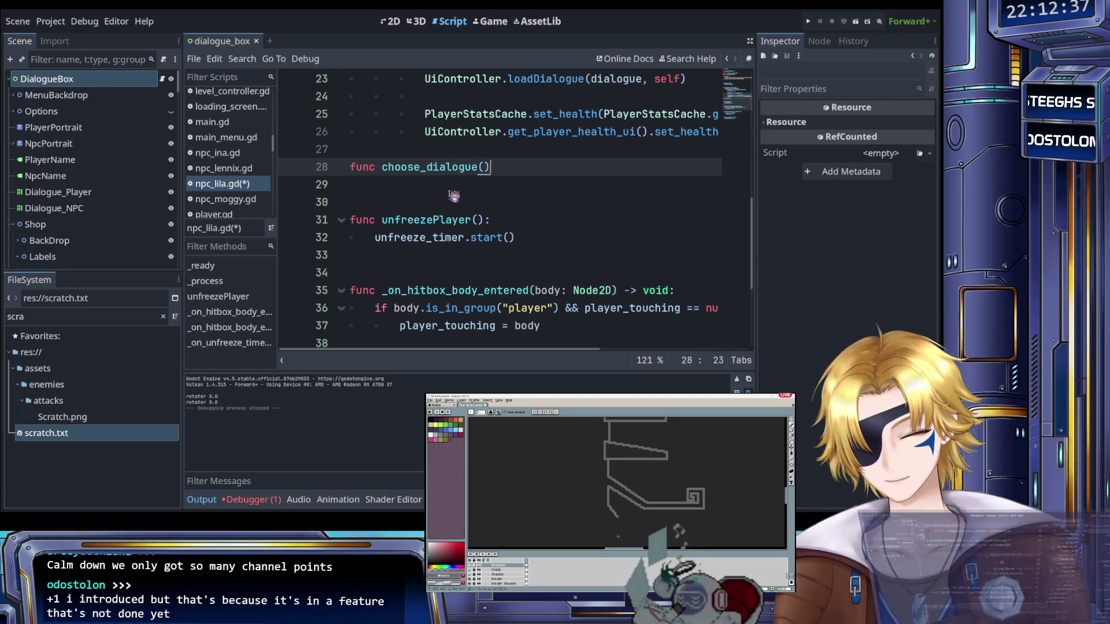
key(Return)
text(pass)
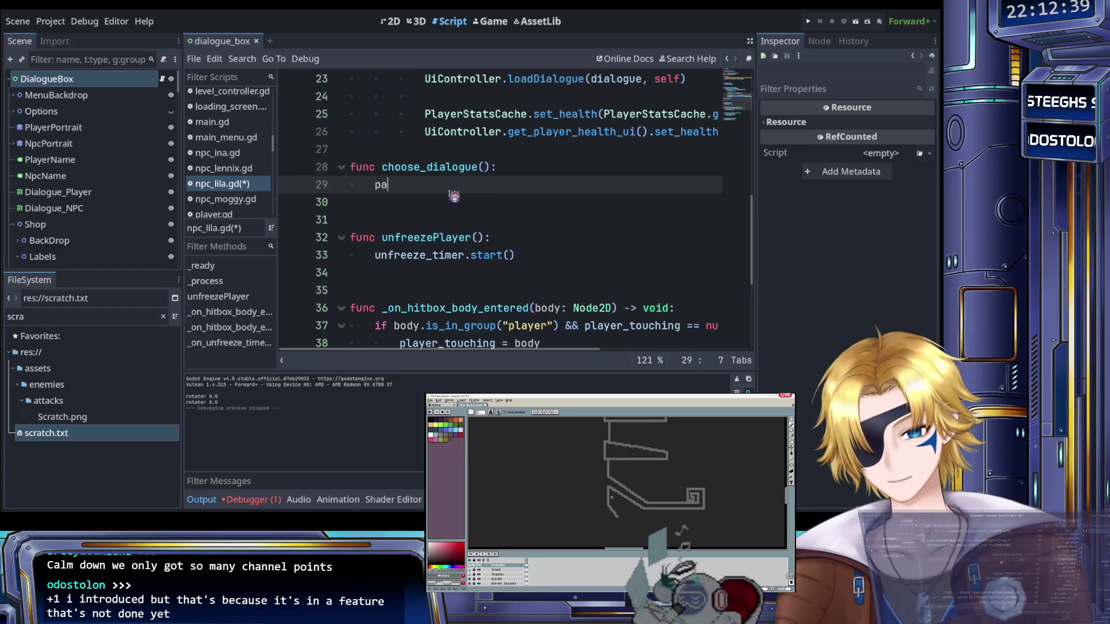
key(ctrl+s)
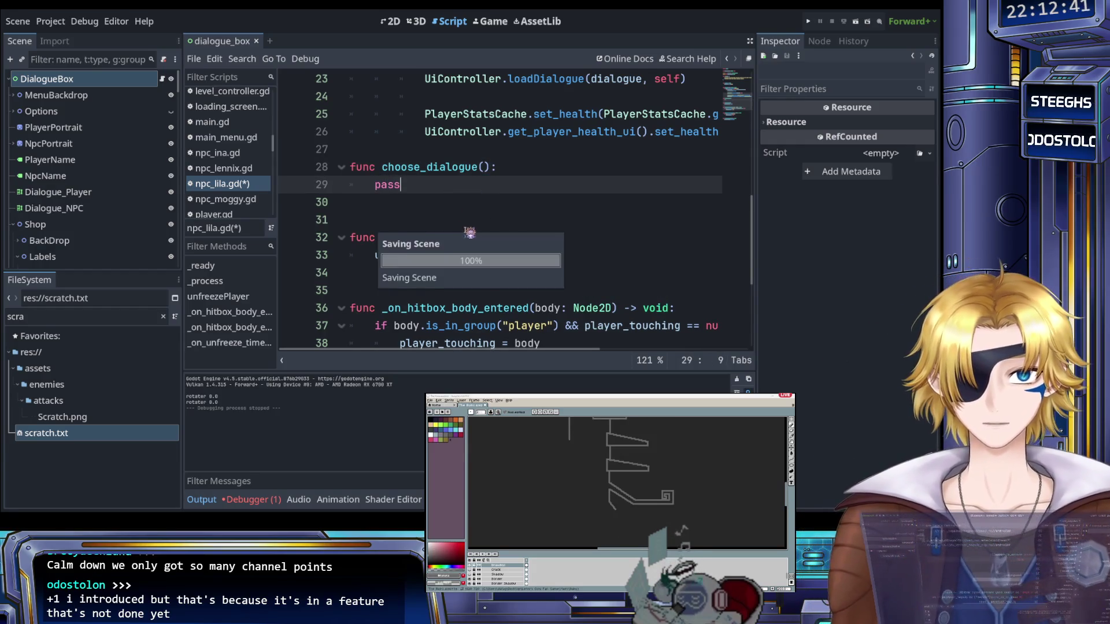
Move the UiController.loadDialogue call from _process into choose_dialogue, replacing pass
scroll(469, 220, up, 3)
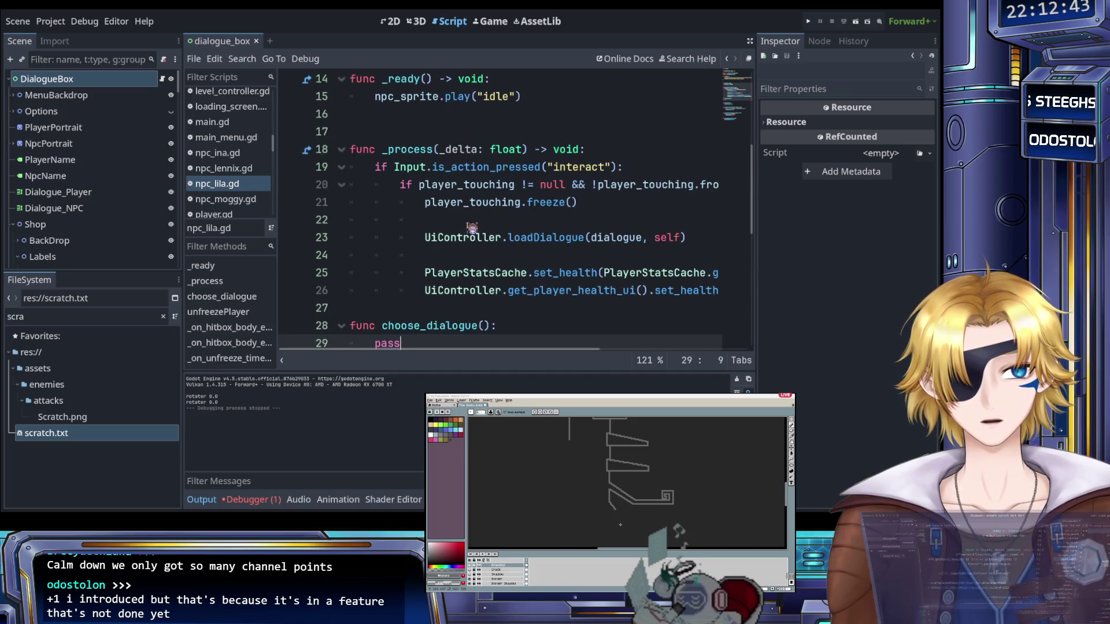
click(509, 237)
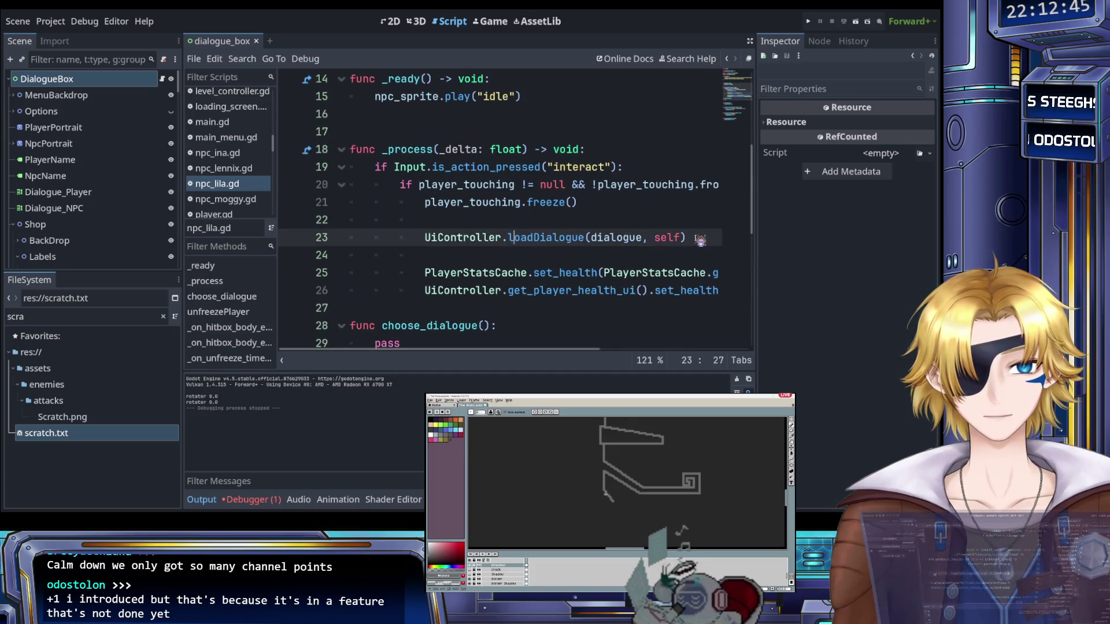
drag(700, 239, 426, 238)
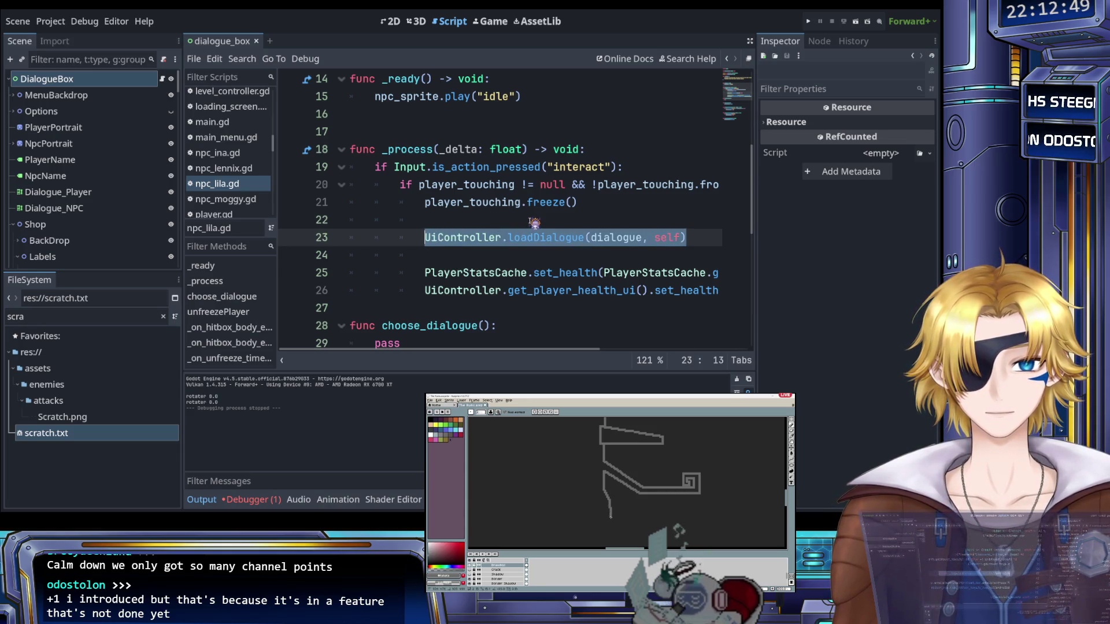
scroll(533, 223, down, 1)
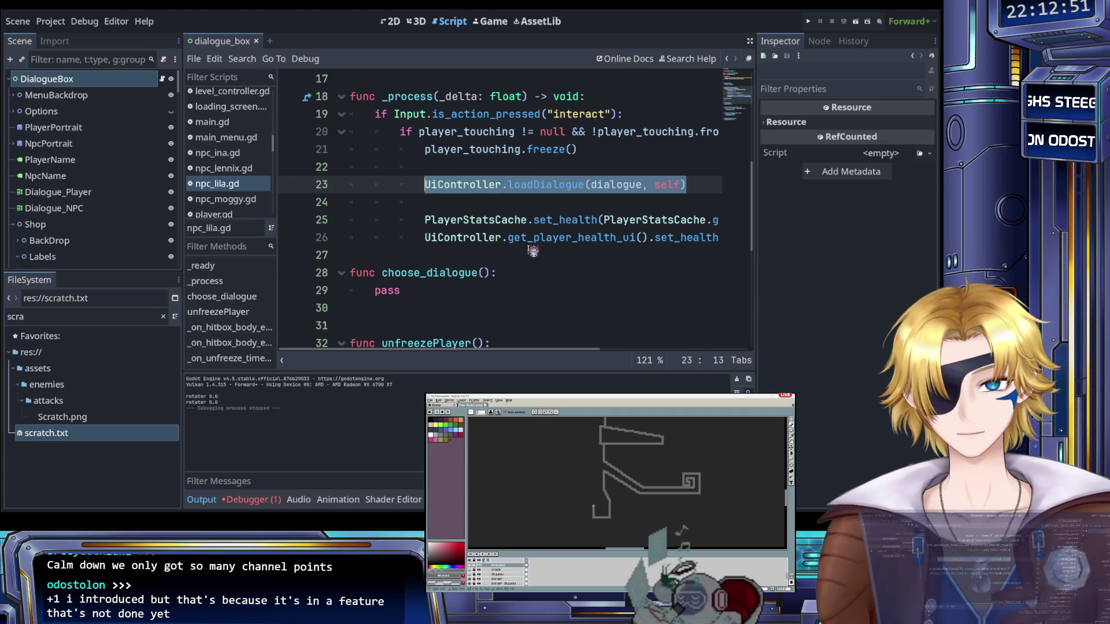
key(ctrl+x)
double_click(386, 290)
key(ctrl+v)
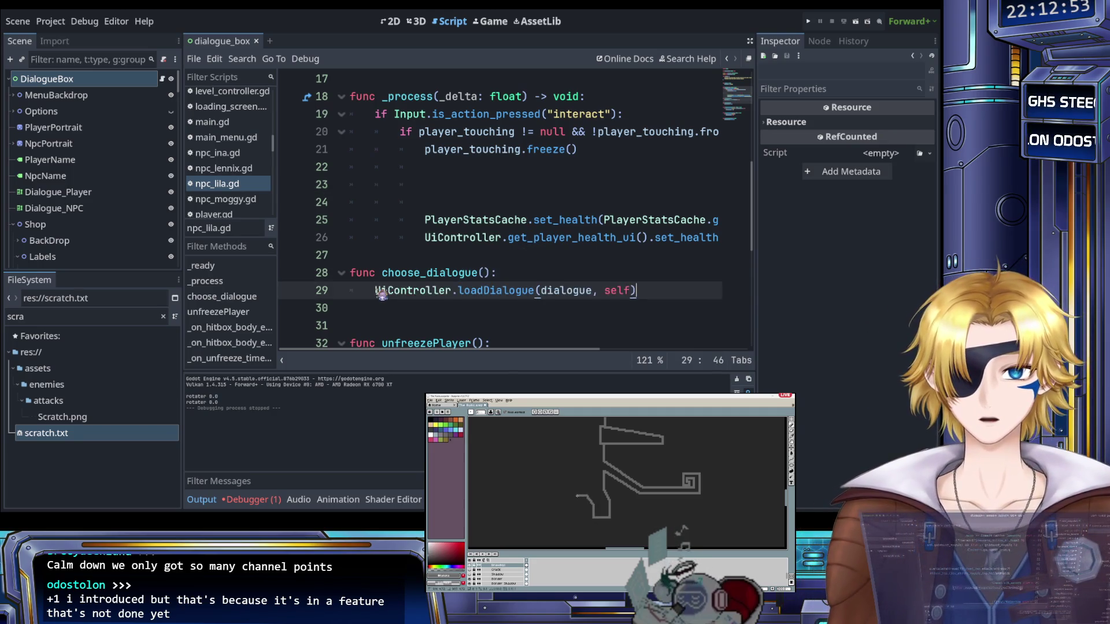
Call choose_dialogue() from _process, delete the leftover blank lines, and save
click(478, 186)
text(choose)
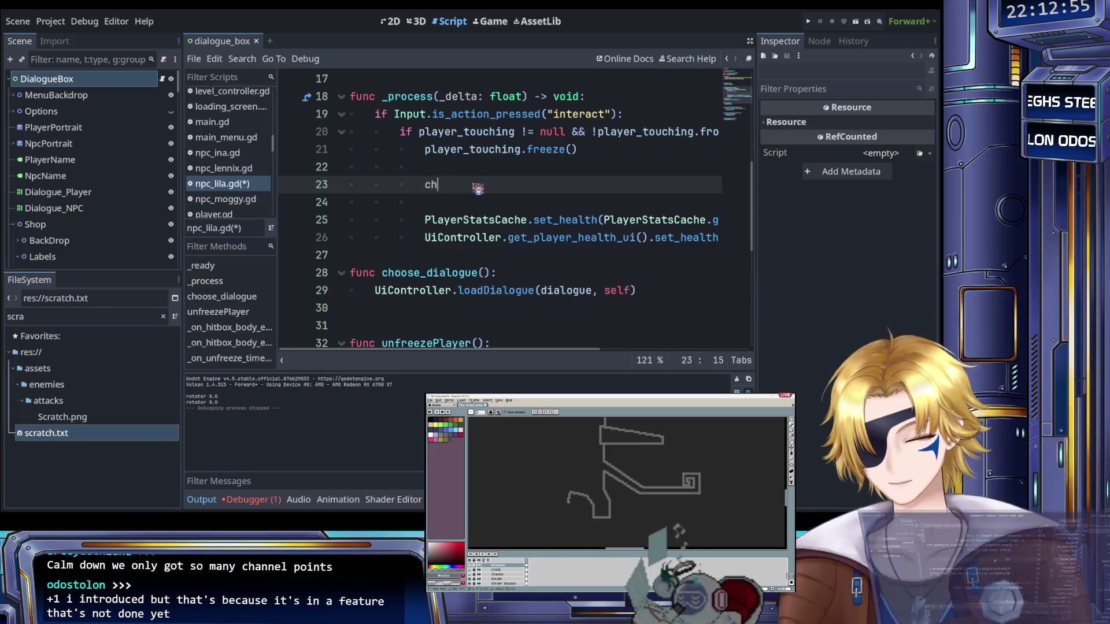
key(Return)
key(Down)
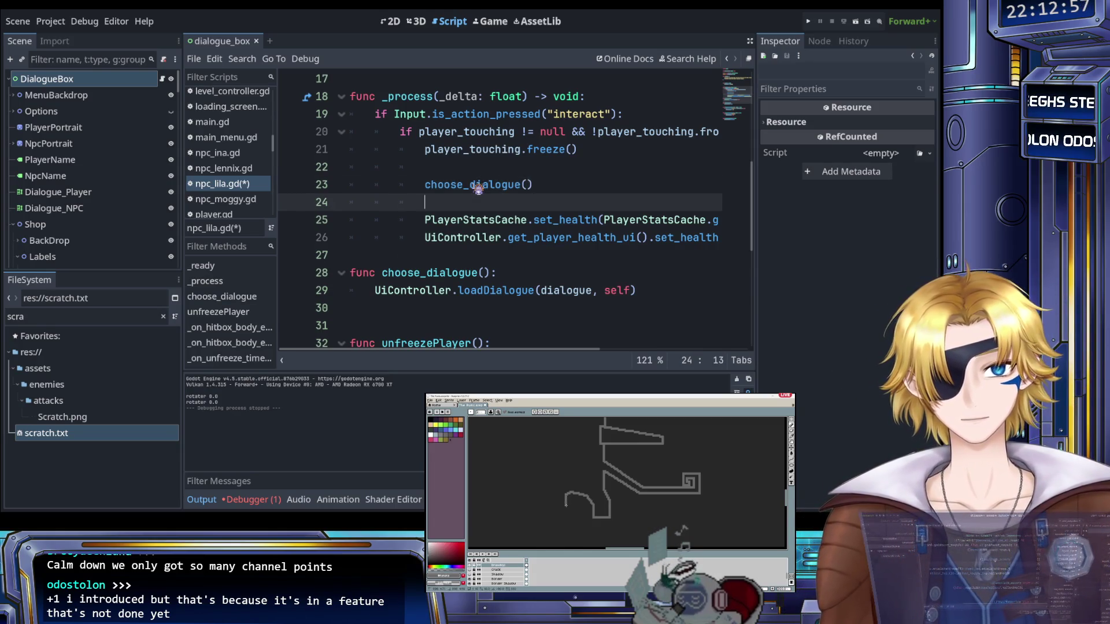
key(BackSpace)
key(BackSpace)
key(Up)
key(BackSpace)
key(BackSpace)
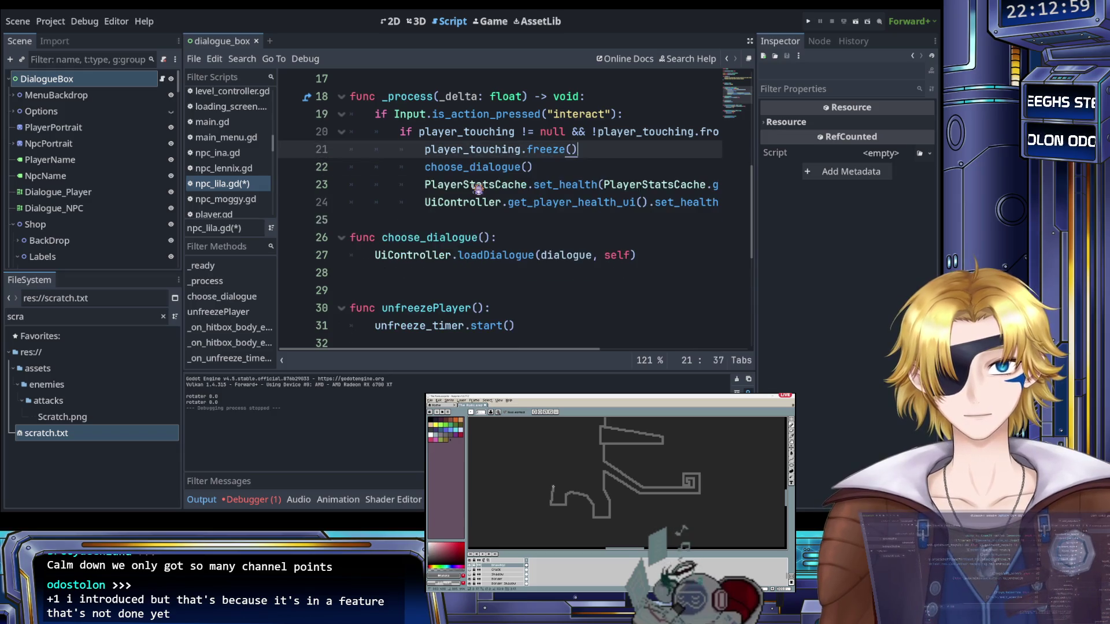
key(ctrl+s)
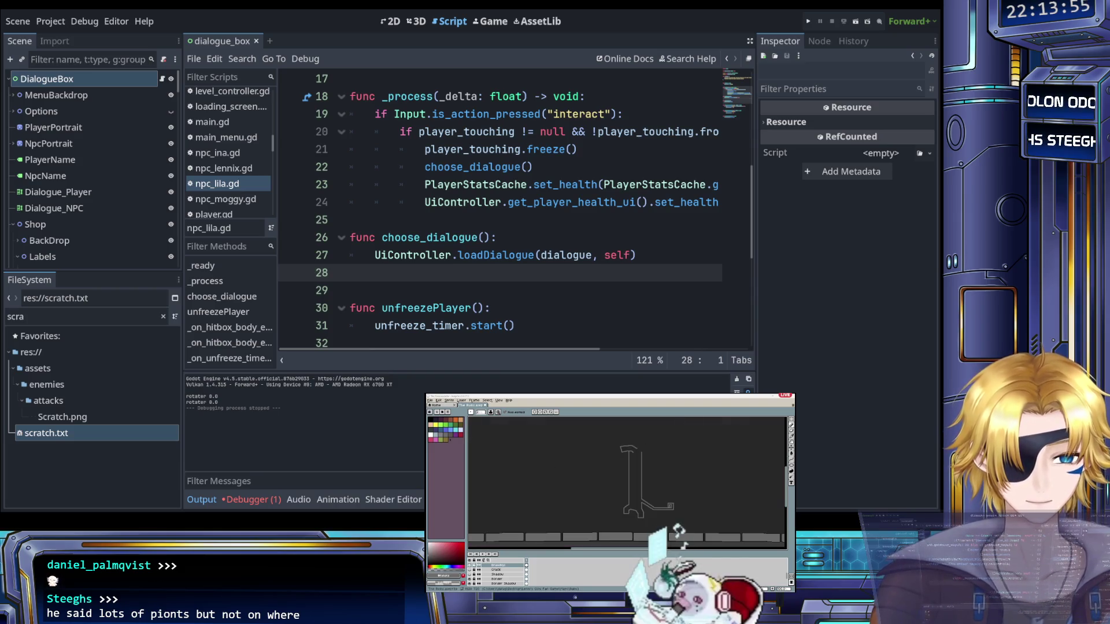
click(493, 225)
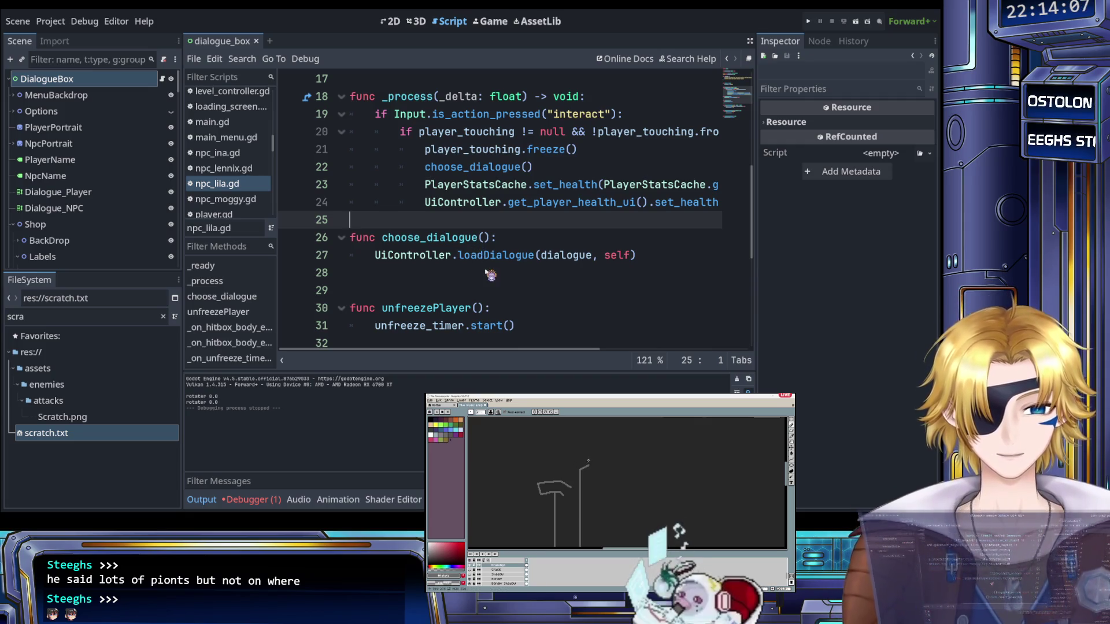
scroll(435, 257, up, 2)
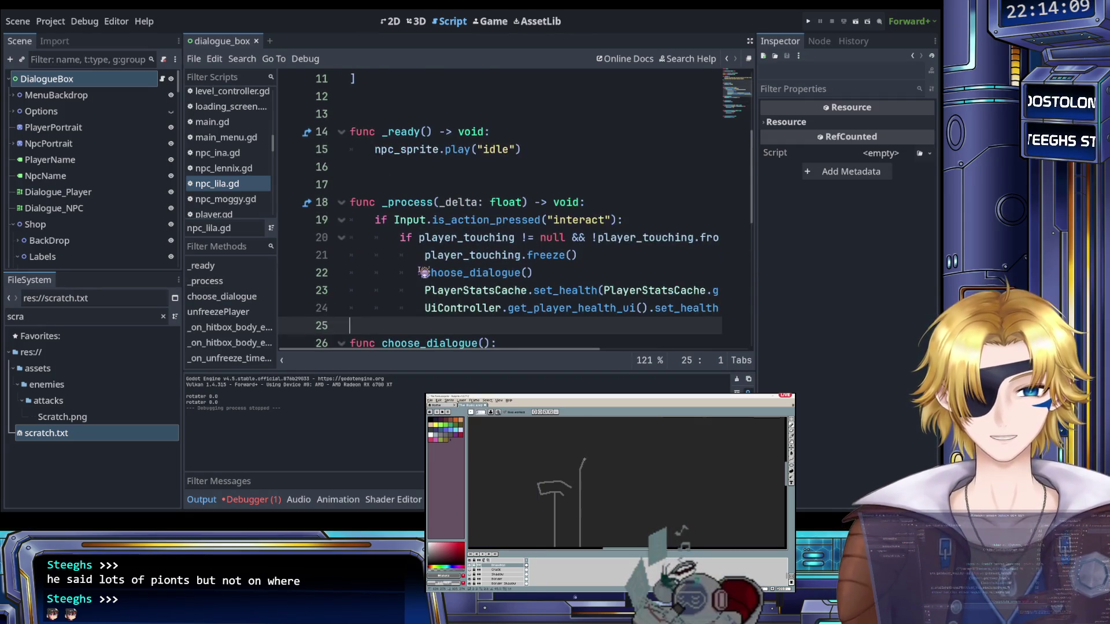
scroll(423, 249, down, 1)
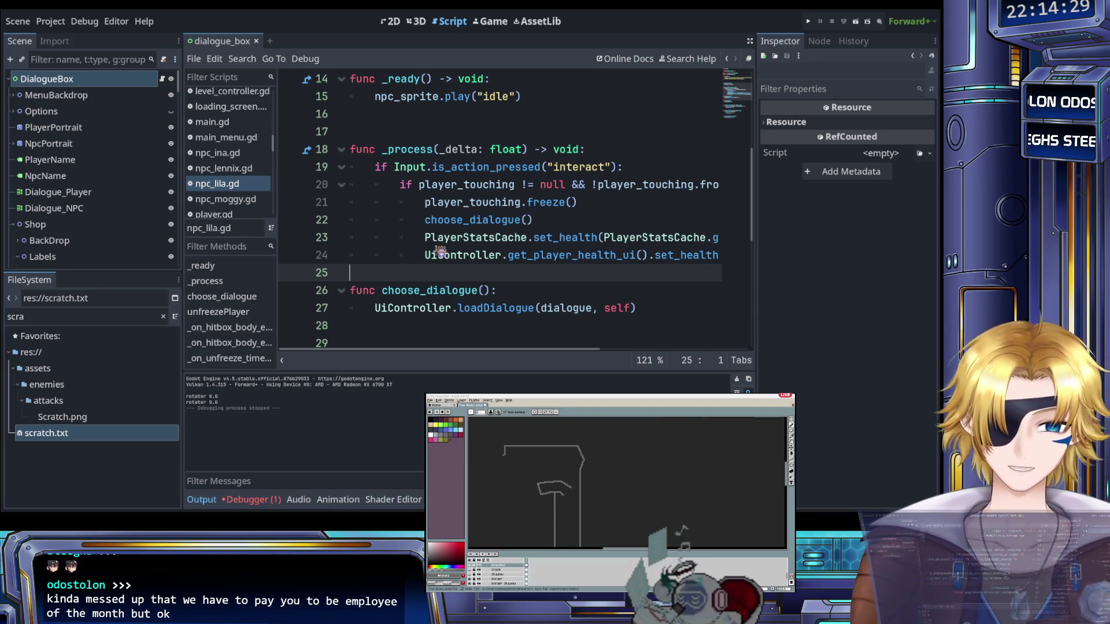
click(470, 238)
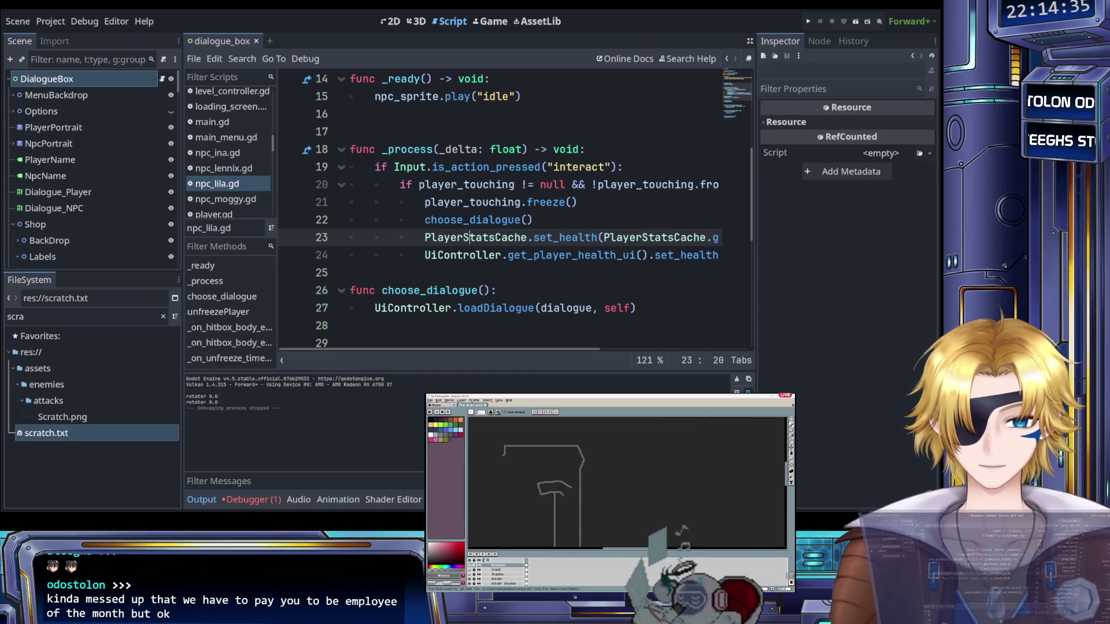
click(488, 277)
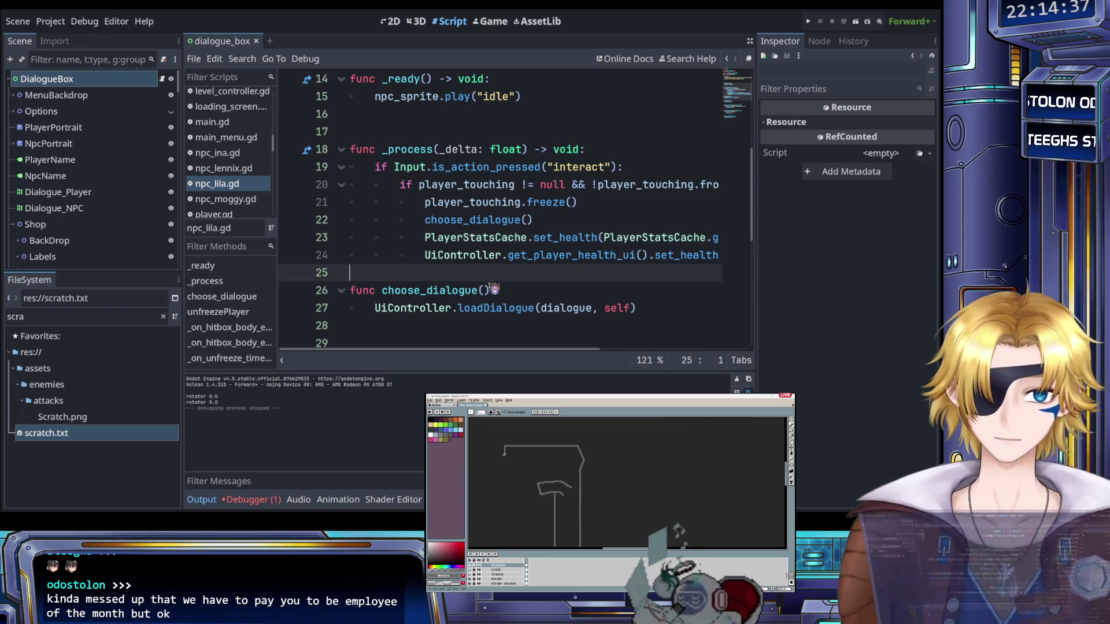
scroll(489, 272, up, 5)
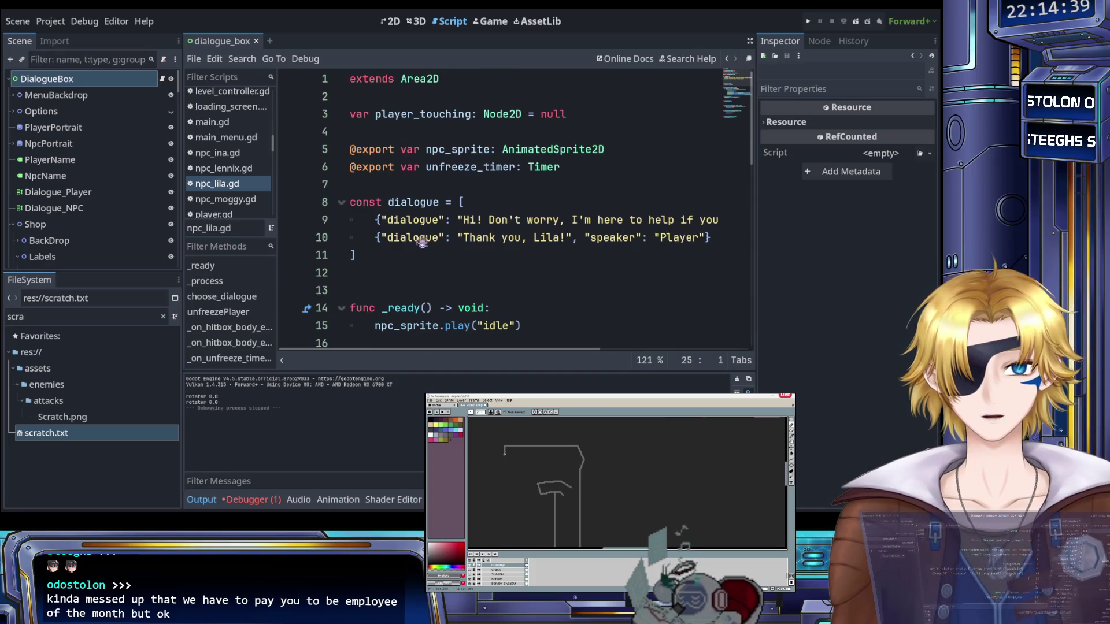
Start a line below the dialogue constant and remove the stray const word
click(398, 255)
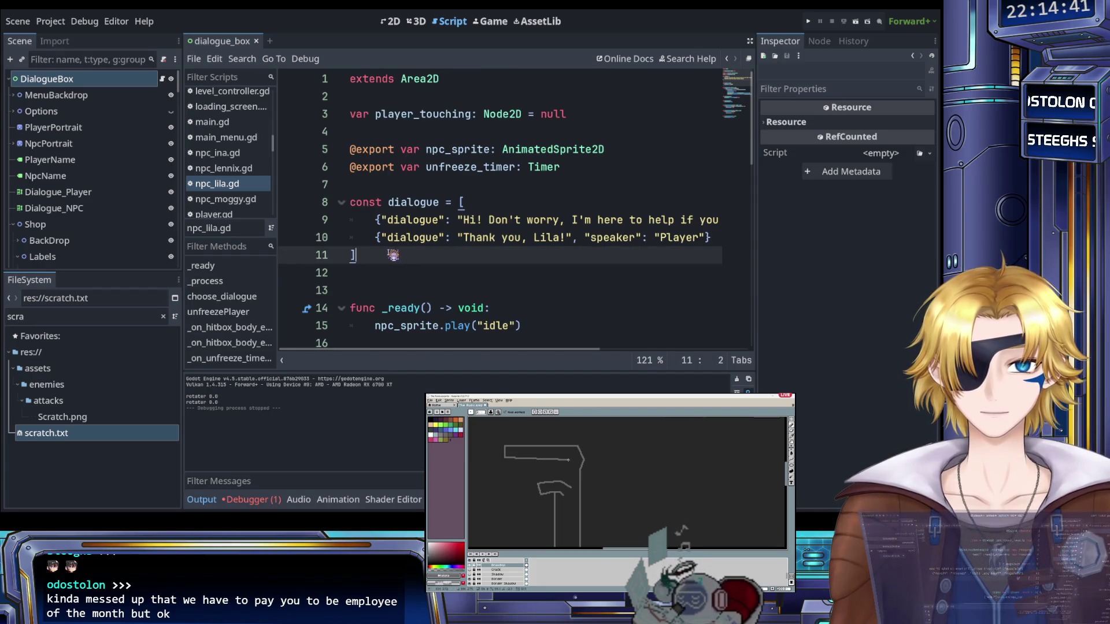
key(Return)
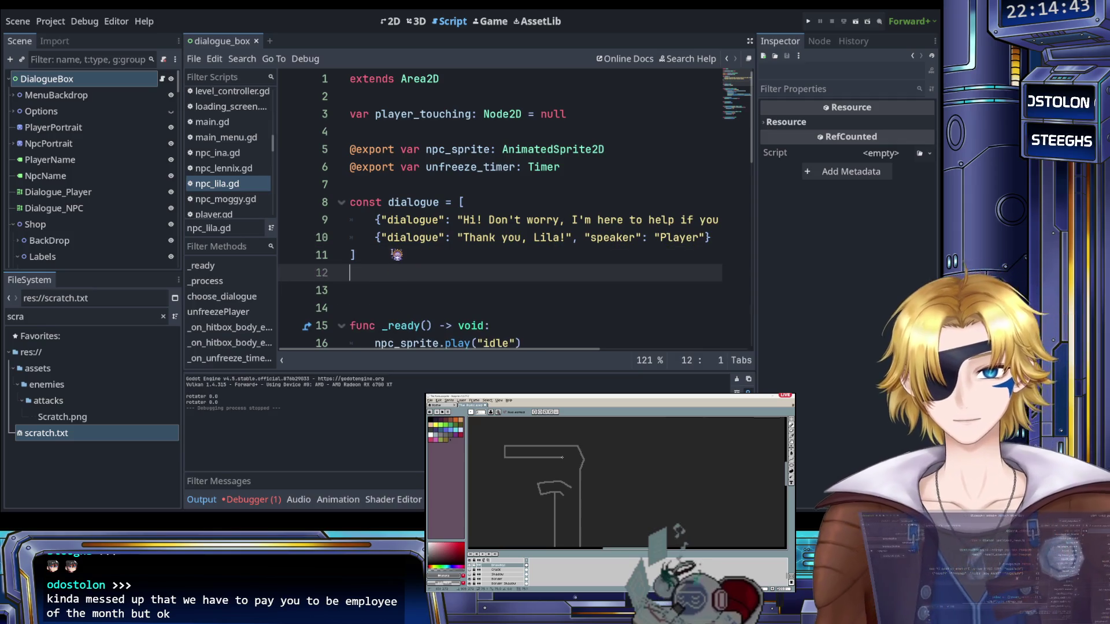
scroll(431, 259, down, 1)
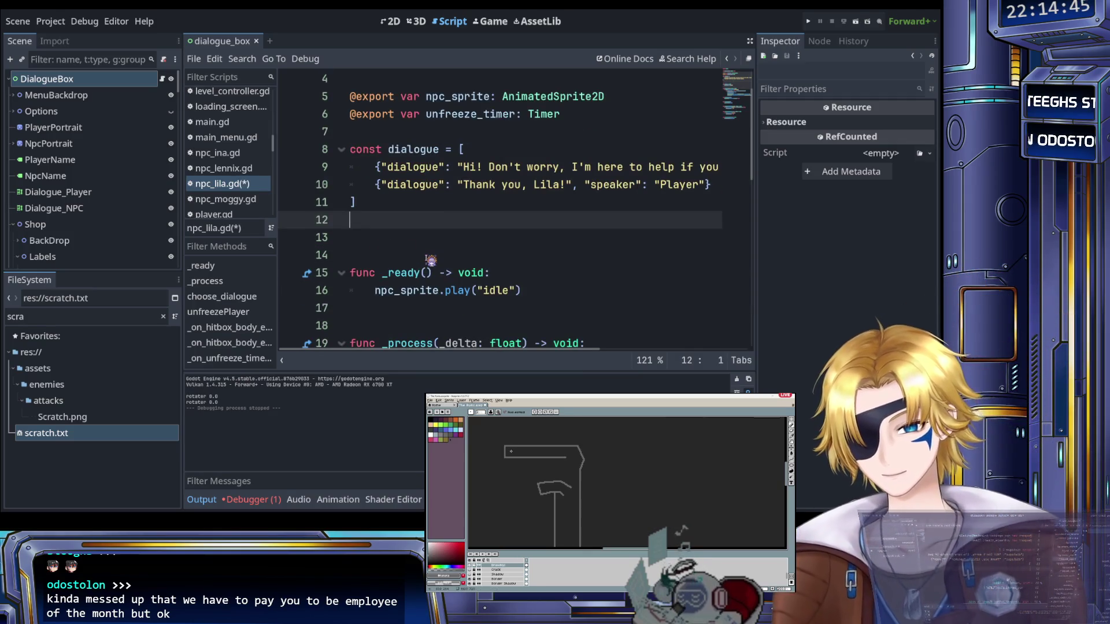
text(const)
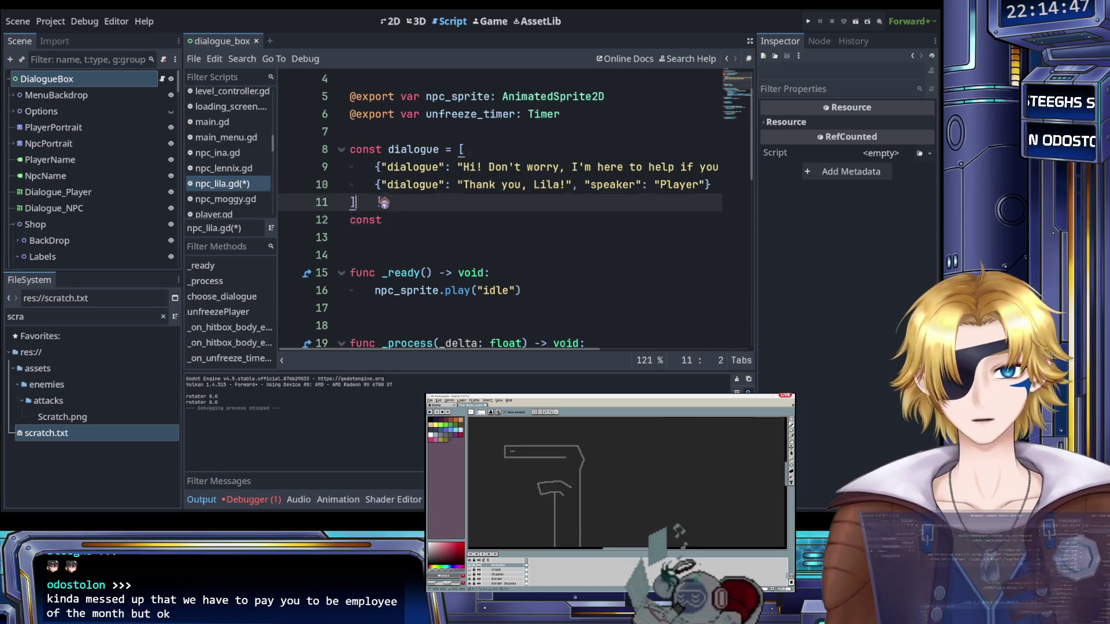
drag(354, 219, 350, 149)
click(359, 219)
key(BackSpace)
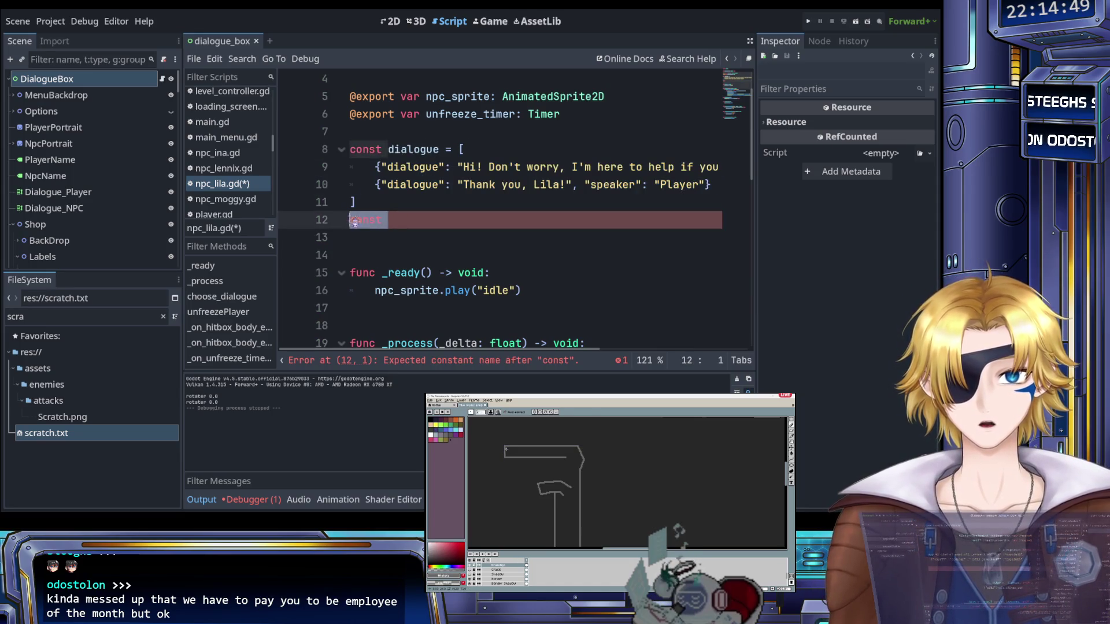
key(ctrl+v)
Copy the dialogue constant block and paste many duplicates below it
key(Return)
key(shift+Up)
key(shift+Up)
key(shift+Up)
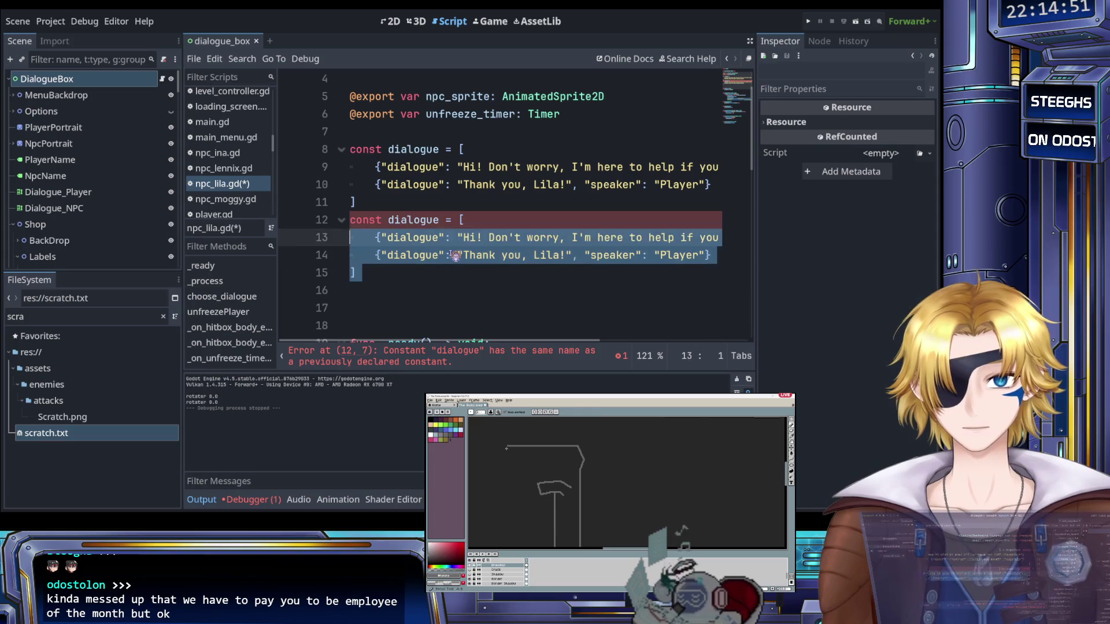
key(ctrl+c)
key(Right)
key(ctrl+v)
key(ctrl+v)
key(ctrl+v)
key(ctrl+v)
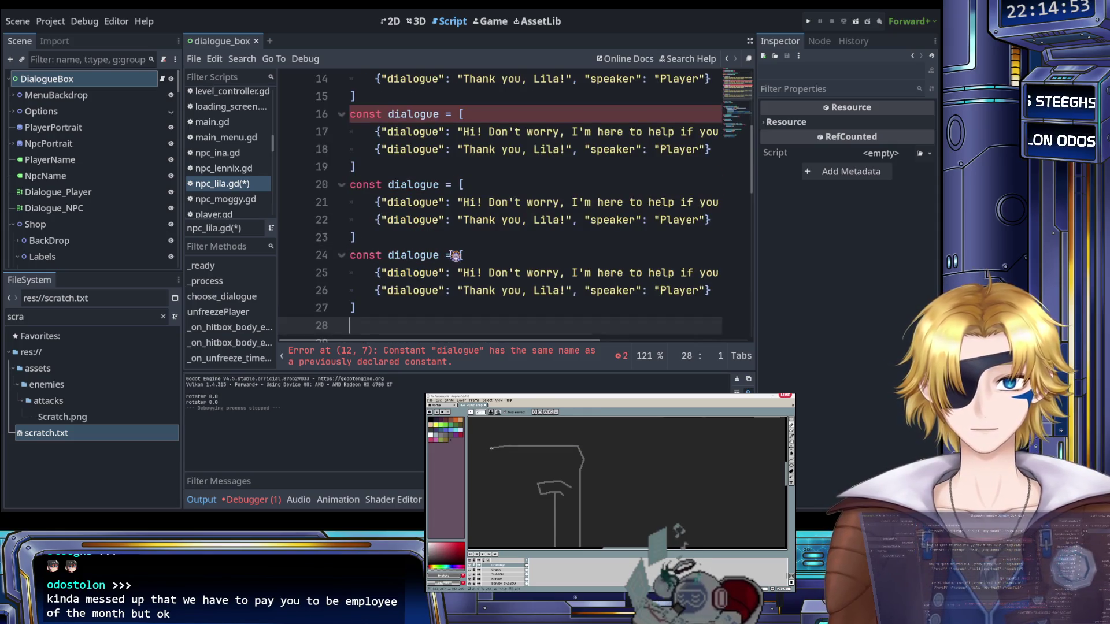
key(ctrl+v)
key(ctrl+v)
key(ctrl+v)
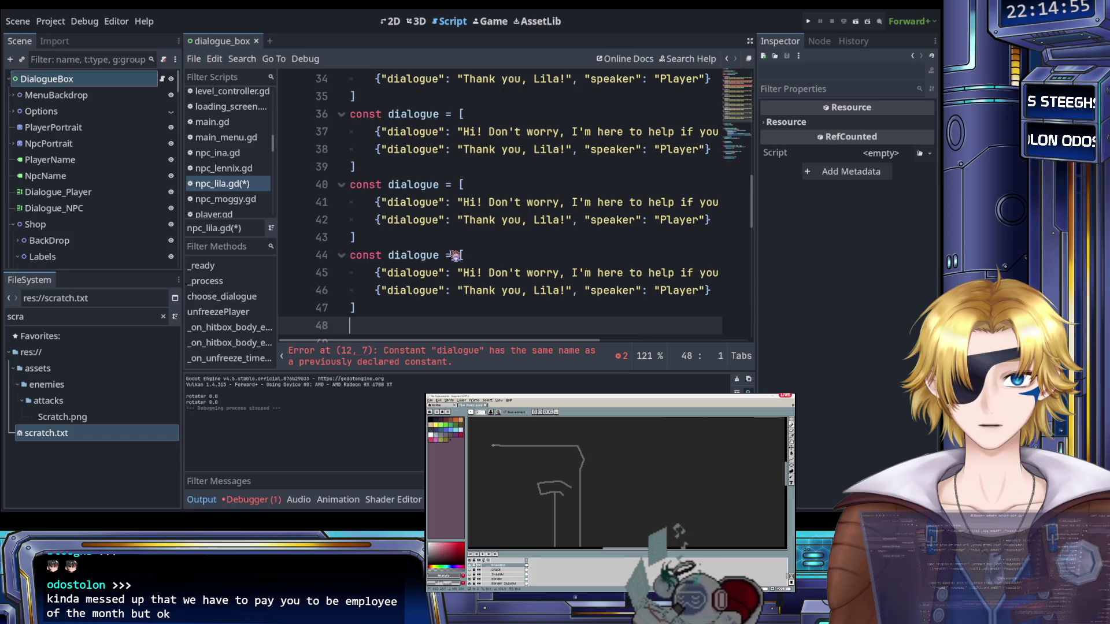
key(Left)
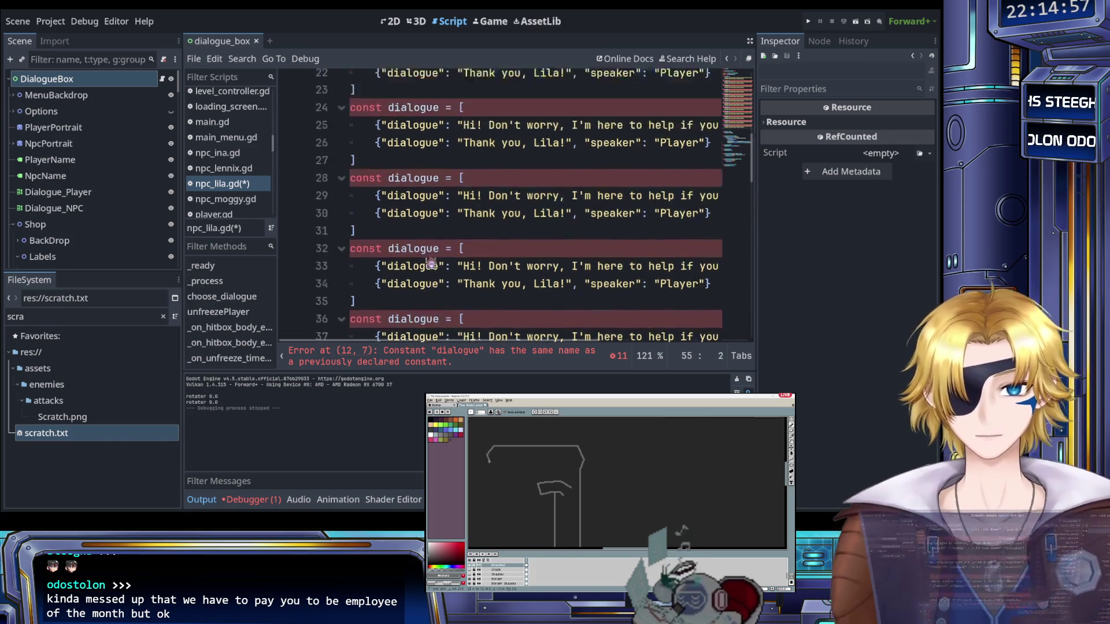
Rename the line 12 constant to dialogue_start
scroll(454, 274, up, 12)
click(442, 273)
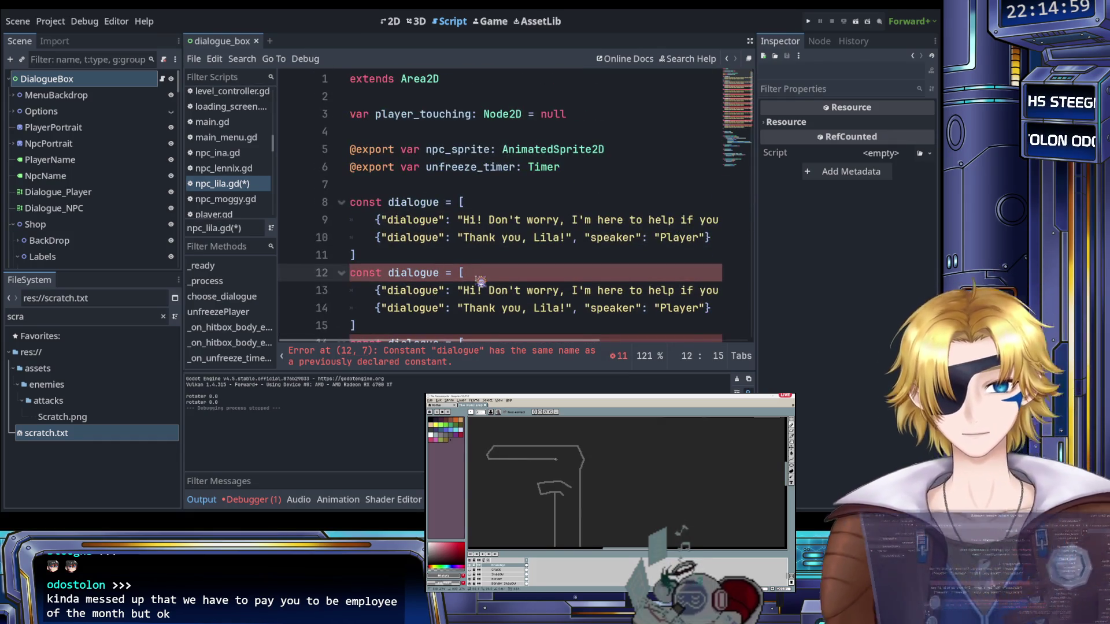
text(_start)
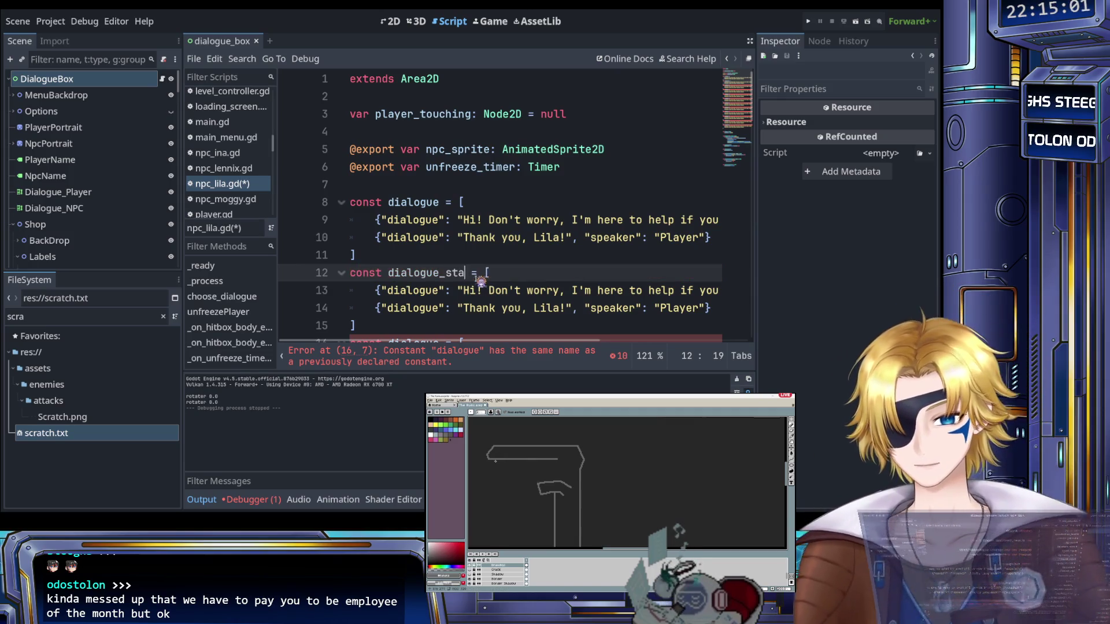
Add the _forest_1, _forest_2 and _forest_3 suffixes to the constants on lines 16, 20 and 24
scroll(470, 270, down, 1)
scroll(470, 270, down, 2)
click(443, 237)
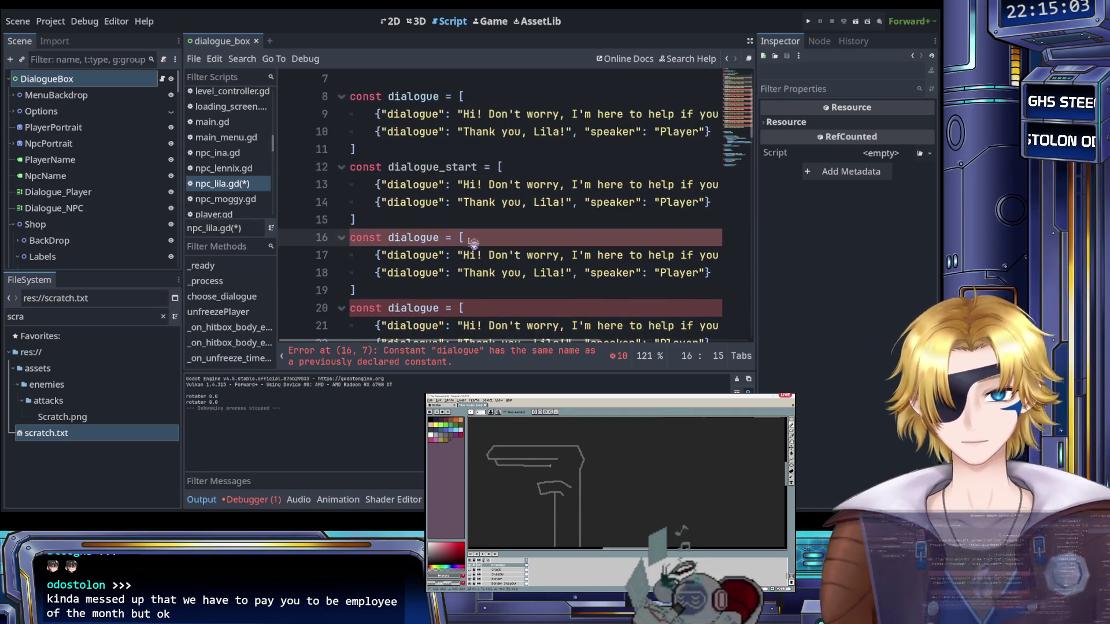
text(_forest_1)
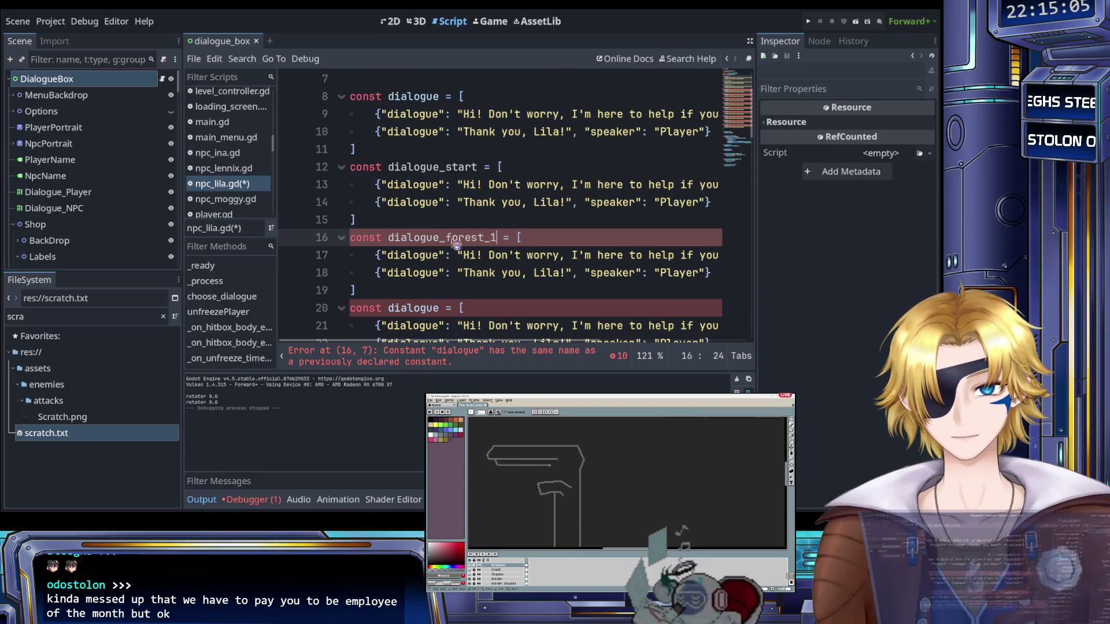
scroll(450, 253, down, 1)
click(443, 258)
text(_forest_)
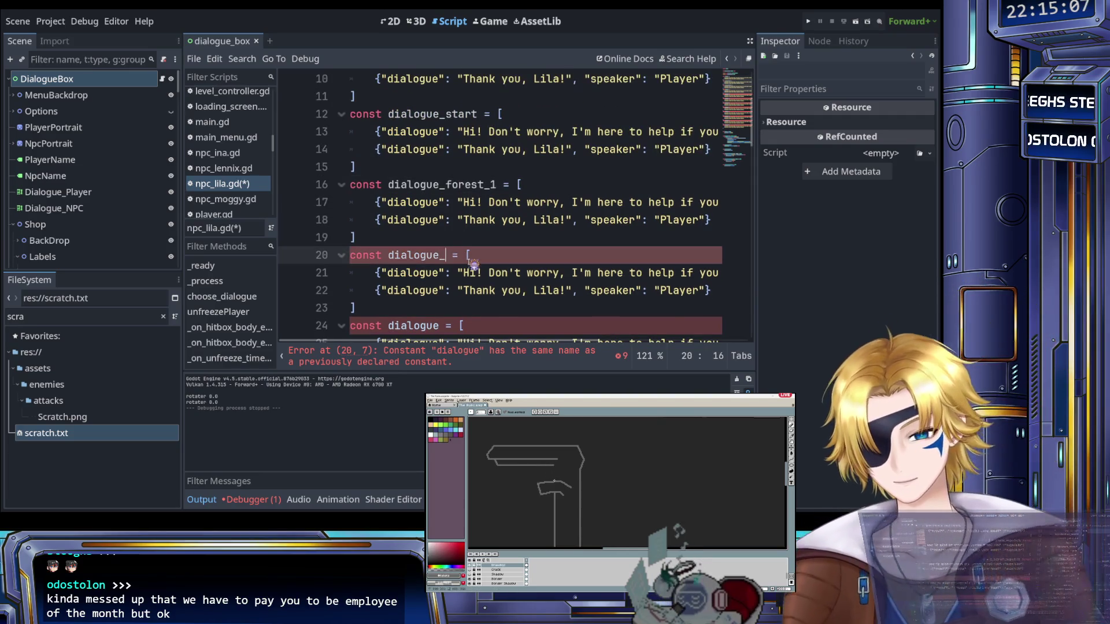
text(2)
scroll(473, 264, down, 1)
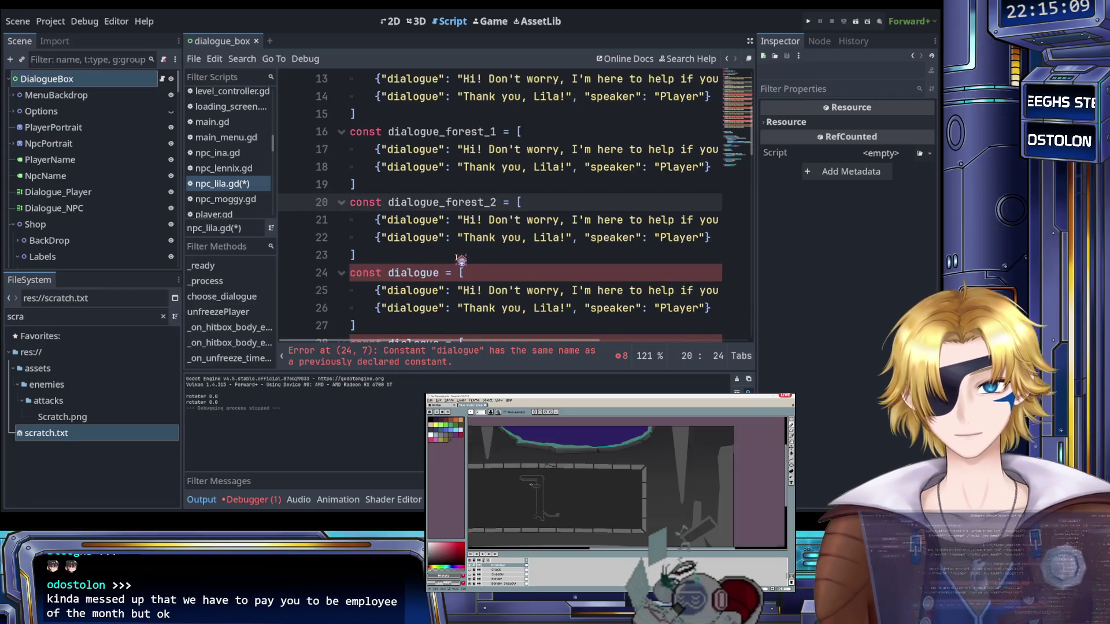
click(441, 272)
text(_forest_3)
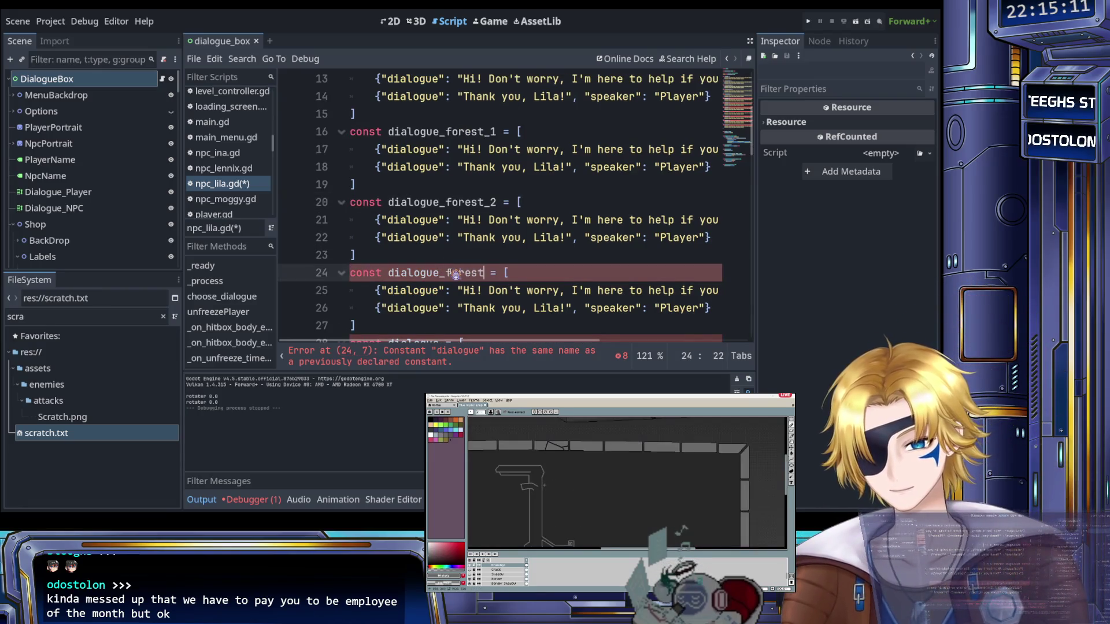
Insert the cleared_ prefix into the forest constant names on lines 16, 20 and 24
scroll(462, 266, up, 2)
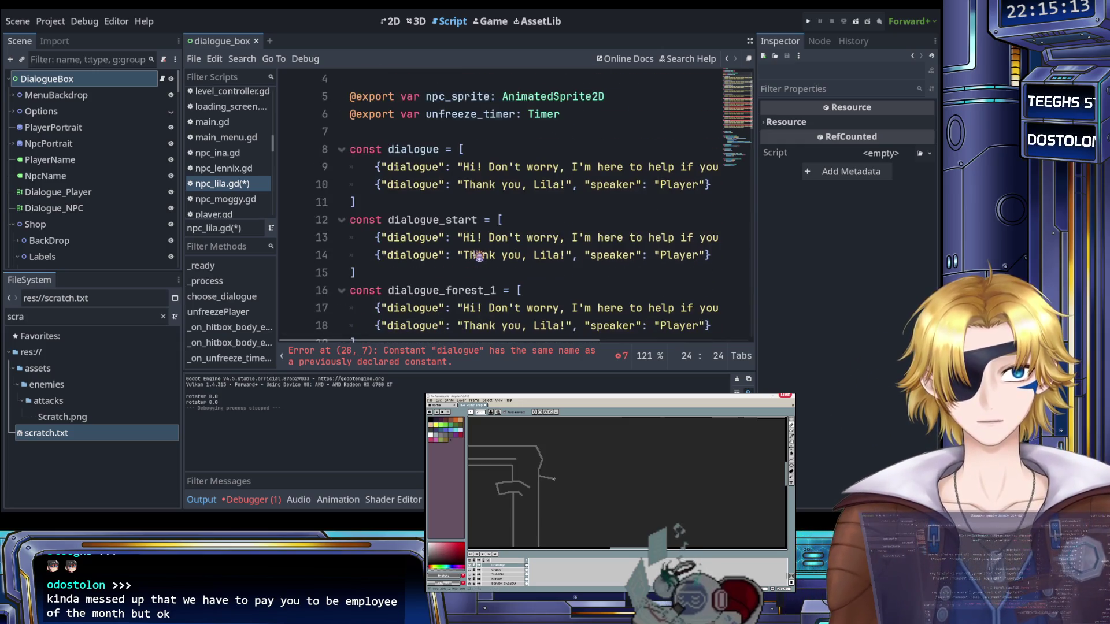
click(451, 239)
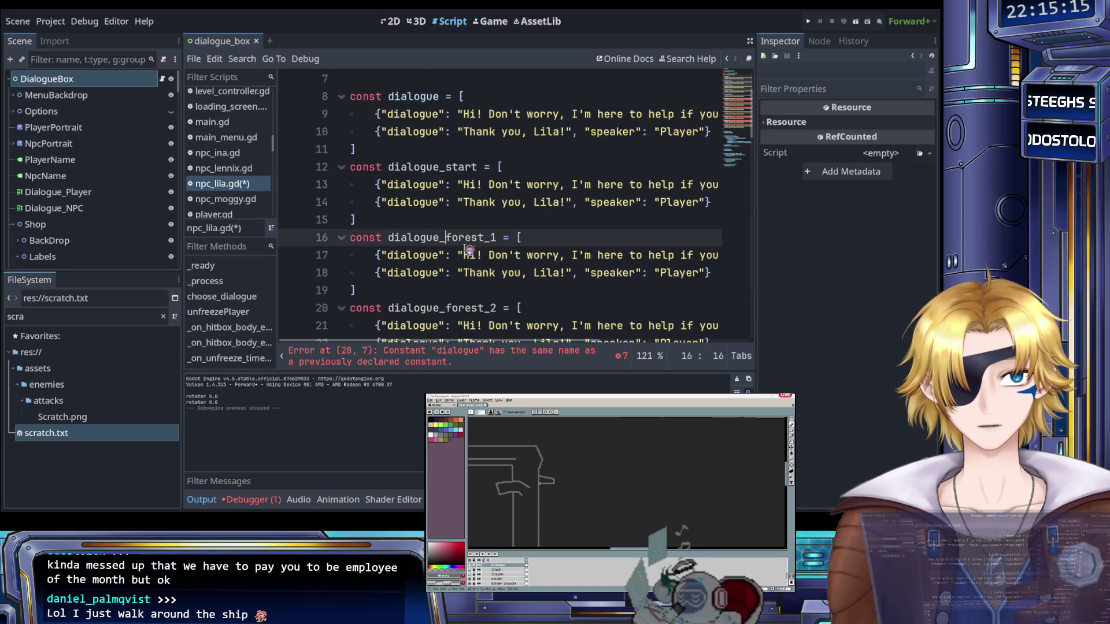
scroll(508, 275, down, 1)
text(cleared_)
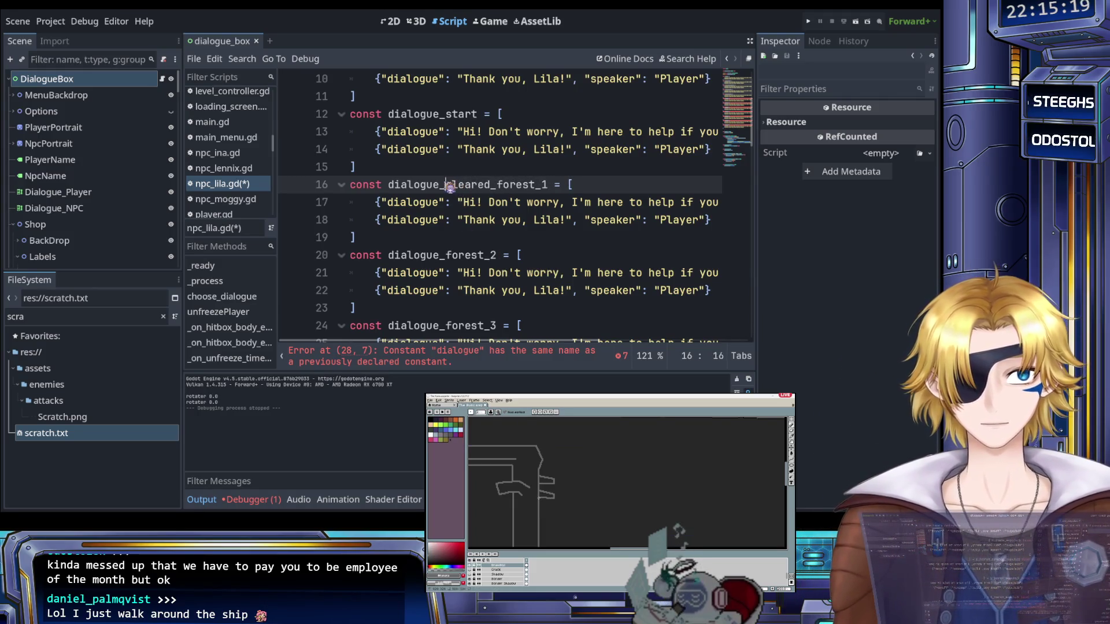
drag(450, 187, 555, 185)
drag(445, 255, 497, 256)
key(ctrl+v)
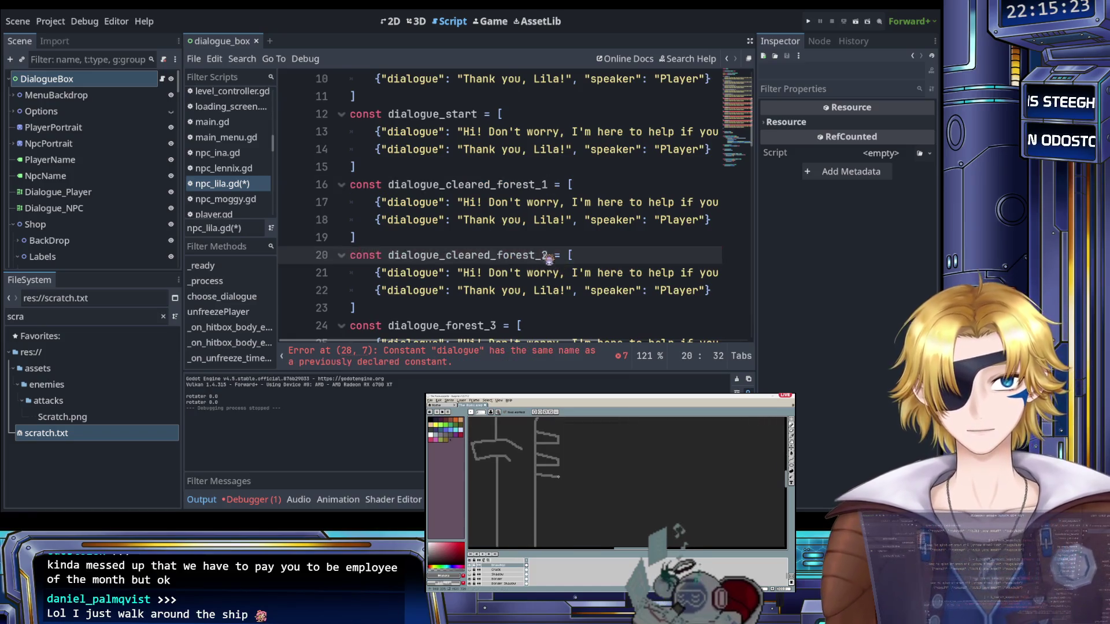
scroll(540, 258, down, 1)
drag(446, 273, 498, 274)
key(ctrl+v)
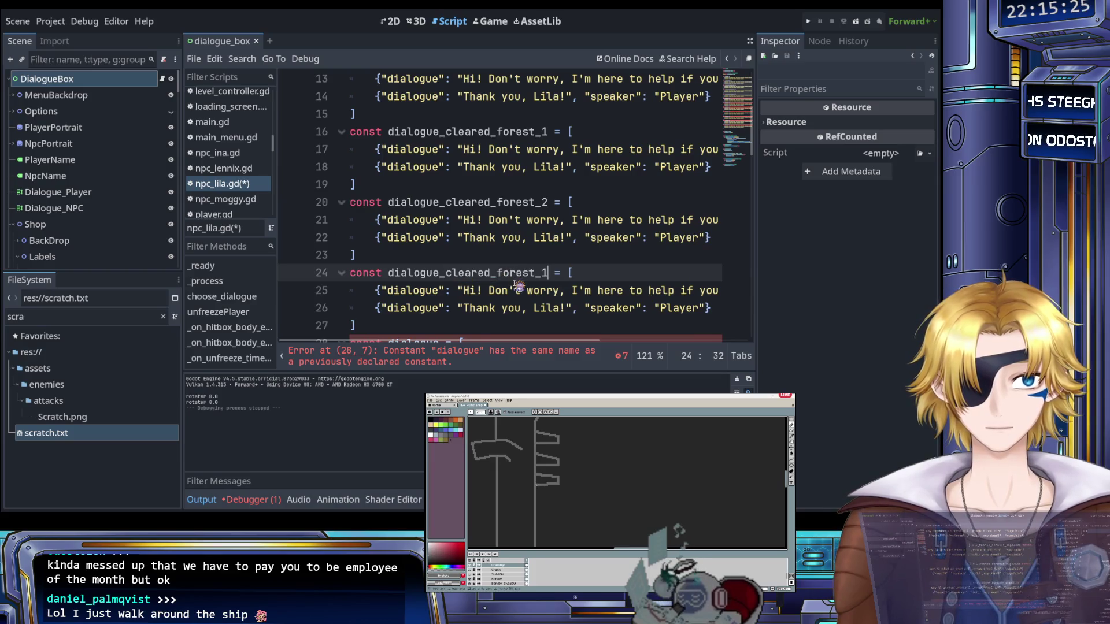
text(3)
Rename the line 28 constant to dialogue_cleared_castle_1
scroll(520, 286, down, 2)
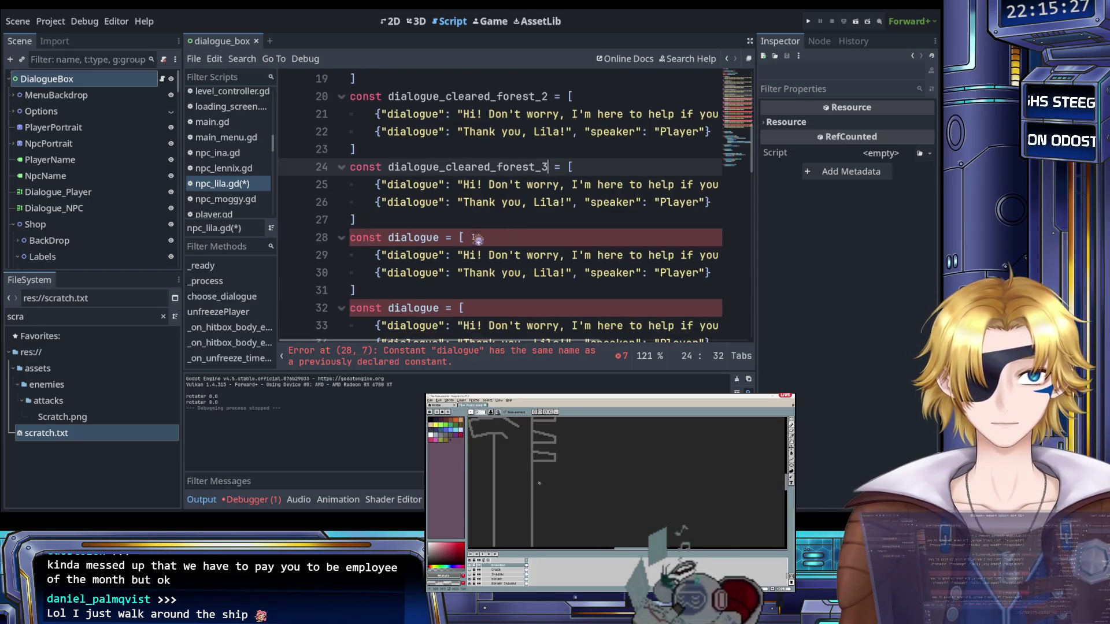
click(461, 238)
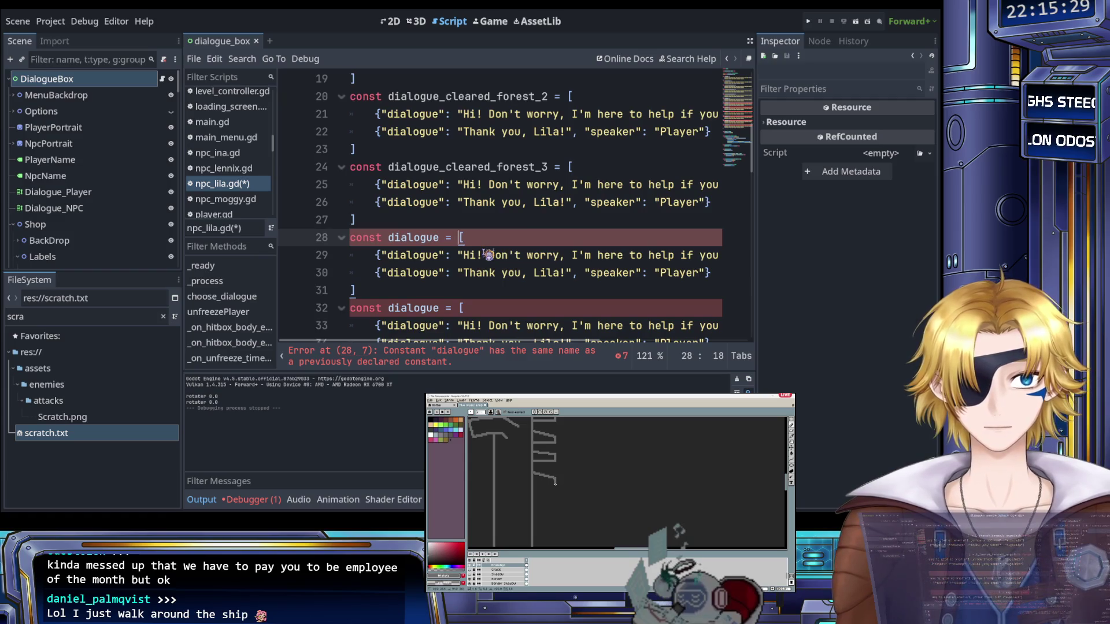
text(cleared_forest_1)
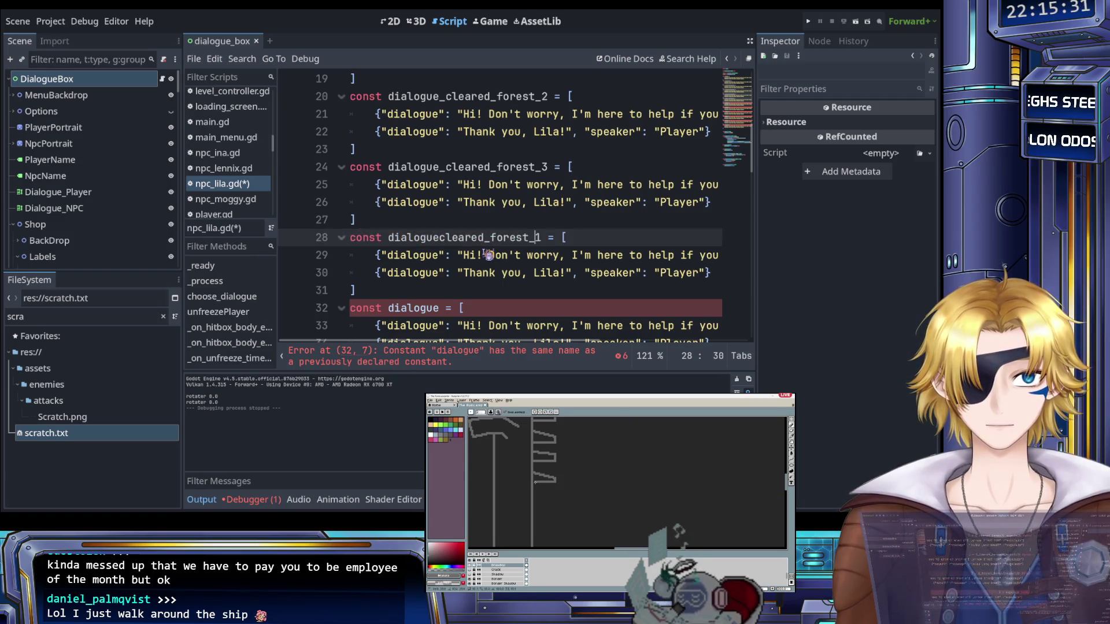
text(_)
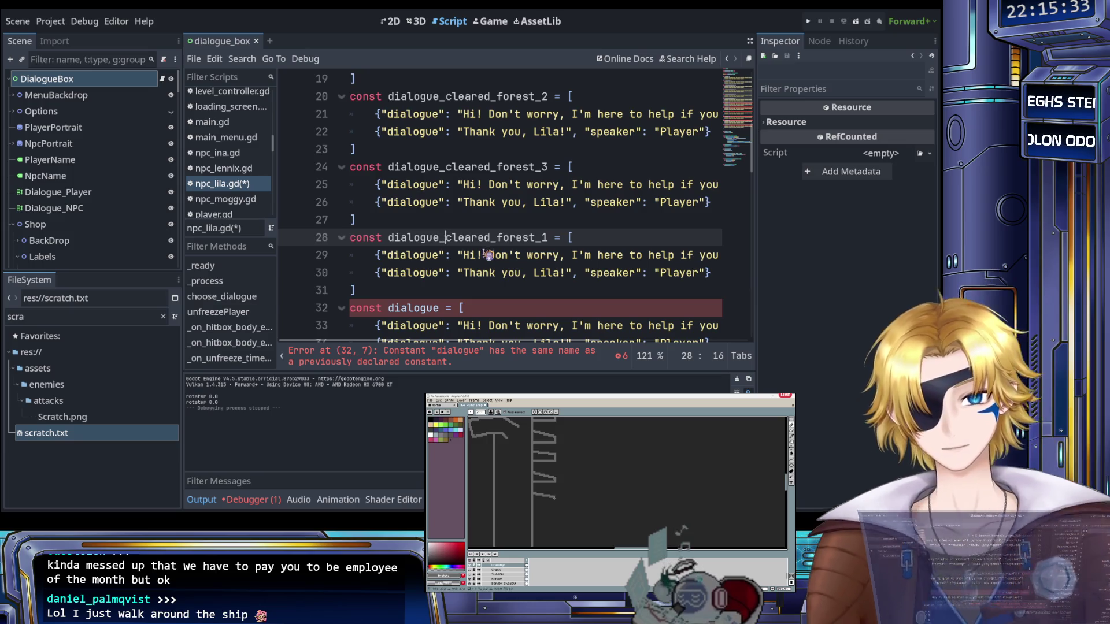
drag(497, 238, 535, 240)
text(castle)
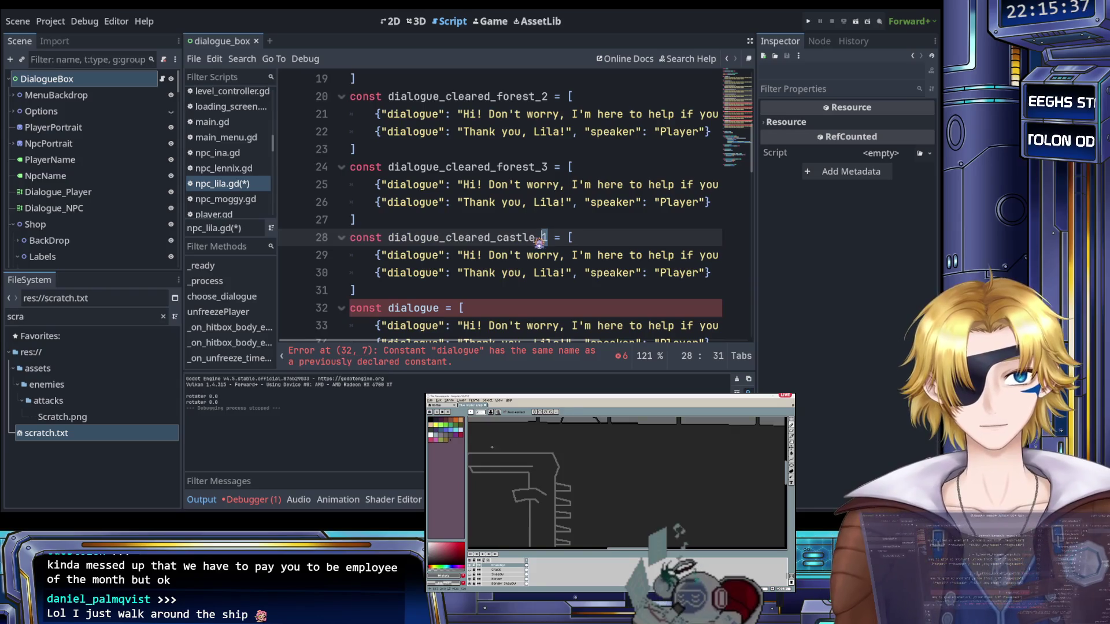
Rename the line 32 constant to dialogue_cleared_castle_2
key(ctrl+shift+Left)
key(ctrl+shift+Left)
key(ctrl+c)
scroll(545, 239, down, 2)
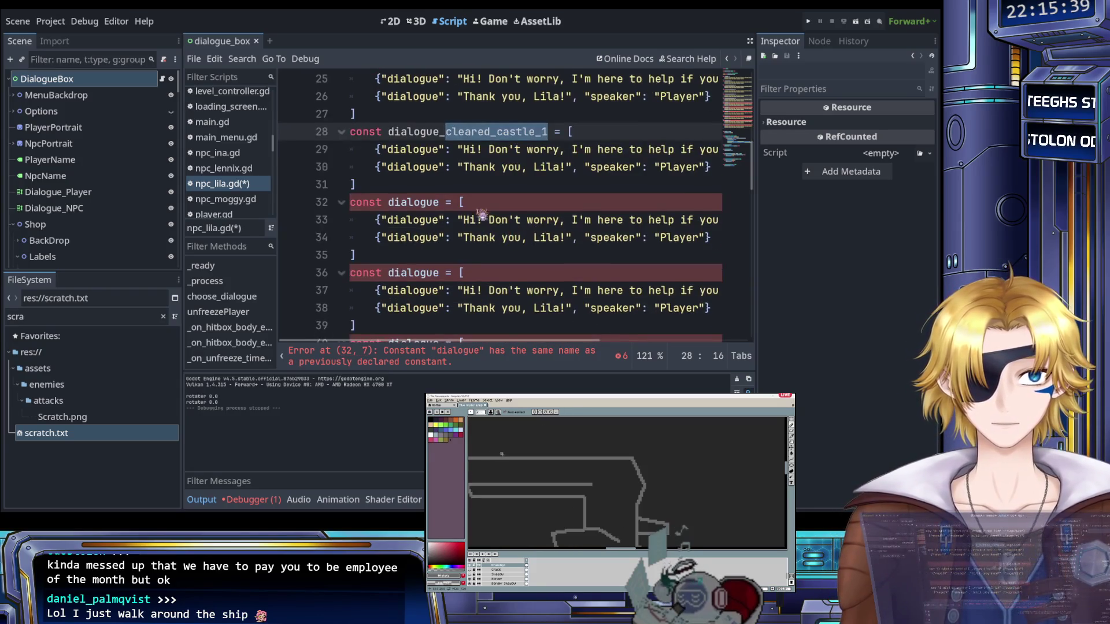
click(482, 211)
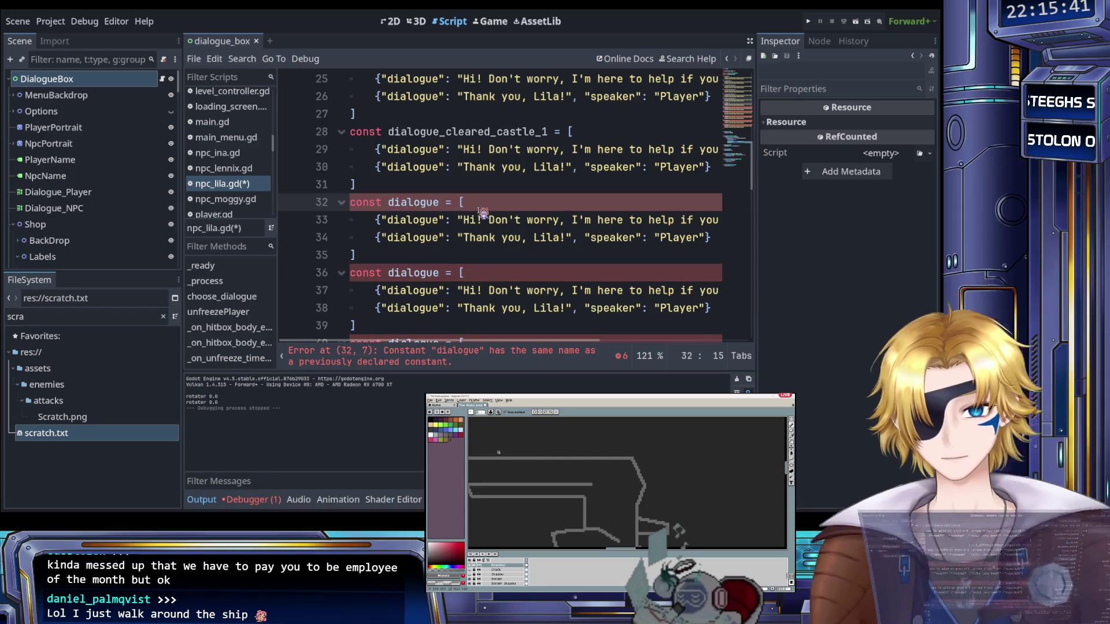
text(_)
key(ctrl+v)
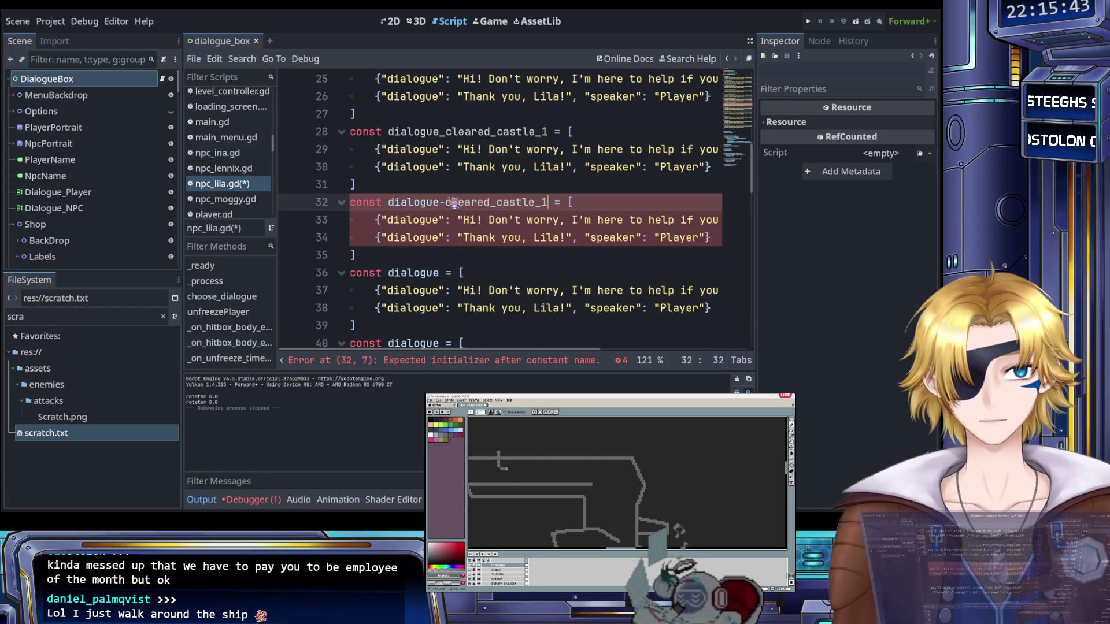
click(544, 203)
key(BackSpace)
text(2)
Rename the line 36 constant to dialogue_cleared_castle_3
scroll(546, 203, down, 2)
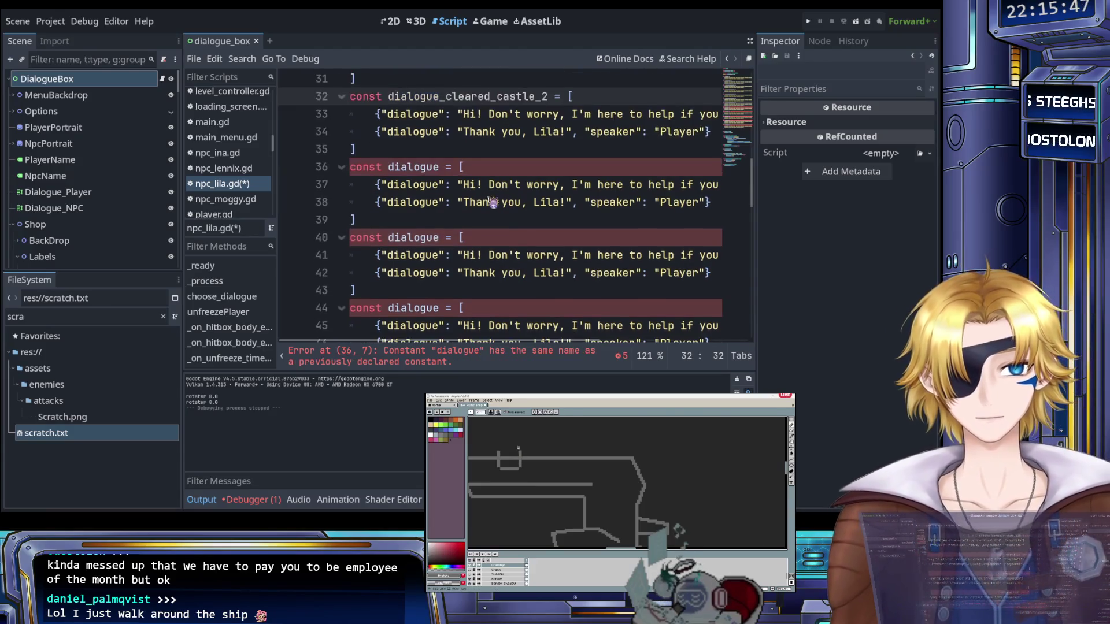
click(447, 169)
text(_cleared_castle_1)
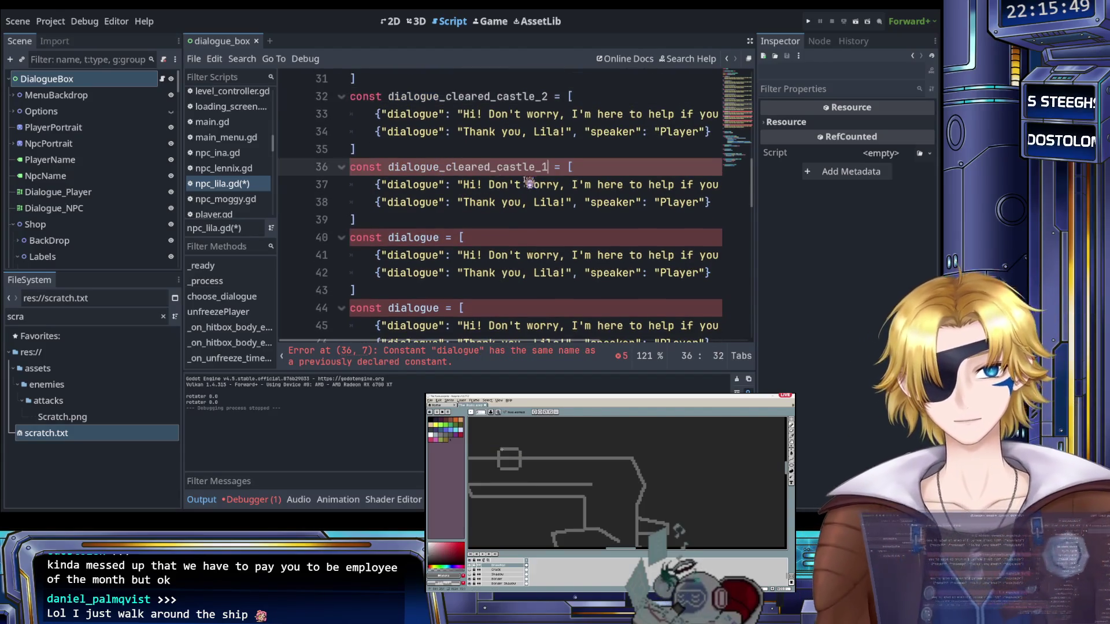
key(ctrl+v)
key(BackSpace)
text(3)
Rename the line 40 constant to dialogue_cleared_ruins_1
click(444, 237)
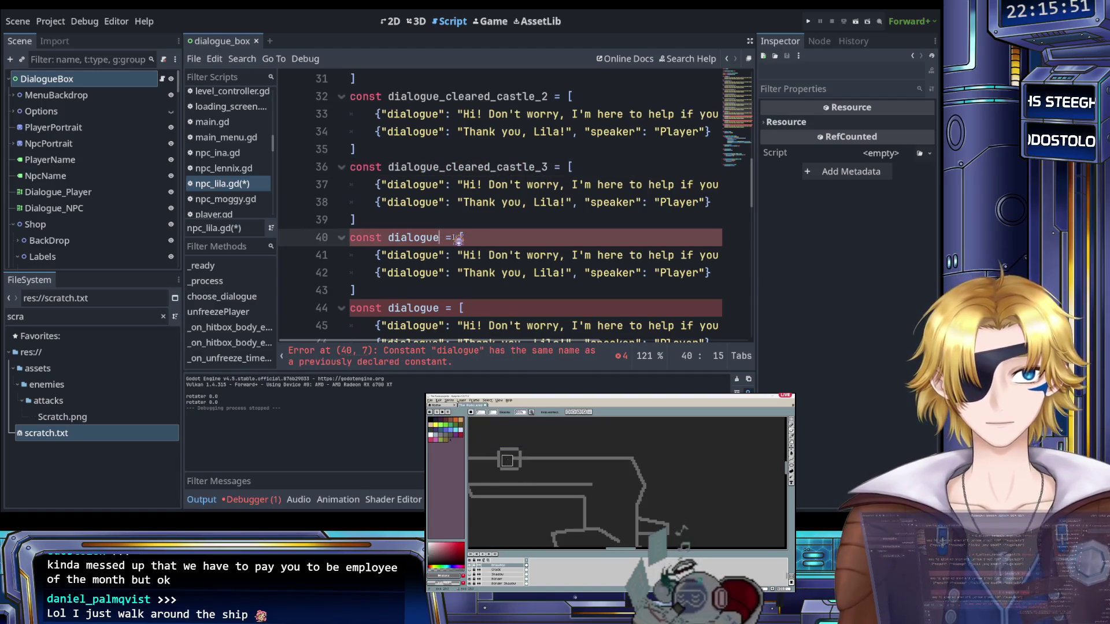
key(ctrl+v)
double_click(521, 239)
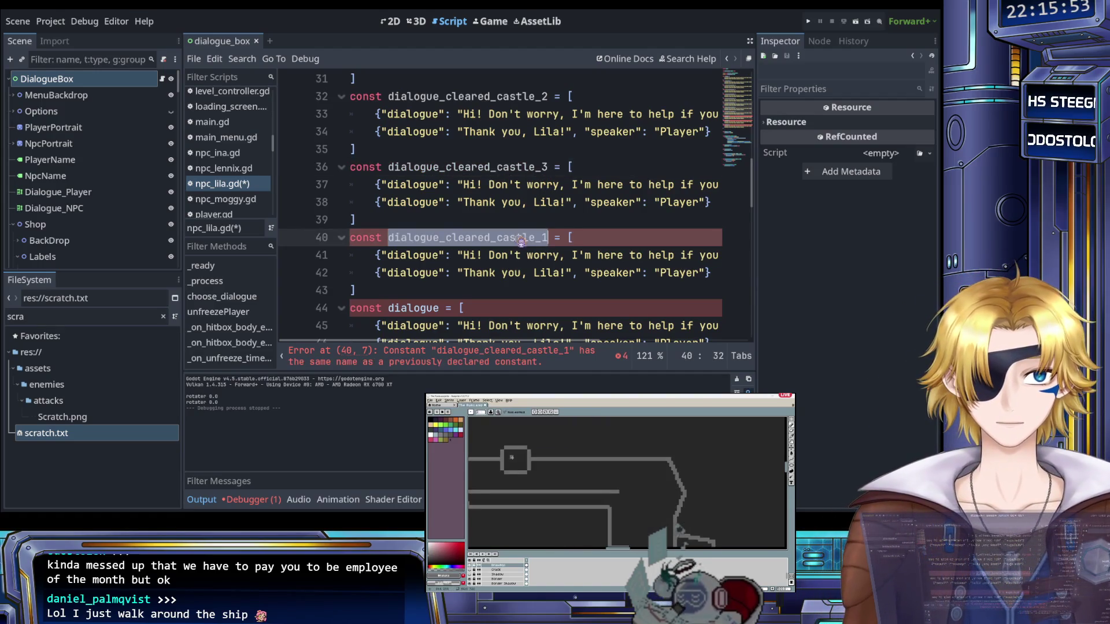
click(518, 239)
key(BackSpace)
key(BackSpace)
key(BackSpace)
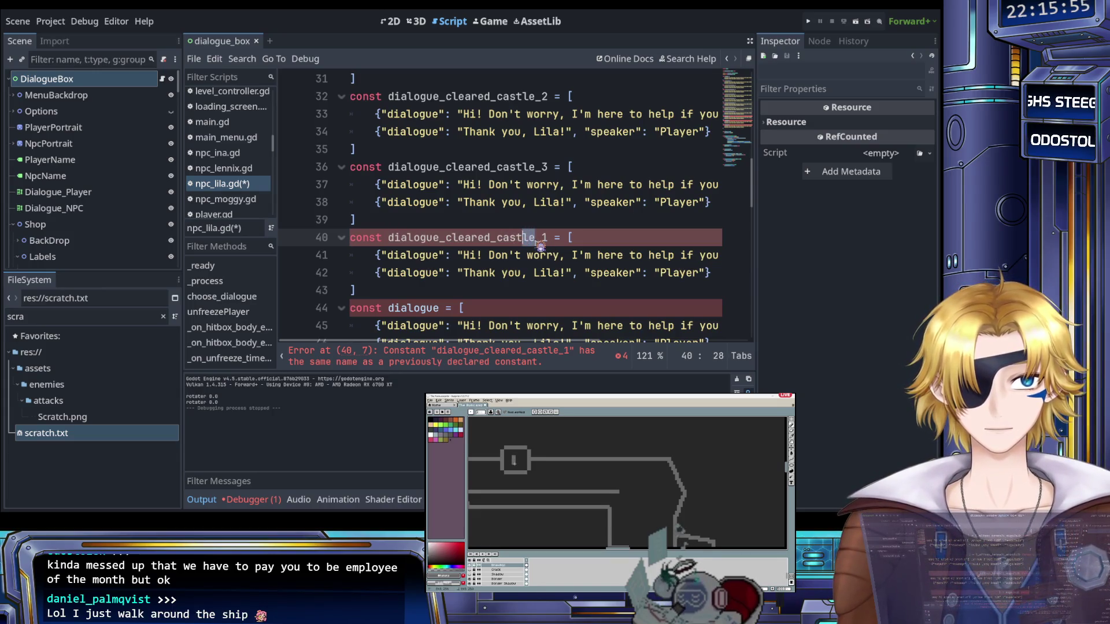
text(ruins)
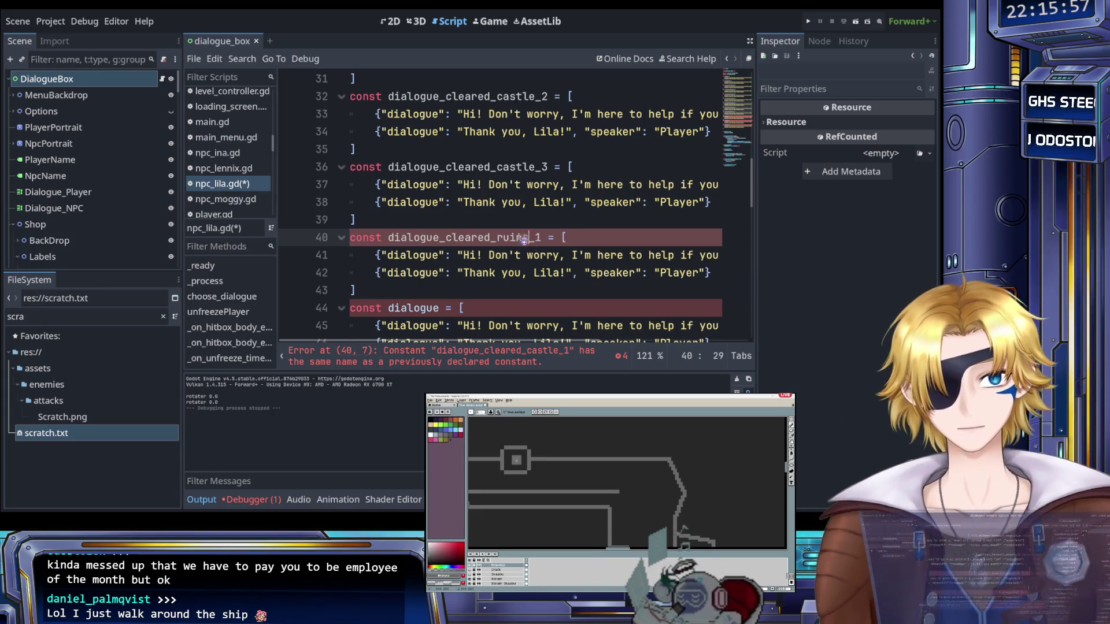
drag(541, 239, 453, 239)
Name line 44 dialogue_cleared_ruins_2, removing a stray parenthesis, and start the line 48 ruins name
scroll(457, 239, down, 2)
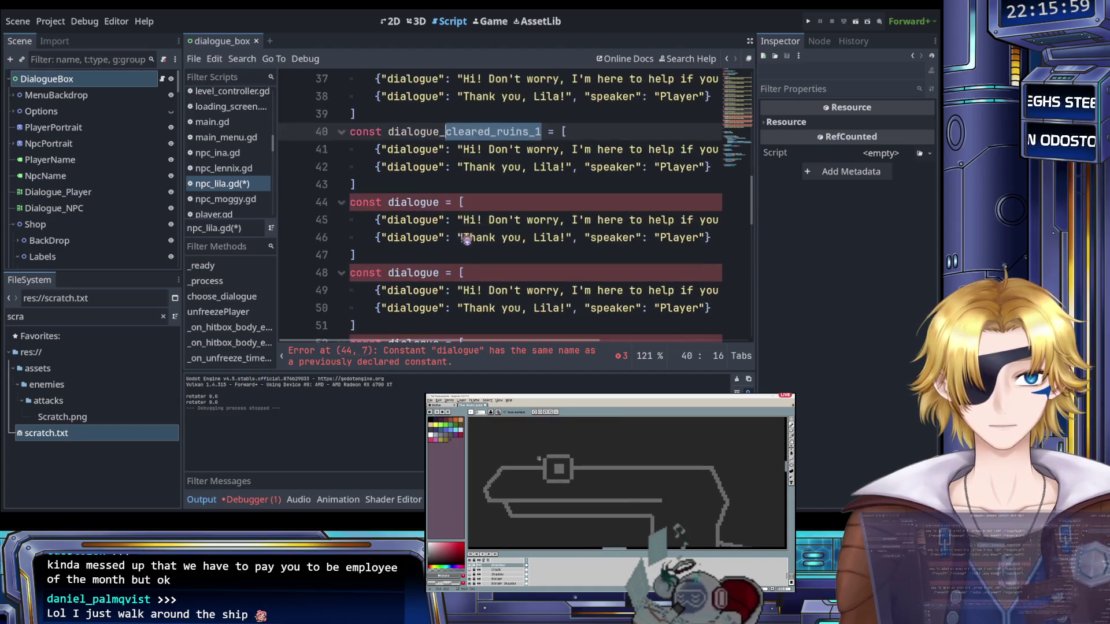
click(442, 202)
text()cleared_ruins_2)
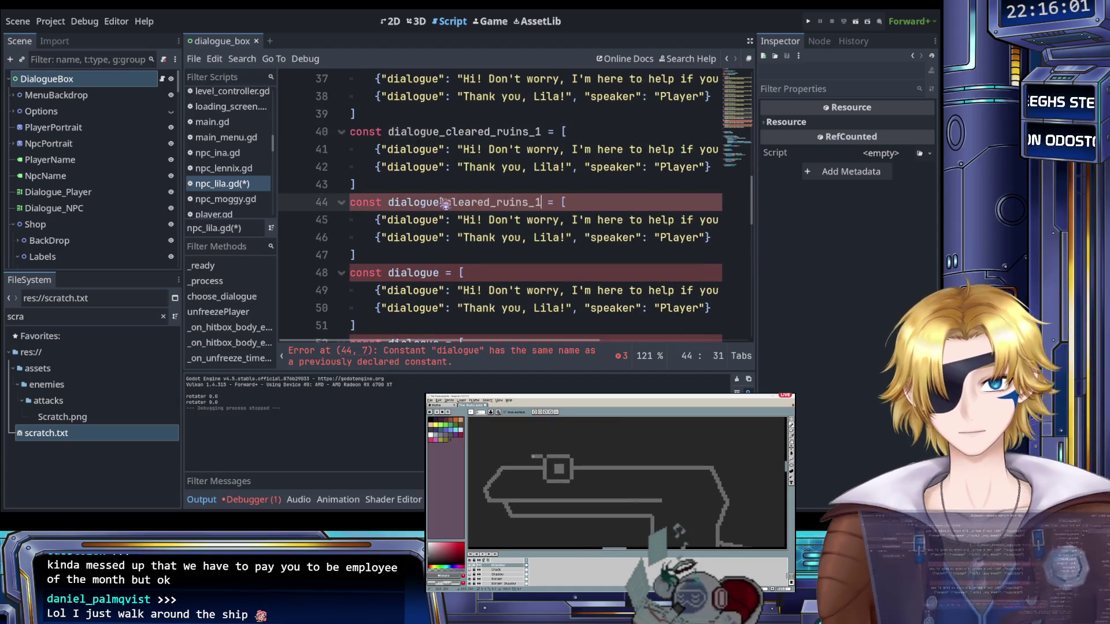
scroll(445, 202, down, 2)
click(443, 168)
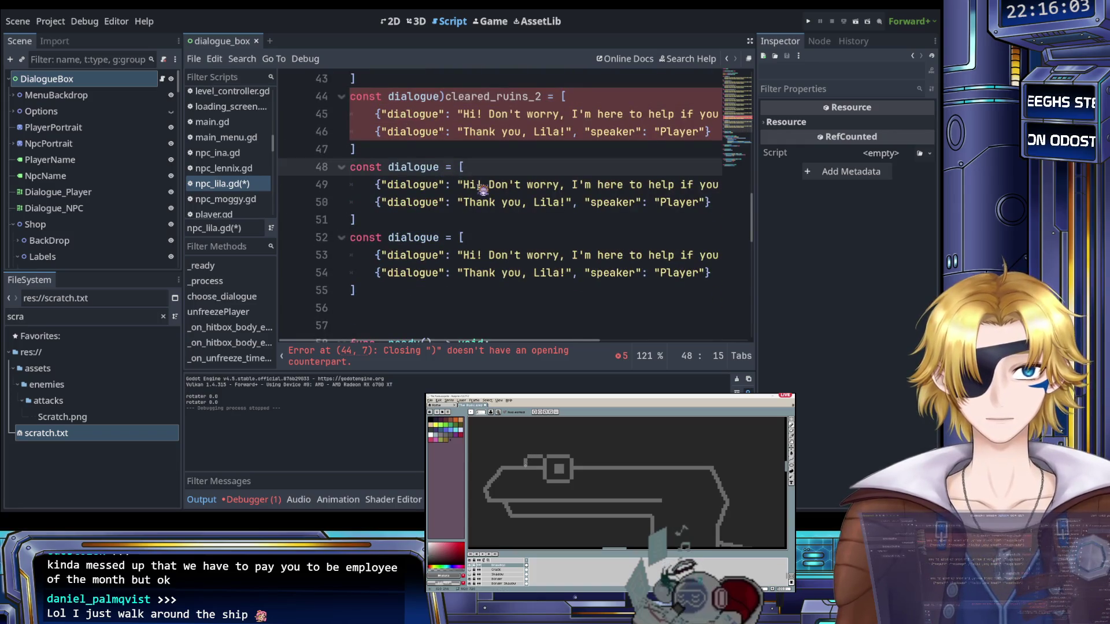
key(Up)
key(Up)
key(Up)
key(Delete)
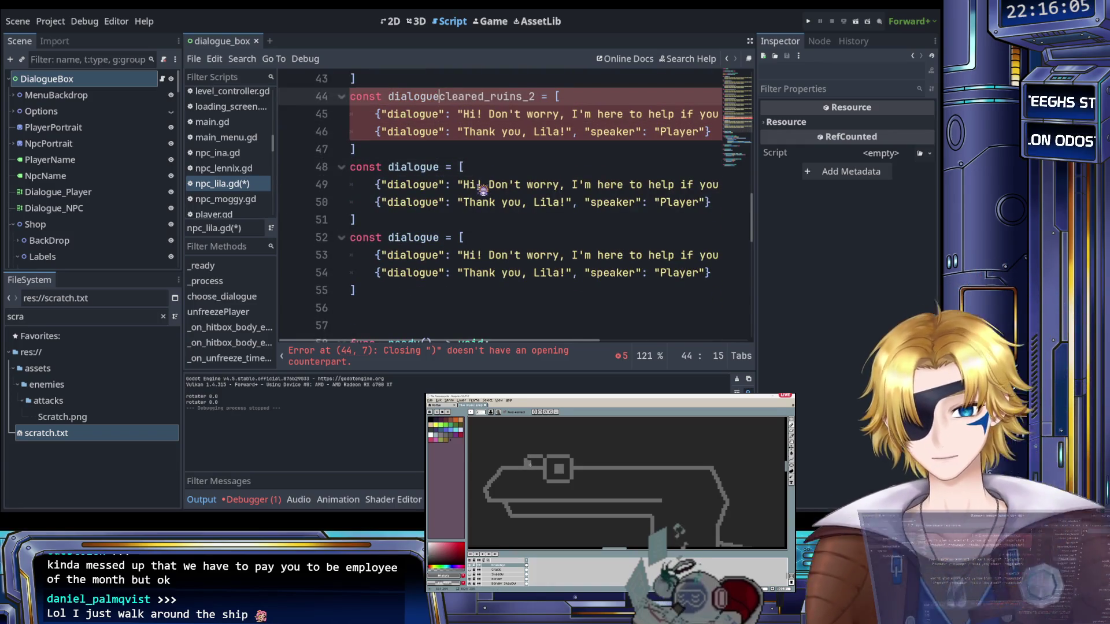
text(_)
key(Down)
key(Down)
key(Down)
key(Left)
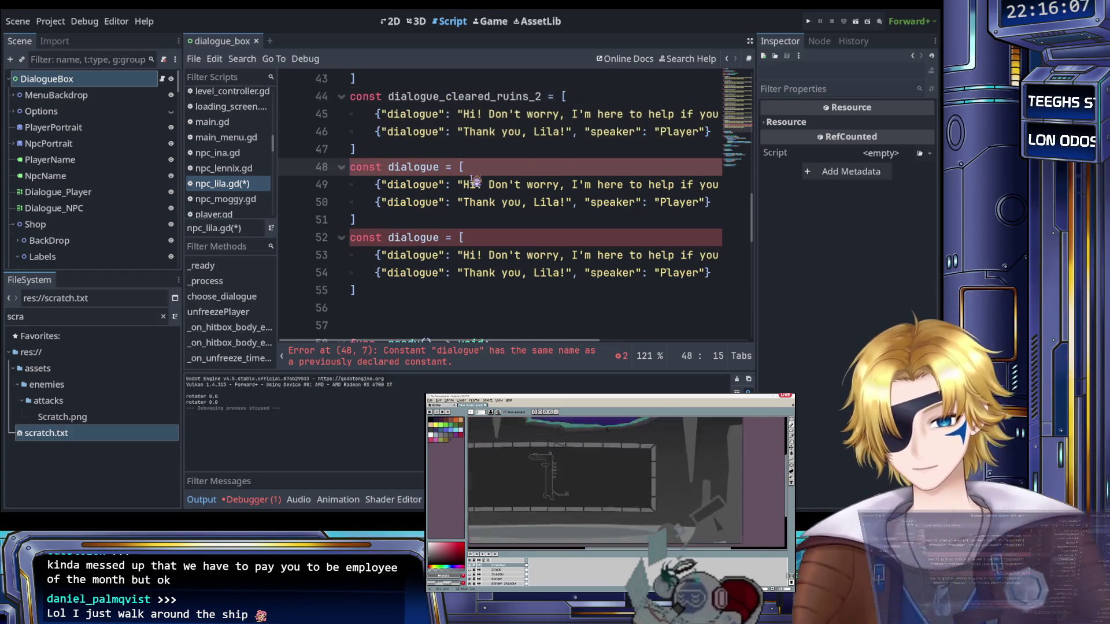
text(_cleared_ruins_1)
key(BackSpace)
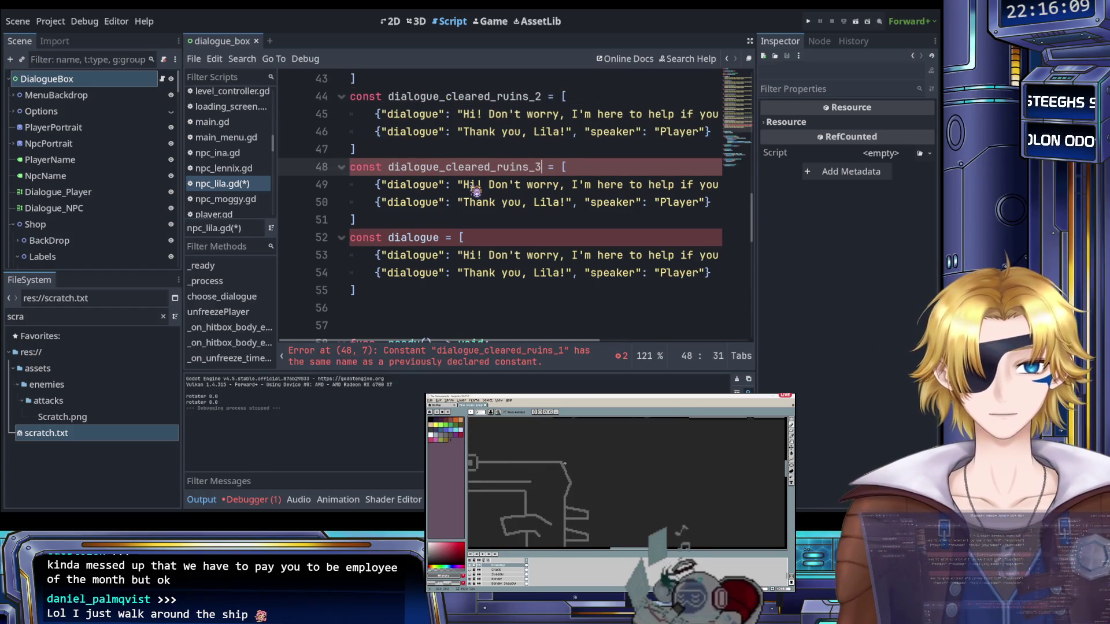
Finish dialogue_cleared_ruins_3, delete the leftover duplicate dialogue block and save npc_lila.gd
text(3)
scroll(508, 243, up, 3)
scroll(529, 280, up, 5)
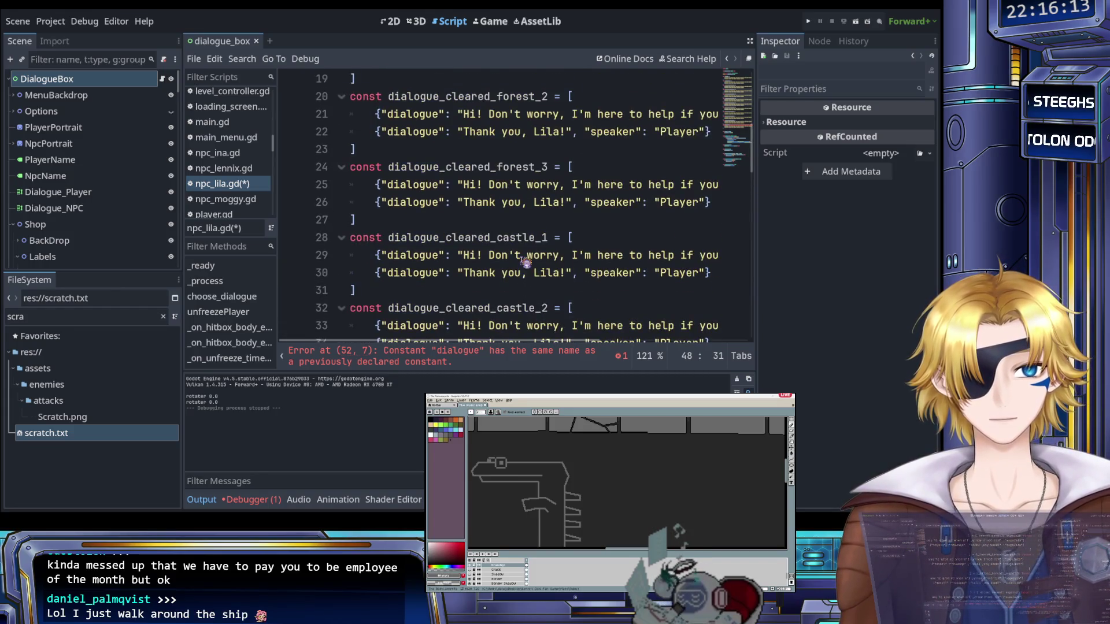
scroll(524, 263, up, 1)
scroll(522, 245, up, 2)
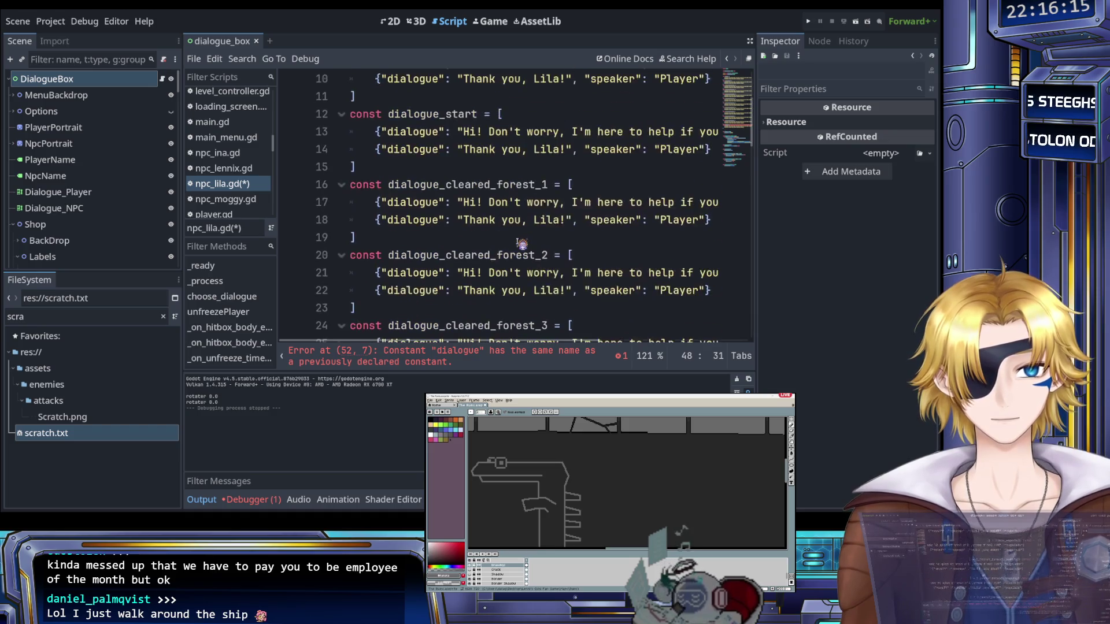
scroll(522, 243, up, 3)
scroll(520, 247, down, 13)
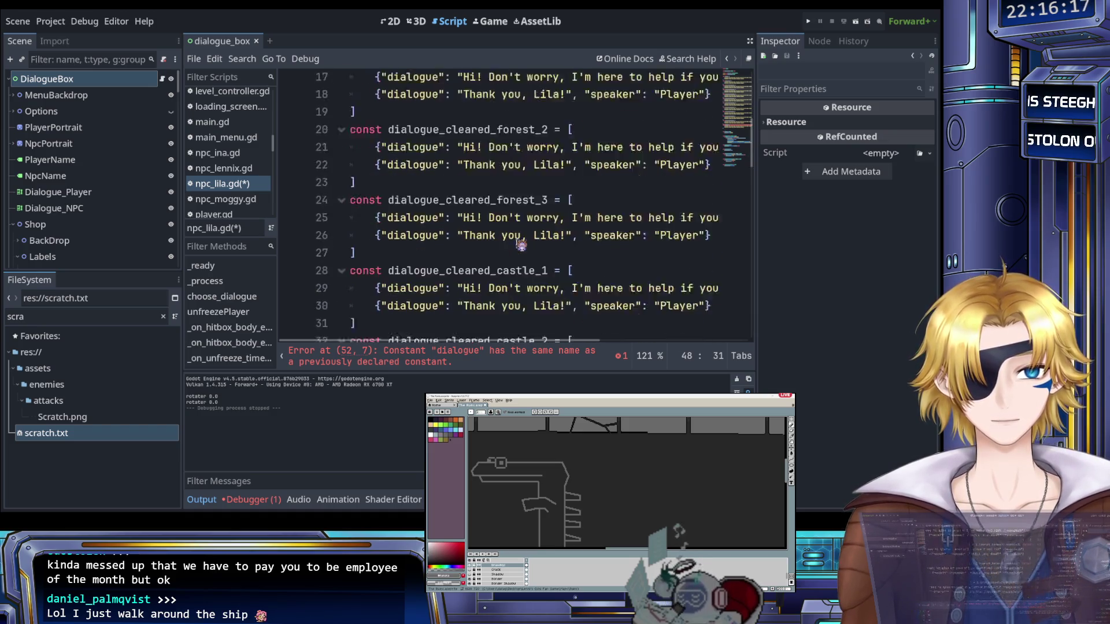
scroll(520, 247, down, 2)
drag(405, 236, 341, 192)
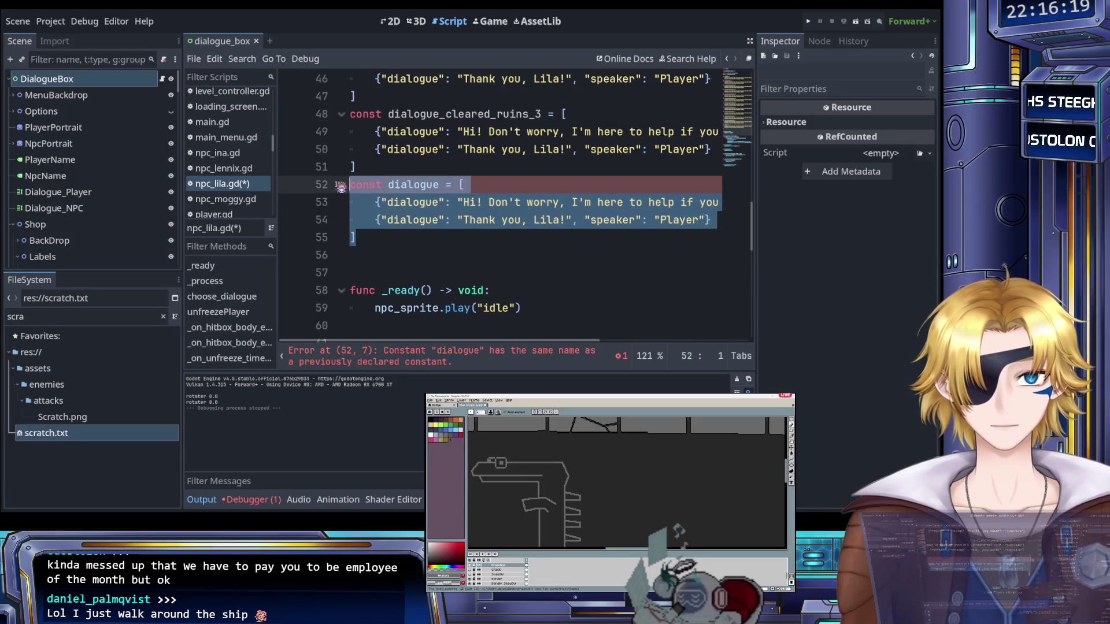
key(BackSpace)
key(BackSpace)
key(ctrl+s)
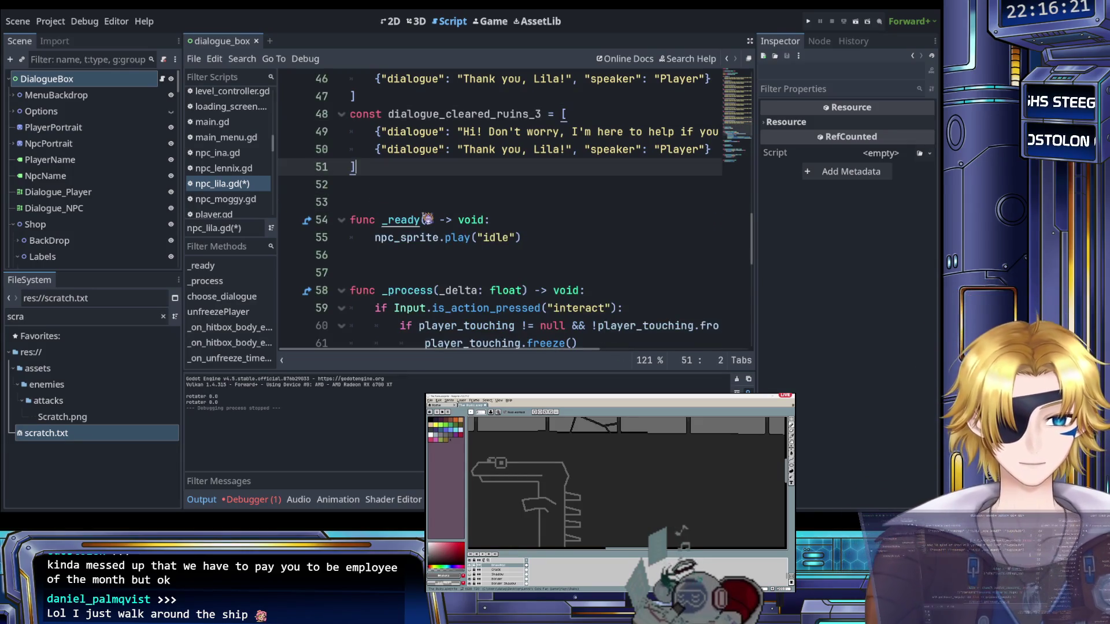
Select the beginning of Lila's greeting text on line 9
scroll(480, 226, up, 13)
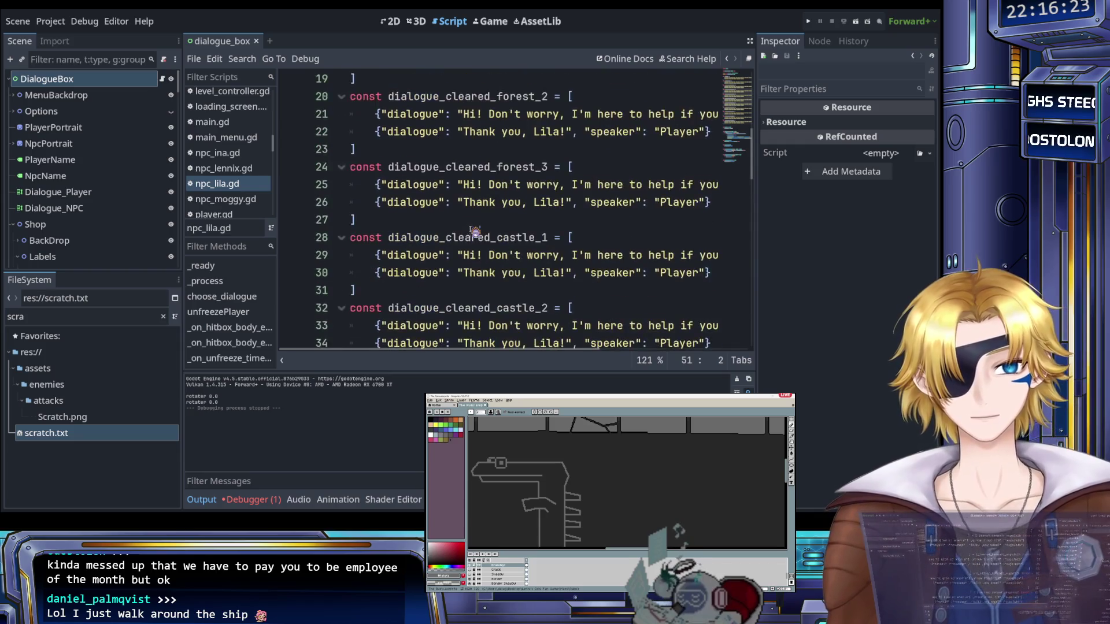
scroll(475, 231, up, 2)
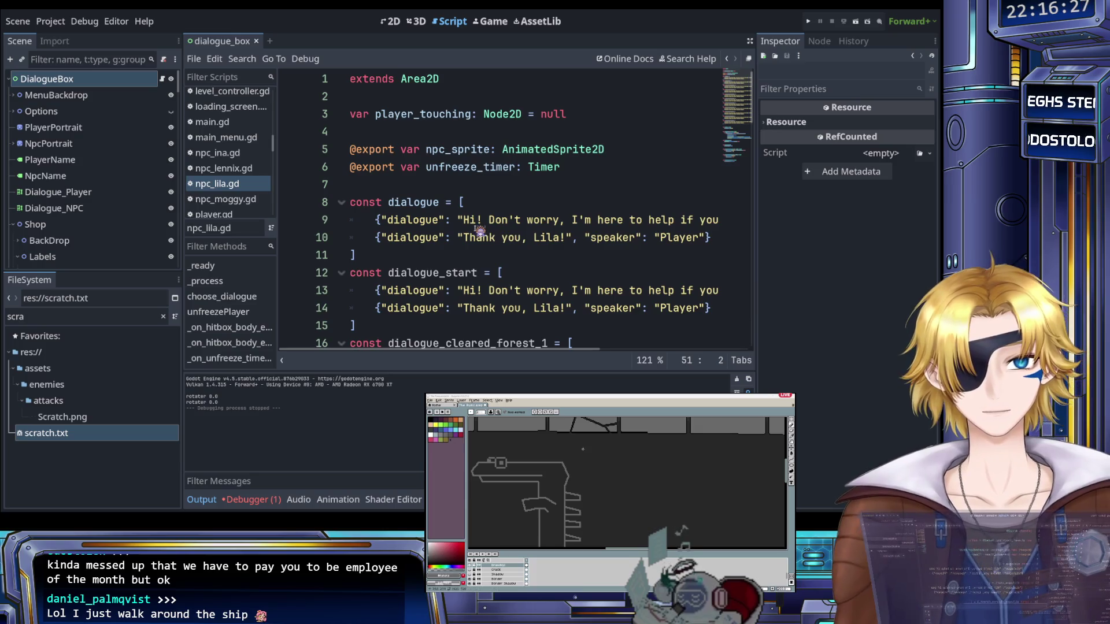
scroll(484, 232, right, 6)
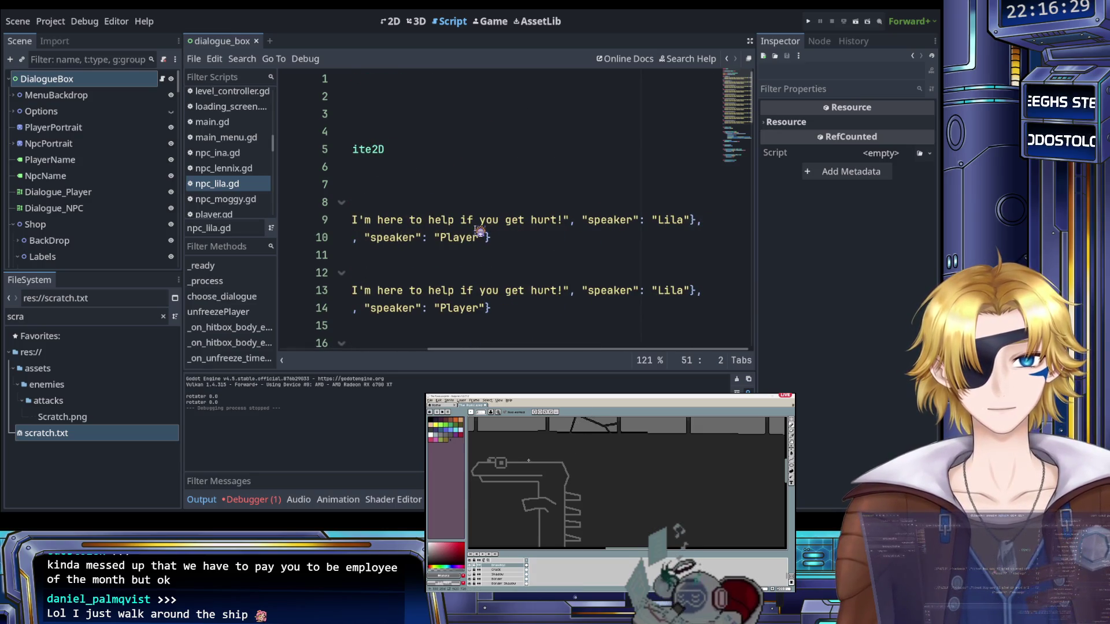
scroll(480, 231, left, 5)
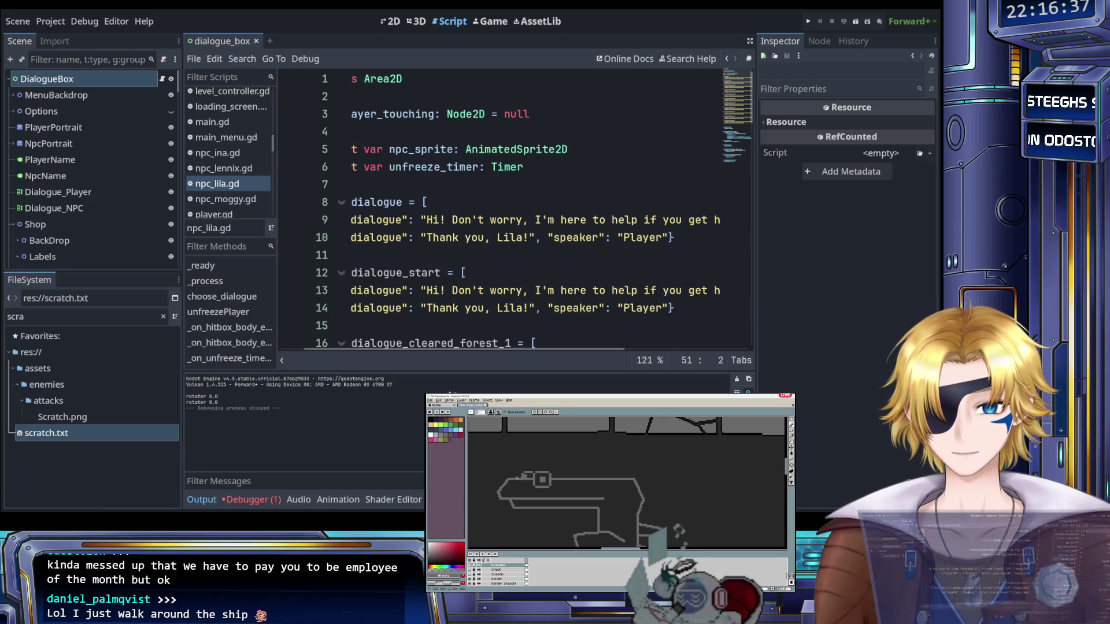
drag(428, 220, 566, 226)
scroll(524, 262, left, 5)
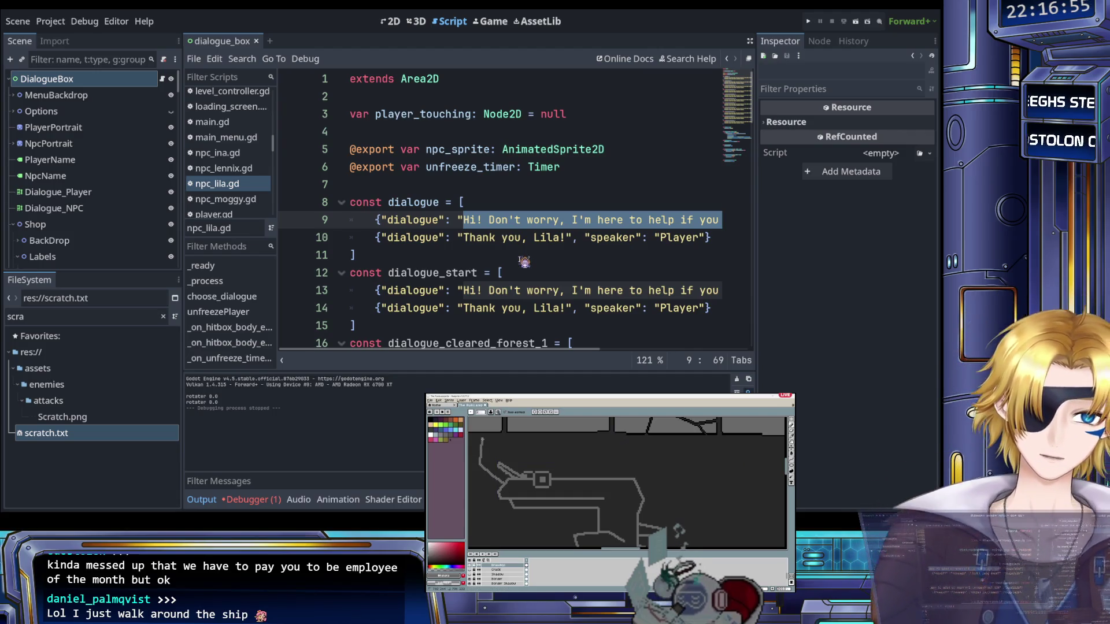
Make Lila's line 9 greeting start with the player's name followed by 'You made it!'
scroll(488, 248, right, 4)
scroll(489, 248, left, 3)
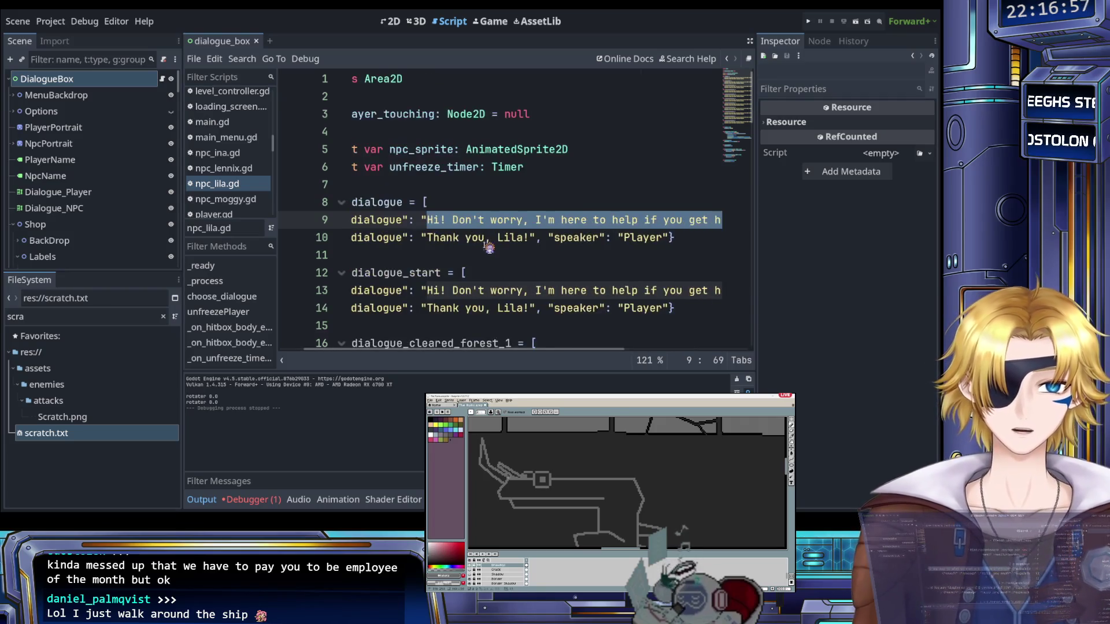
scroll(489, 247, left, 1)
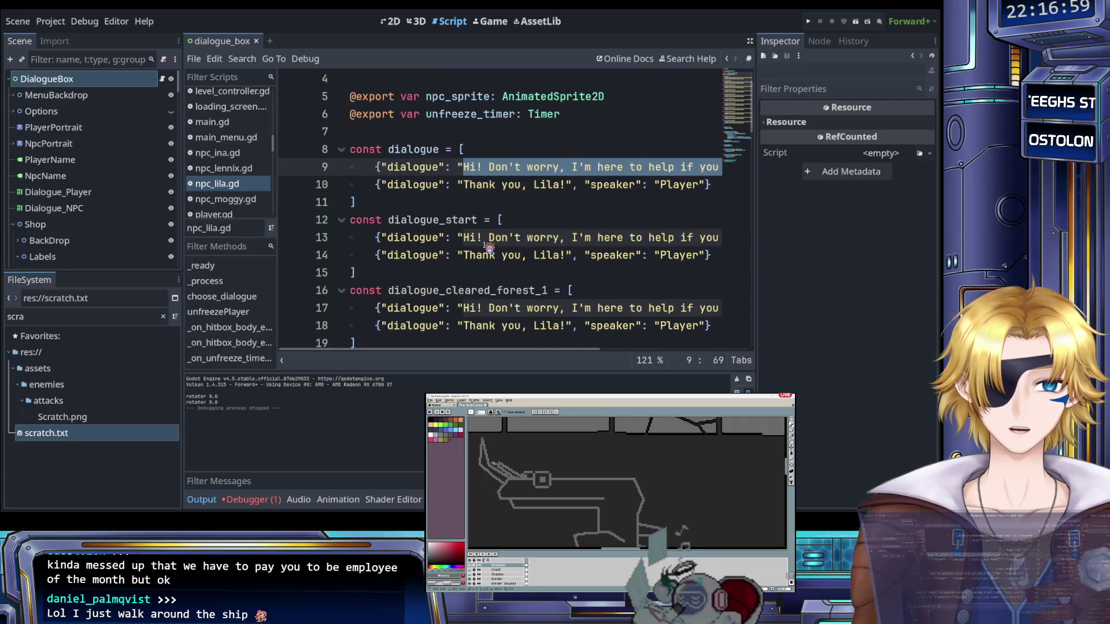
scroll(489, 248, right, 2)
scroll(488, 248, left, 1)
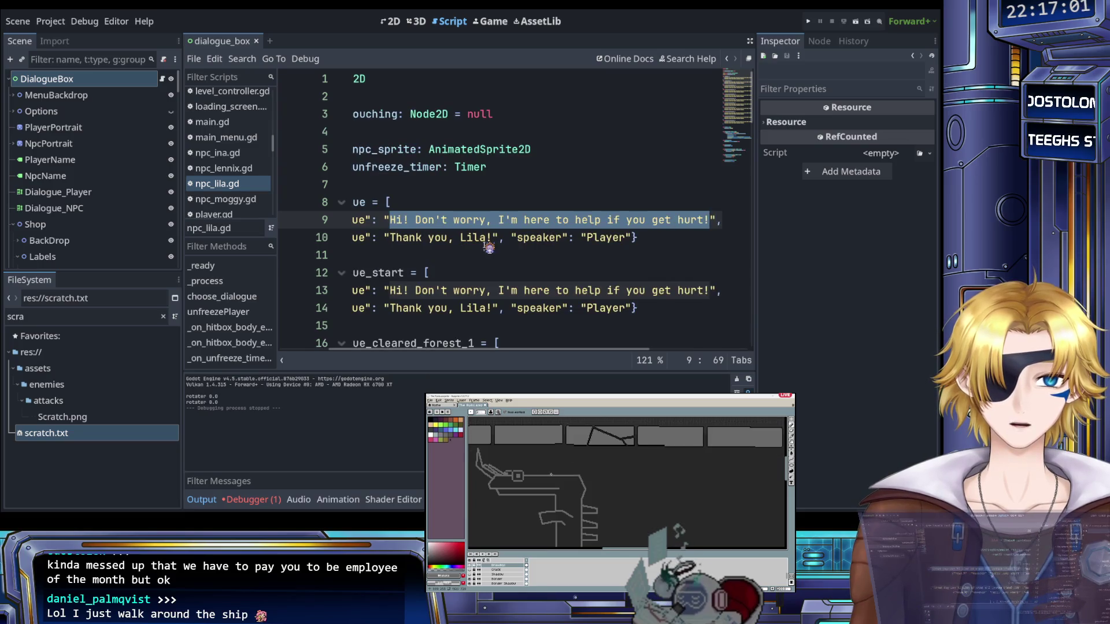
text(Raian! You a)
key(BackSpace)
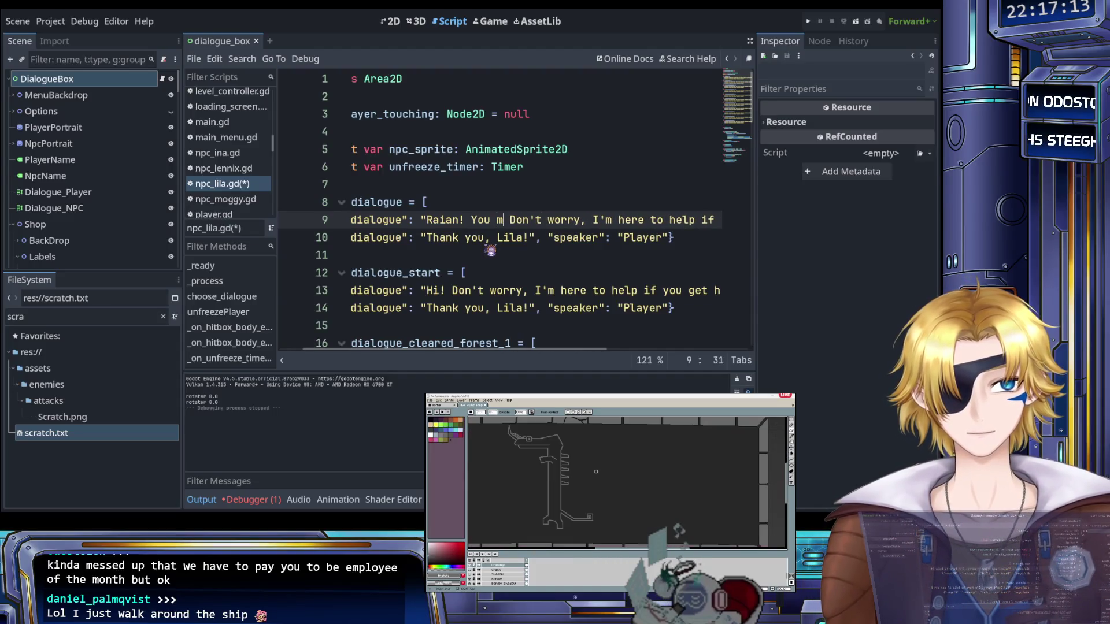
text(made it!)
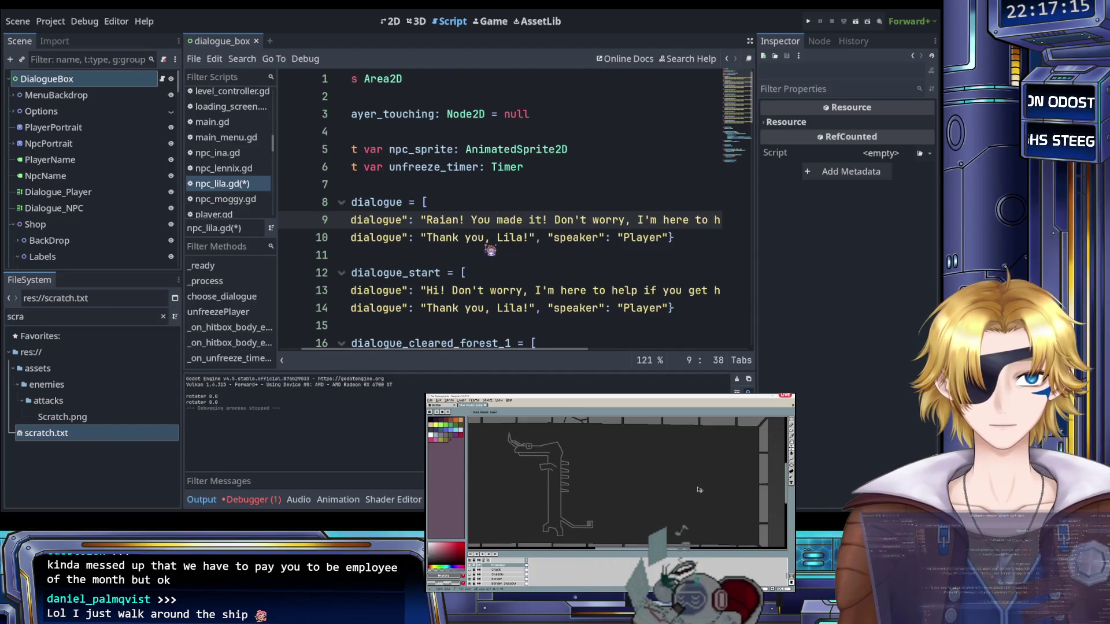
key(shift+Right)
key(shift+Right)
key(shift+Right)
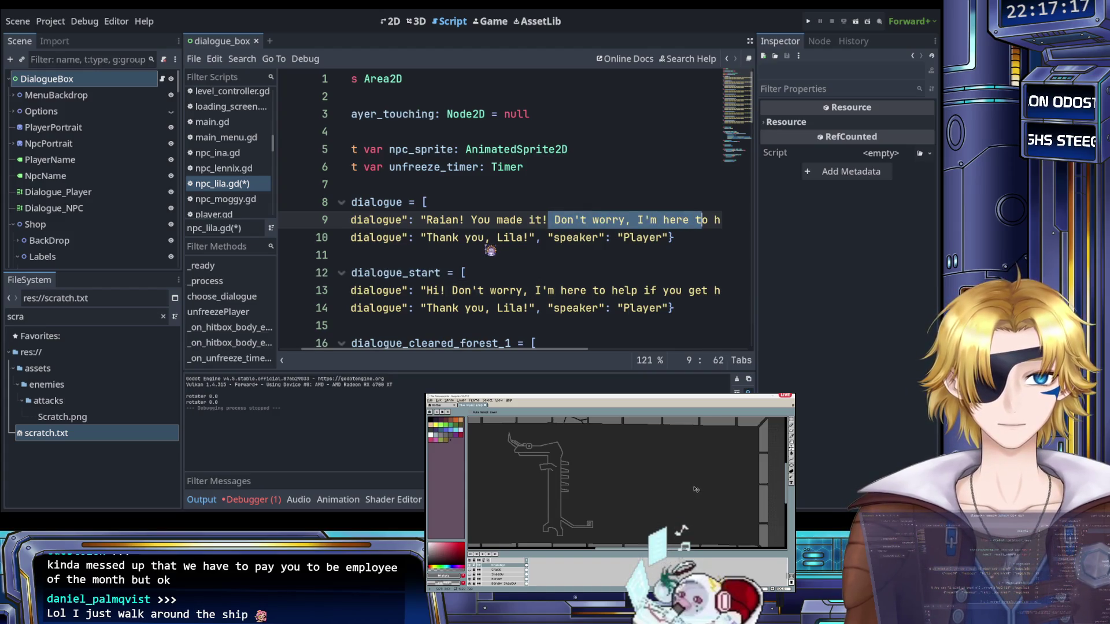
scroll(492, 248, down, 1)
scroll(491, 248, up, 1)
scroll(492, 247, right, 3)
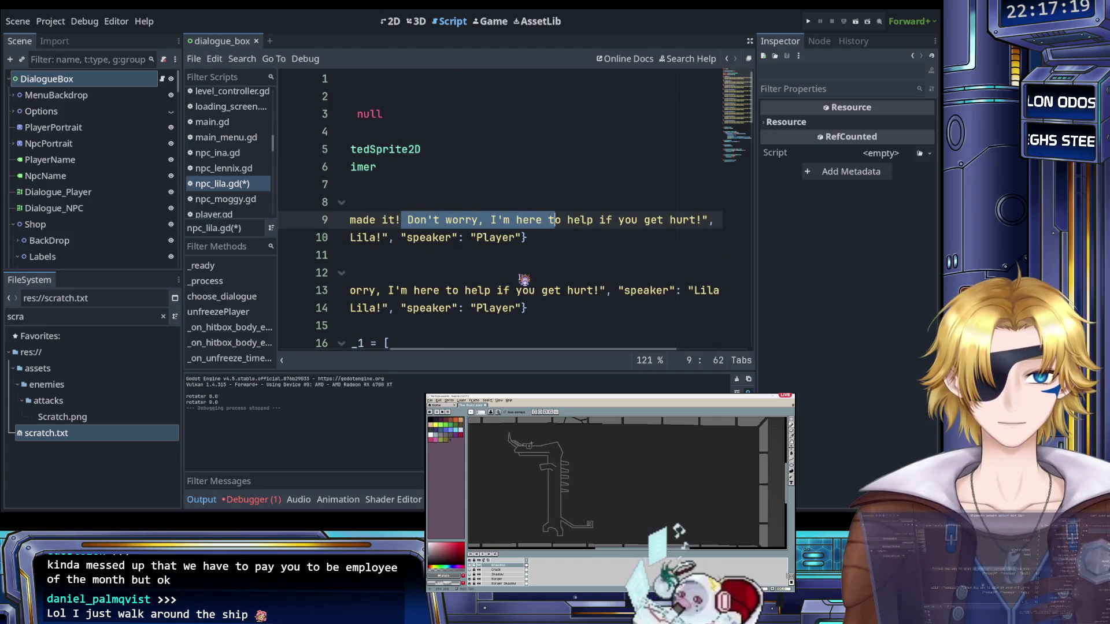
key(shift+Right)
key(shift+Right)
key(shift+Right)
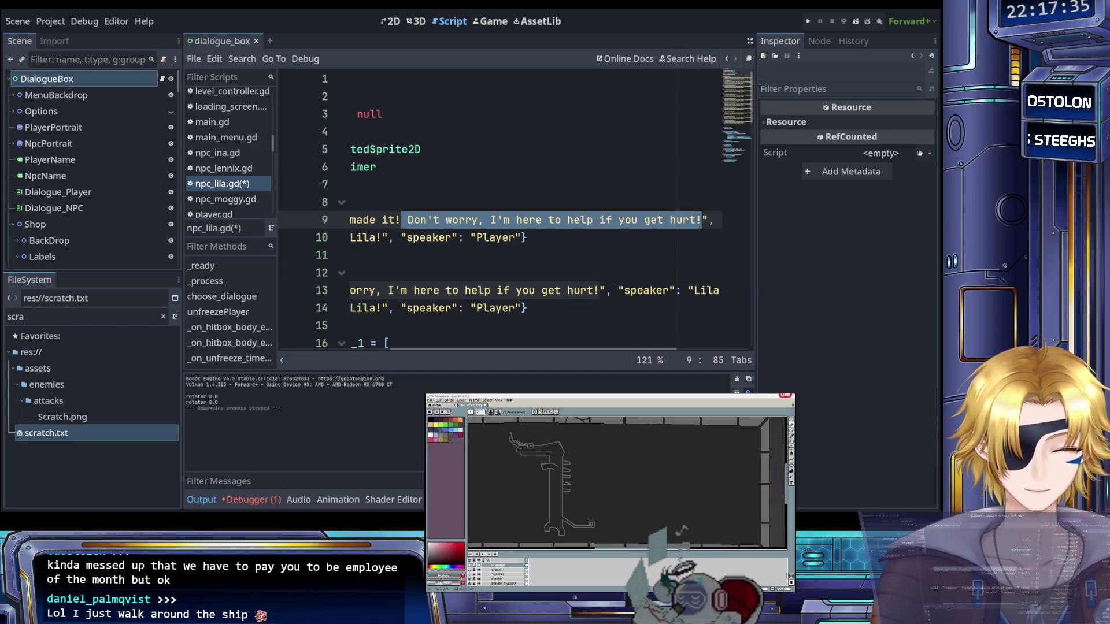
drag(560, 444, 575, 436)
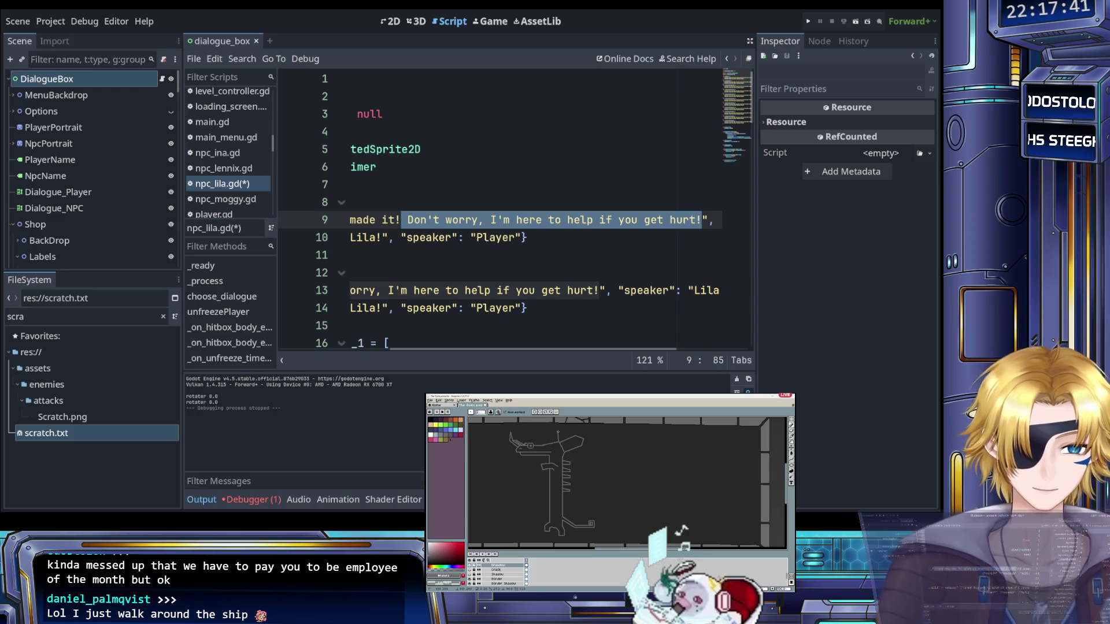
scroll(627, 483, up, 3)
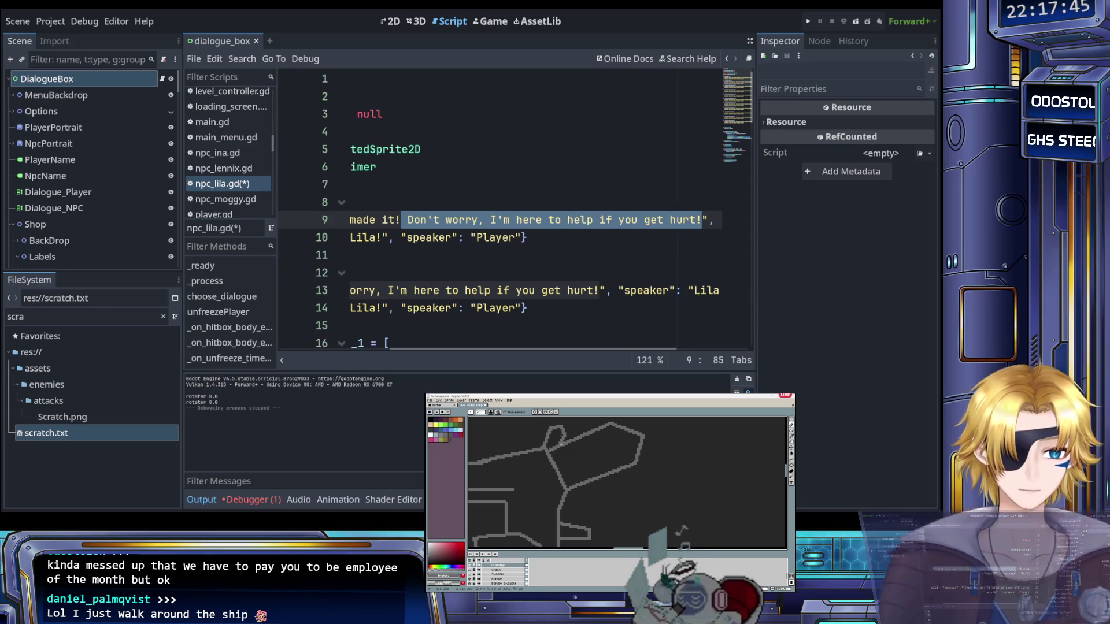
scroll(561, 445, down, 3)
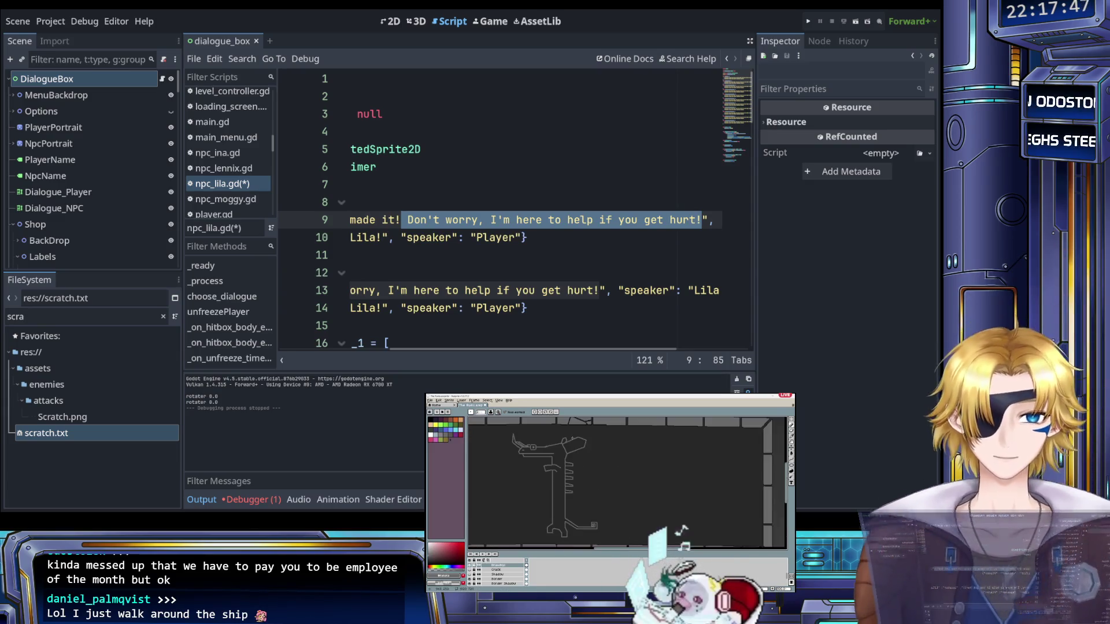
scroll(569, 440, up, 2)
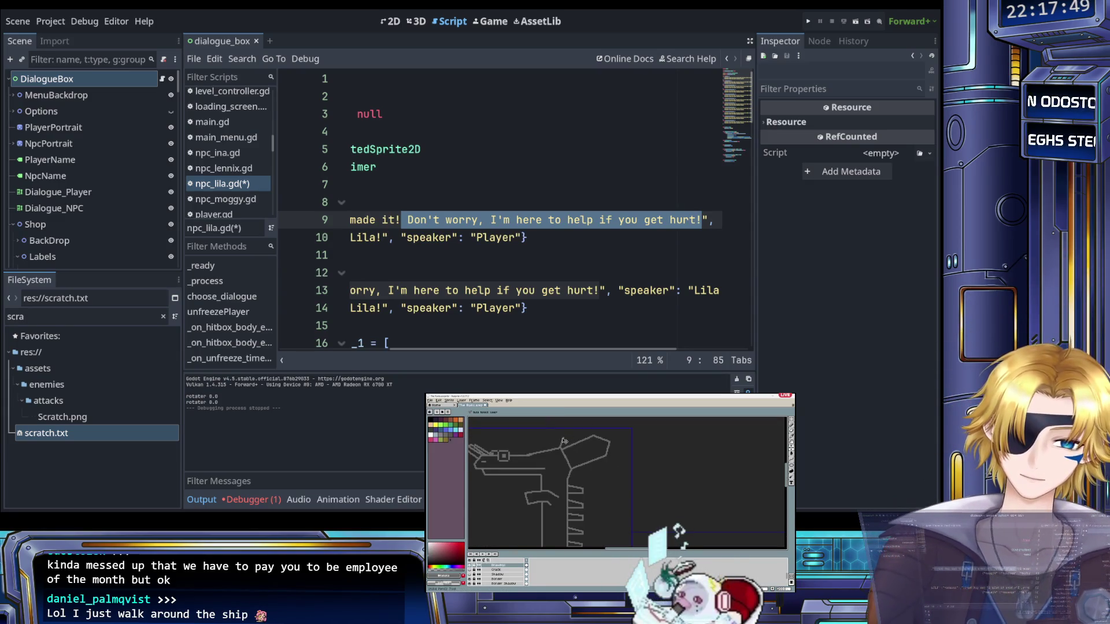
key(ctrl+z)
key(ctrl+z)
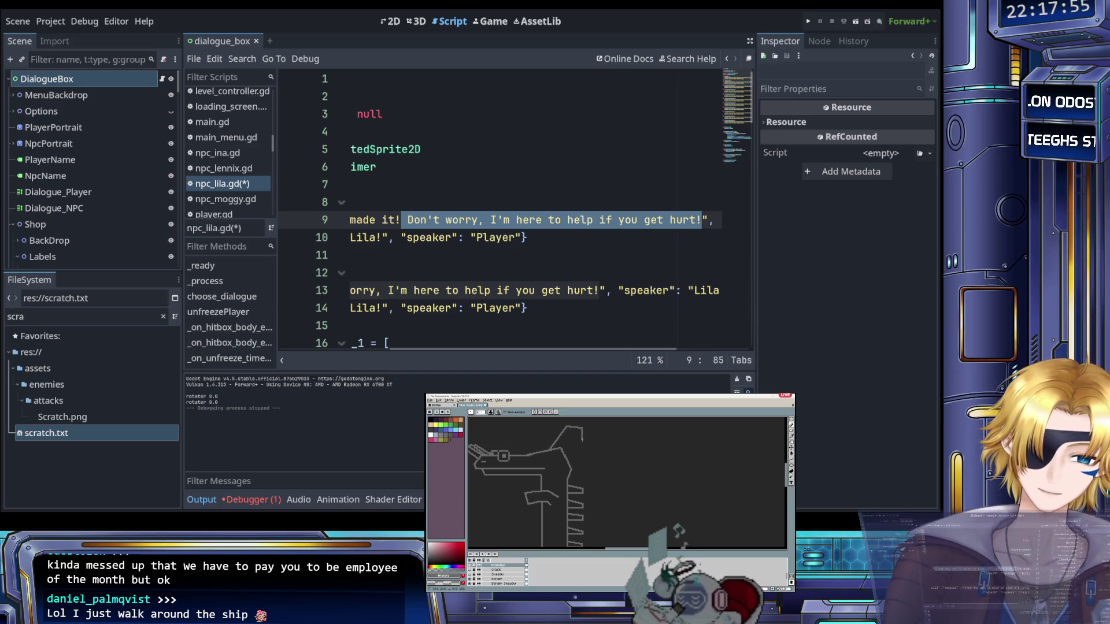
mouse_move(582, 440)
mouse_down()
mouse_move(572, 454)
mouse_move(543, 451)
mouse_up()
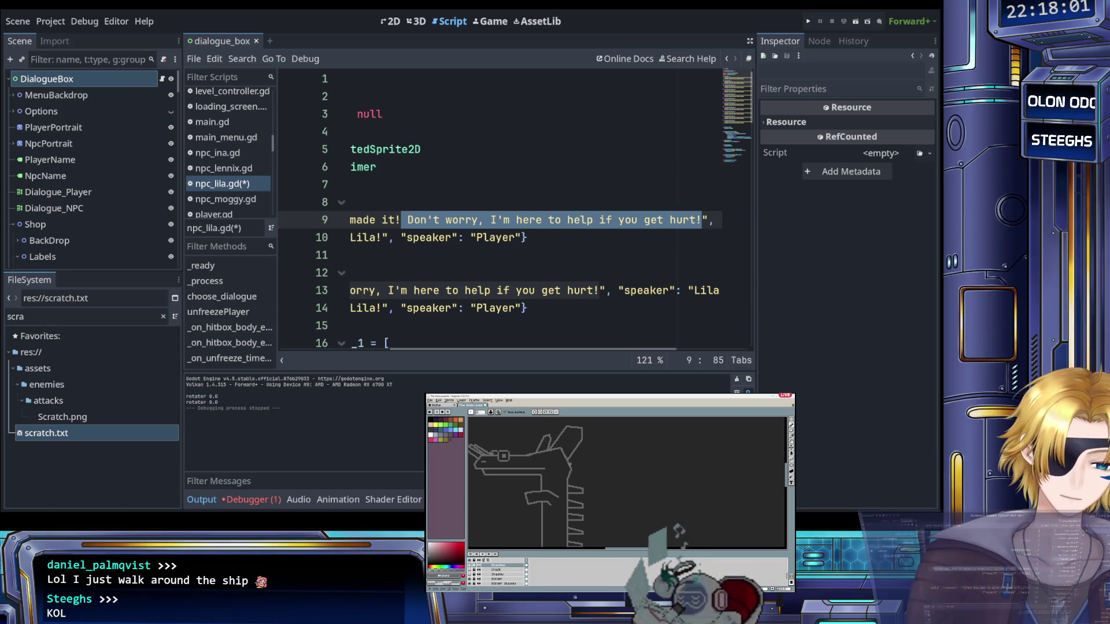
scroll(578, 462, down, 2)
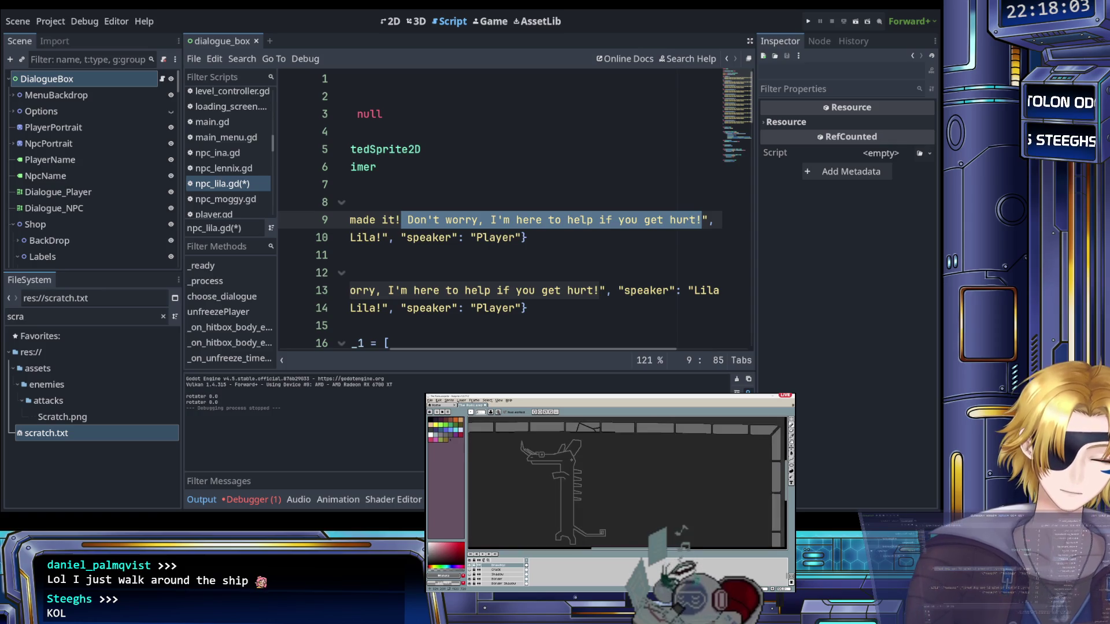
scroll(627, 483, down, 2)
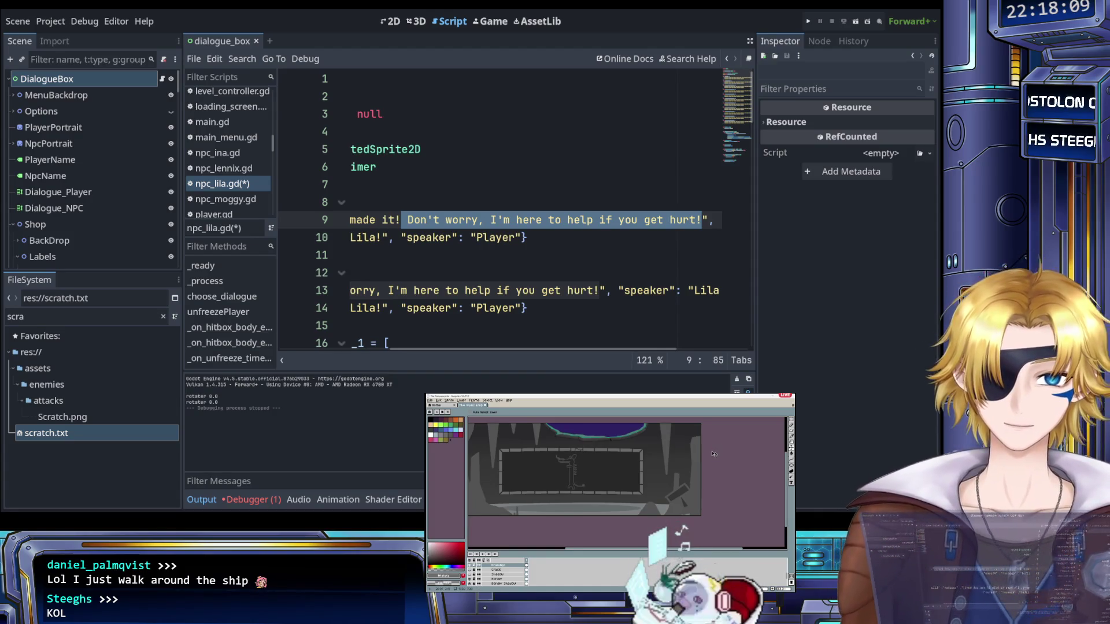
click(424, 222)
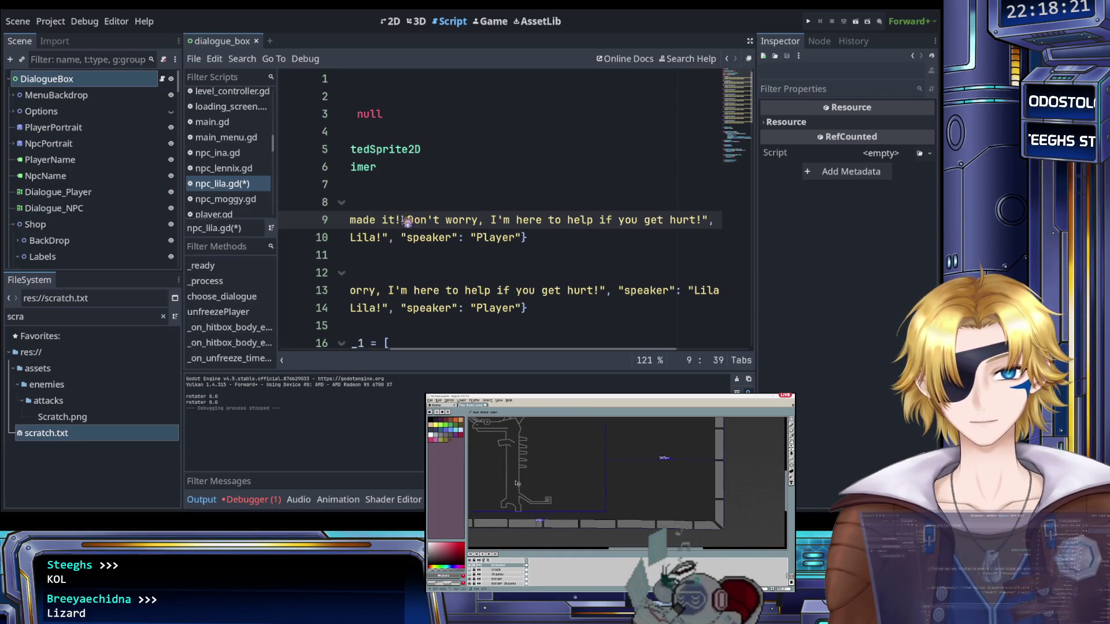
Trim Lila's line 9 greeting down to the name and 'You made it!'
drag(408, 220, 704, 222)
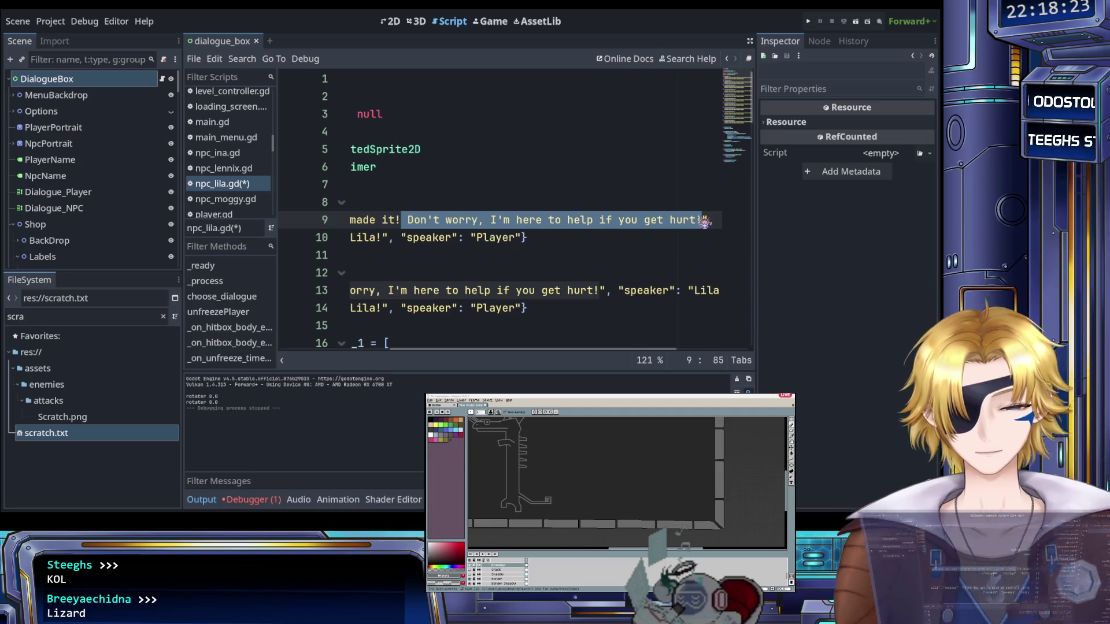
key(BackSpace)
key(BackSpace)
text(!", "speaker": "Lila"},)
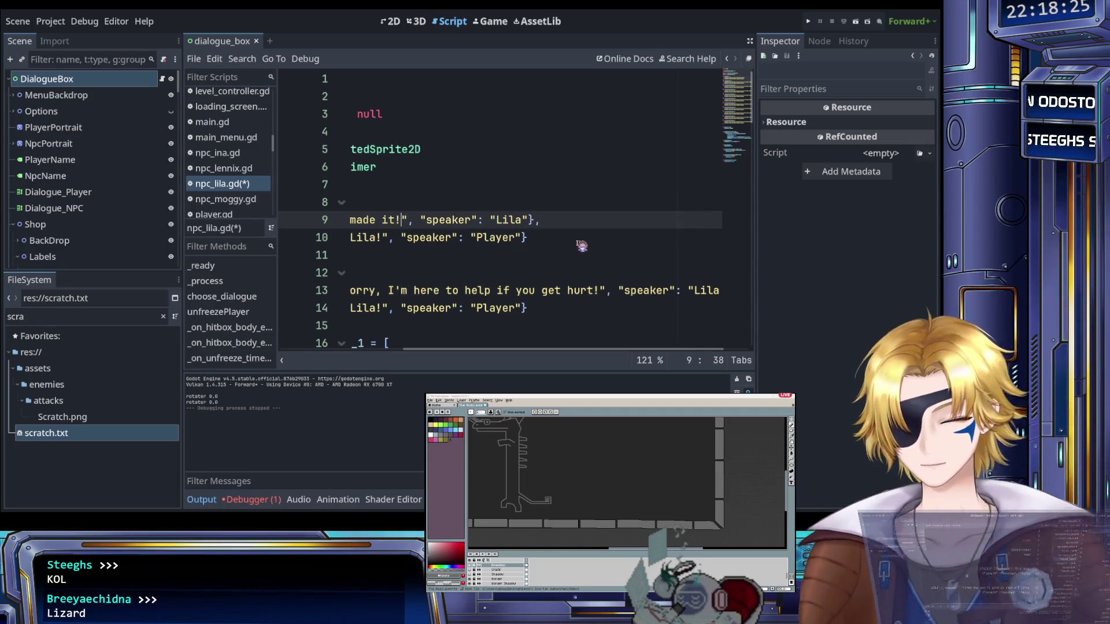
scroll(520, 243, left, 5)
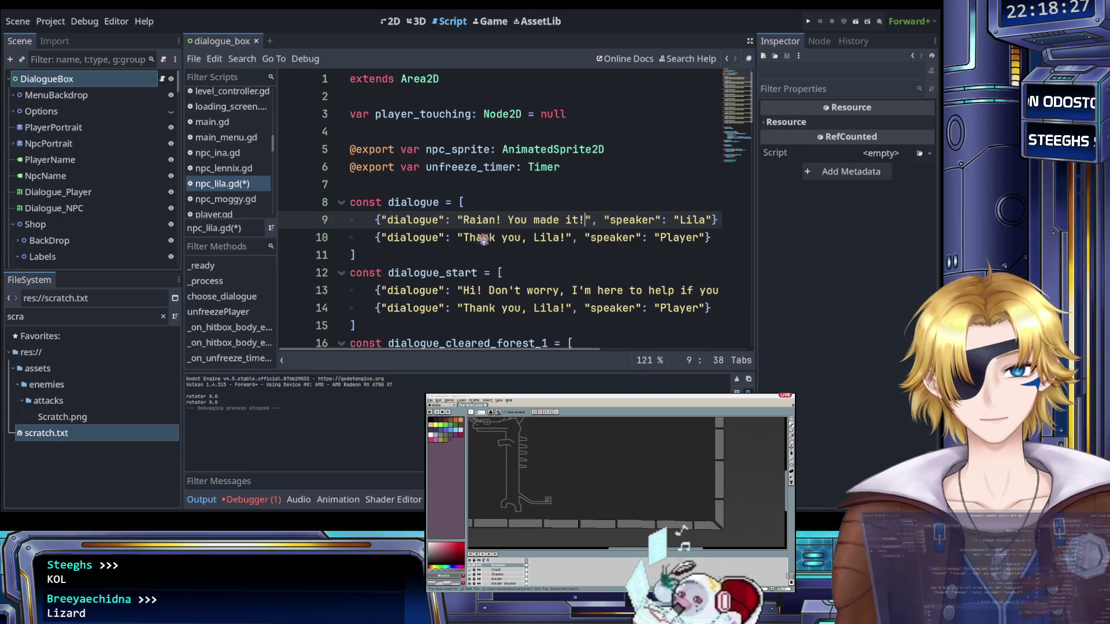
Replace the Player's thank-you on line 10 with 'Hello child,' and a question about Lila's letter and where bear was
drag(463, 237, 571, 241)
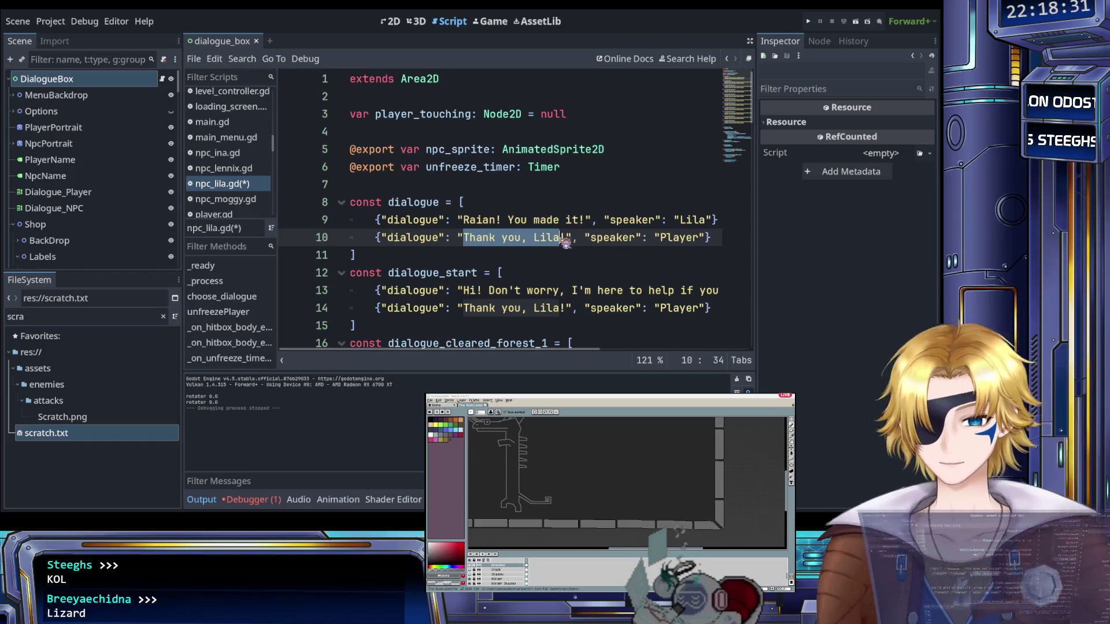
text(Hell)
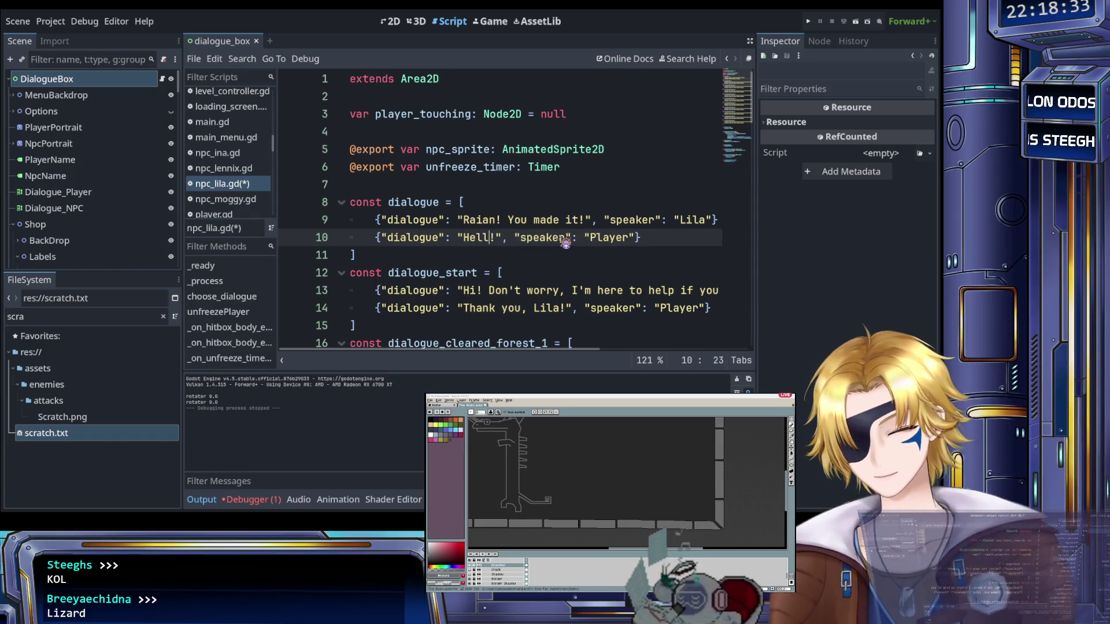
text(o)
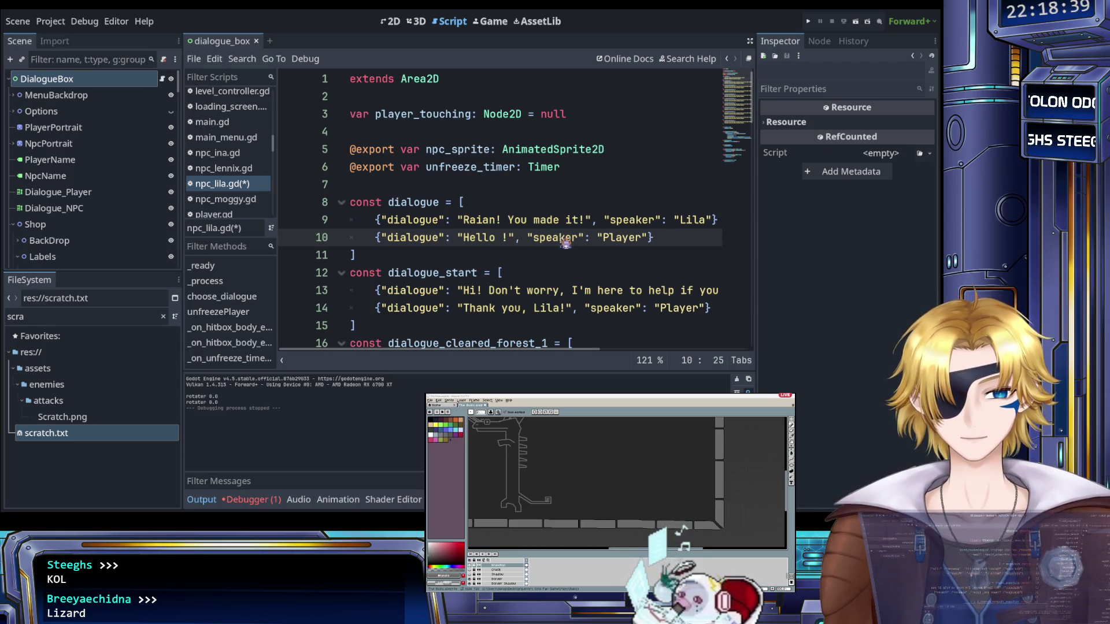
text( child,)
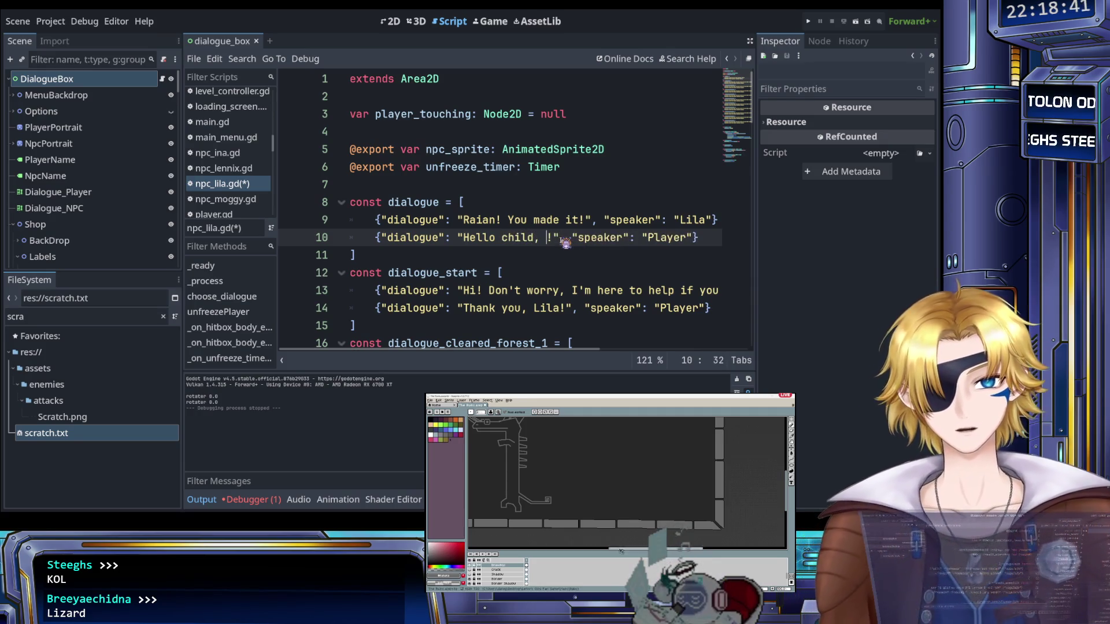
key(BackSpace)
key(Delete)
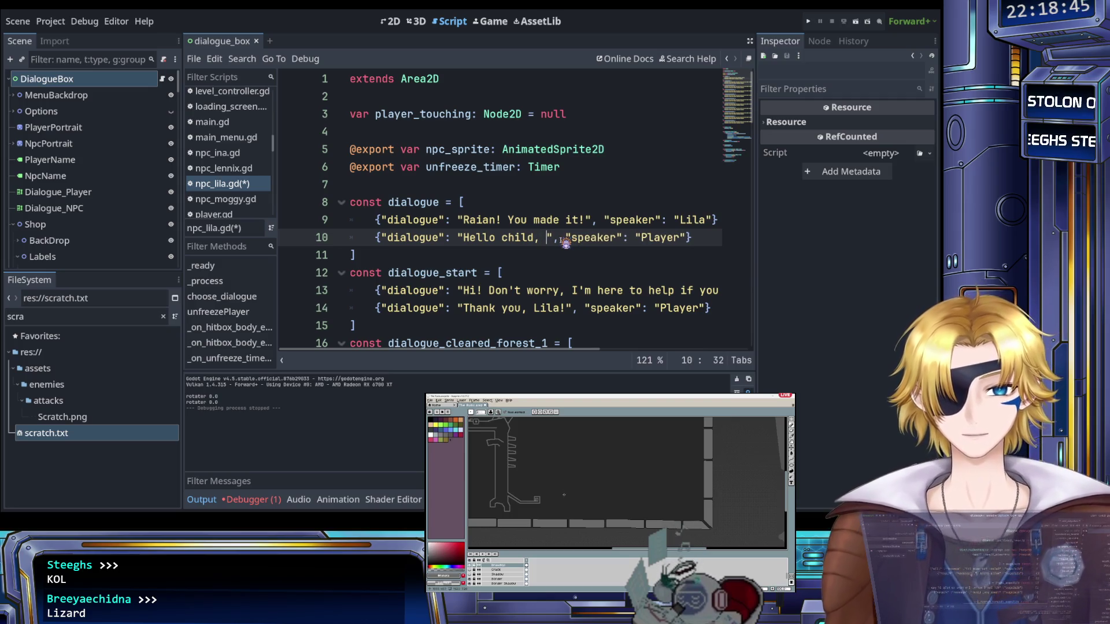
text(you cal)
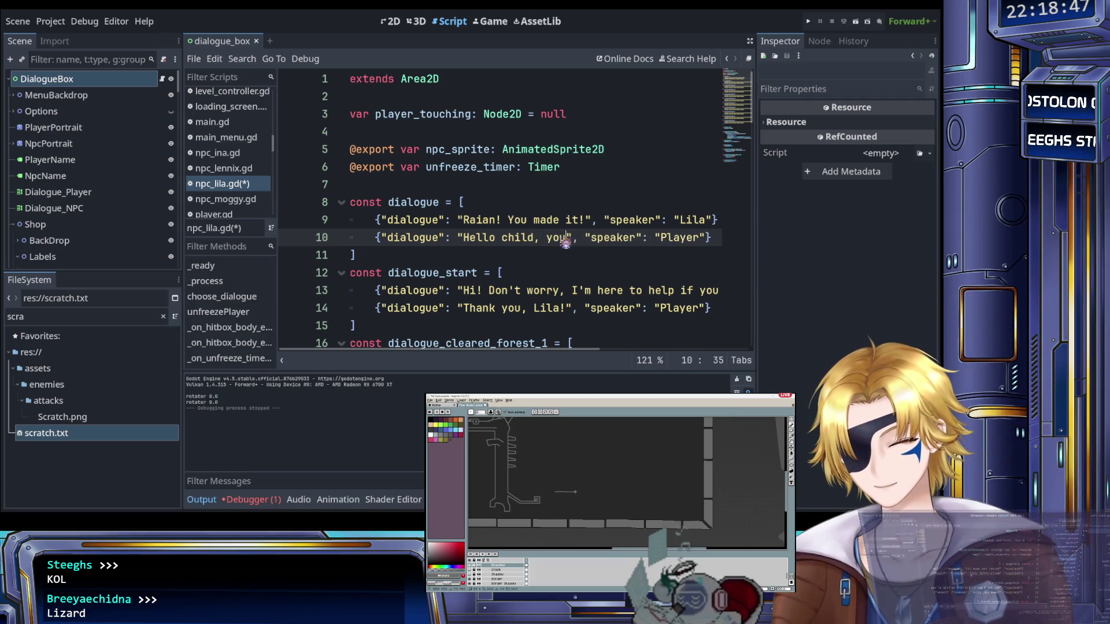
text(led me over)
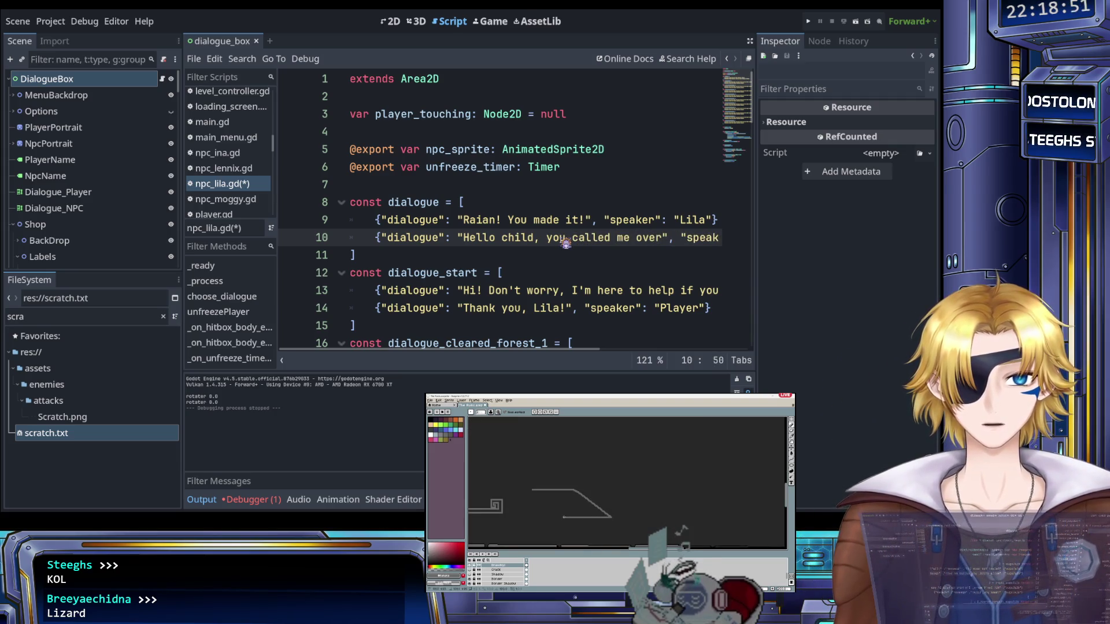
key(BackSpace)
key(BackSpace)
key(BackSpace)
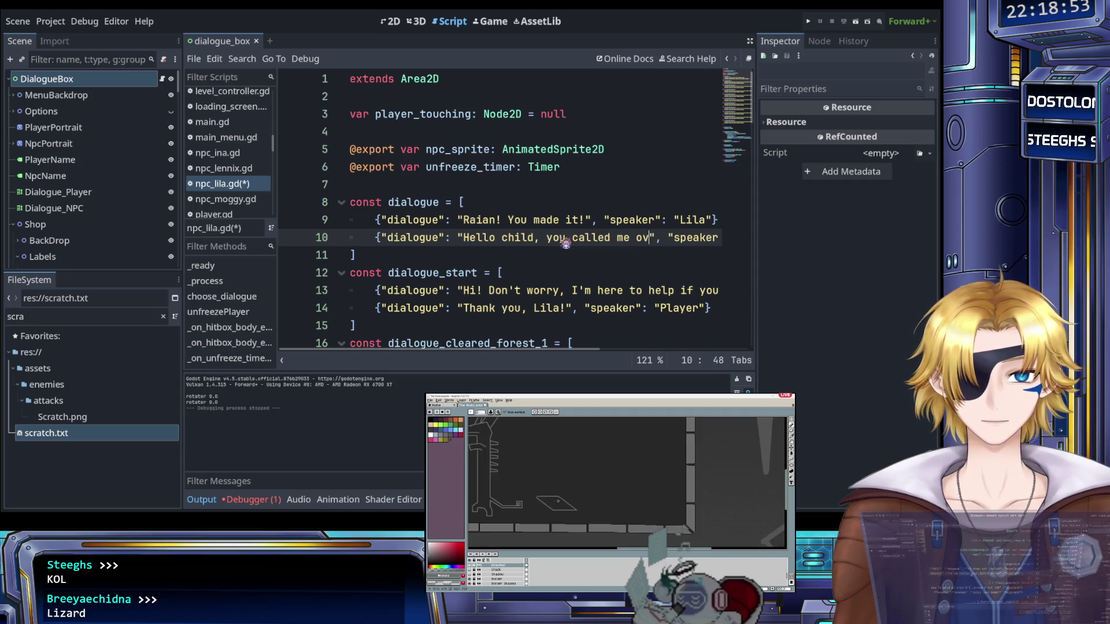
key(BackSpace)
key(BackSpace)
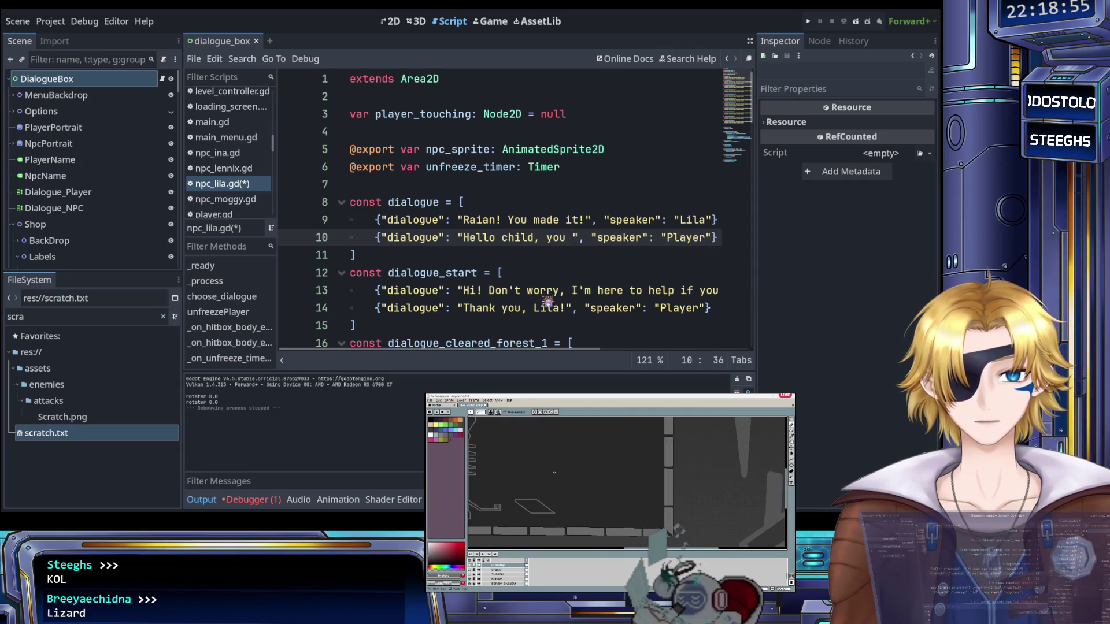
text(r letter men)
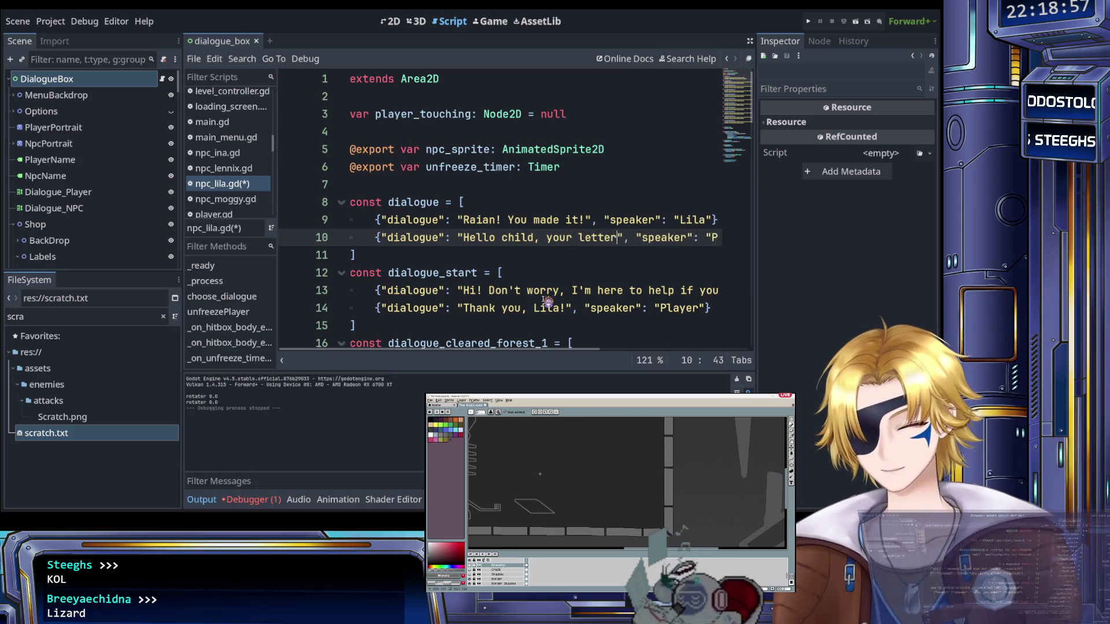
text(tioned )
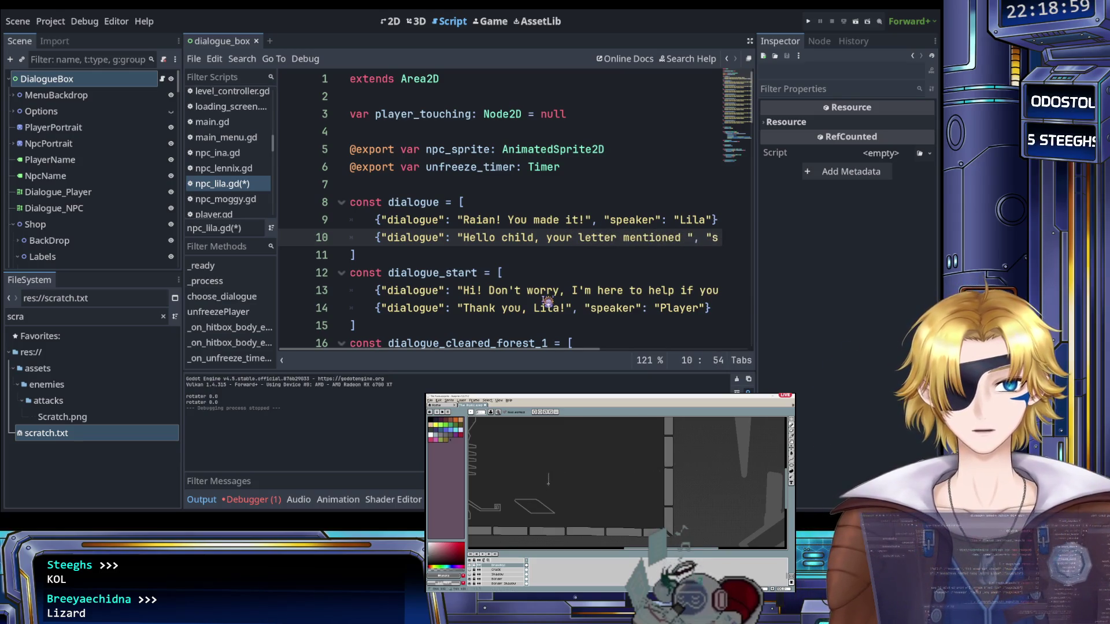
text(you kn)
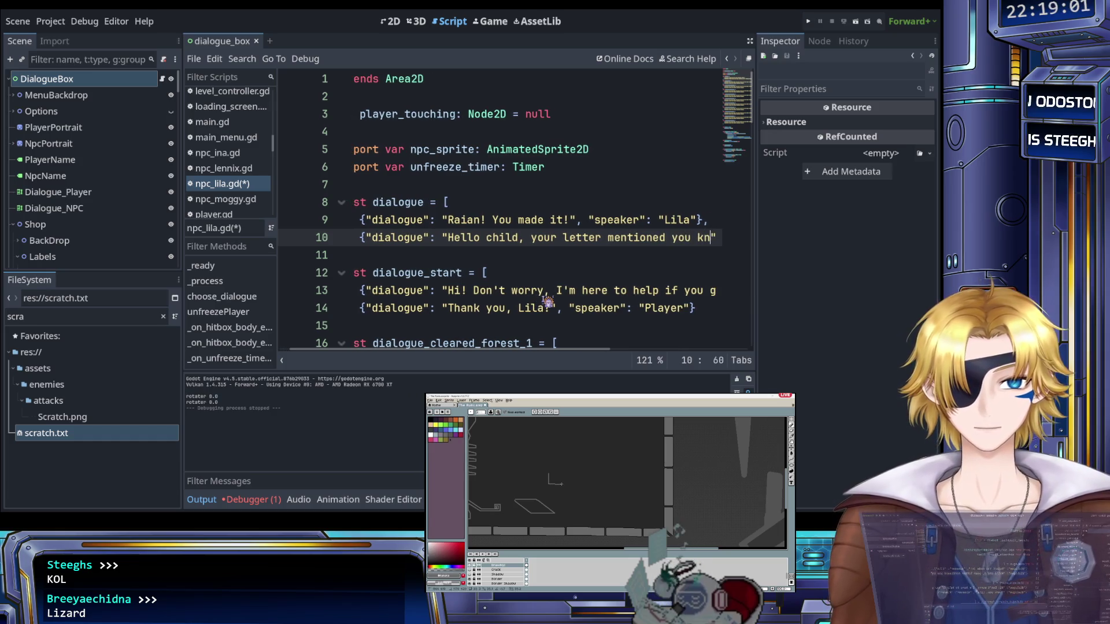
text(ew where)
text(bear was?)
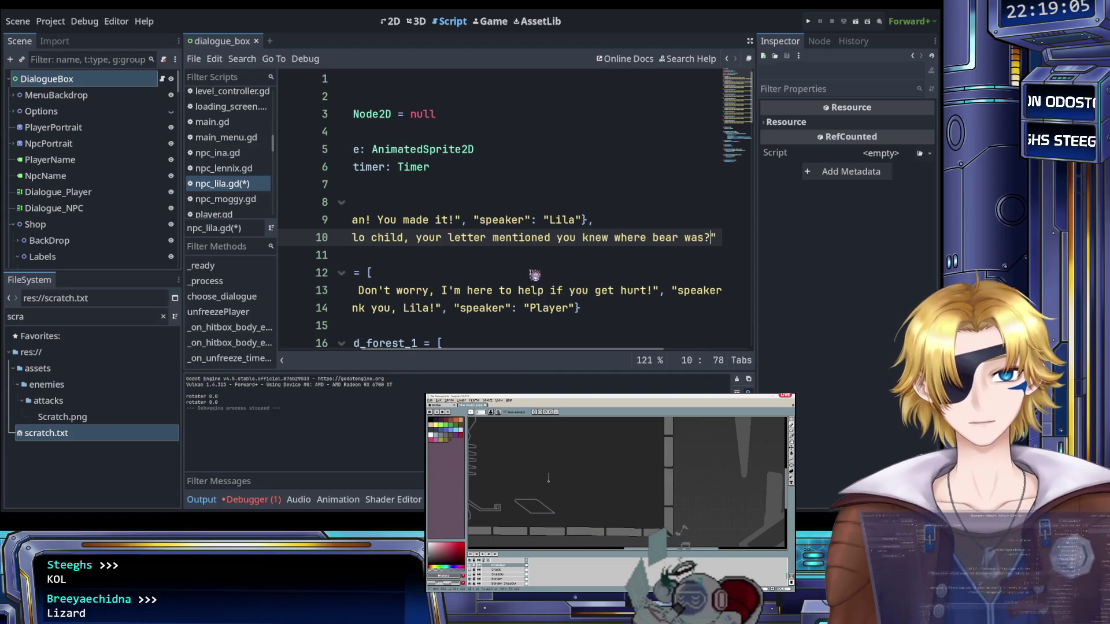
scroll(526, 255, right, 3)
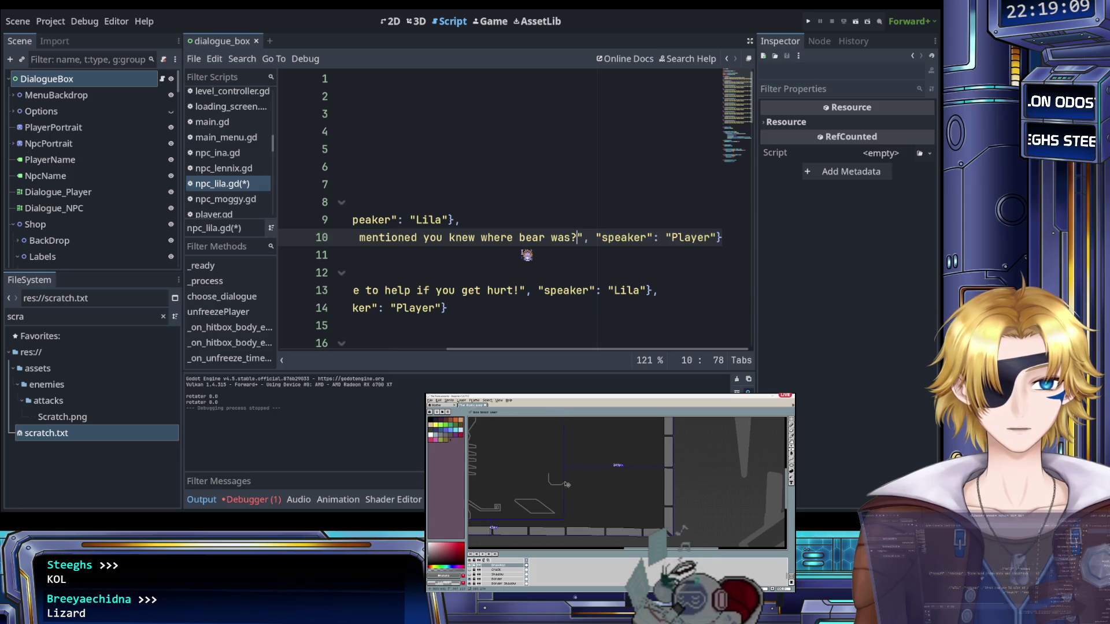
scroll(526, 255, left, 6)
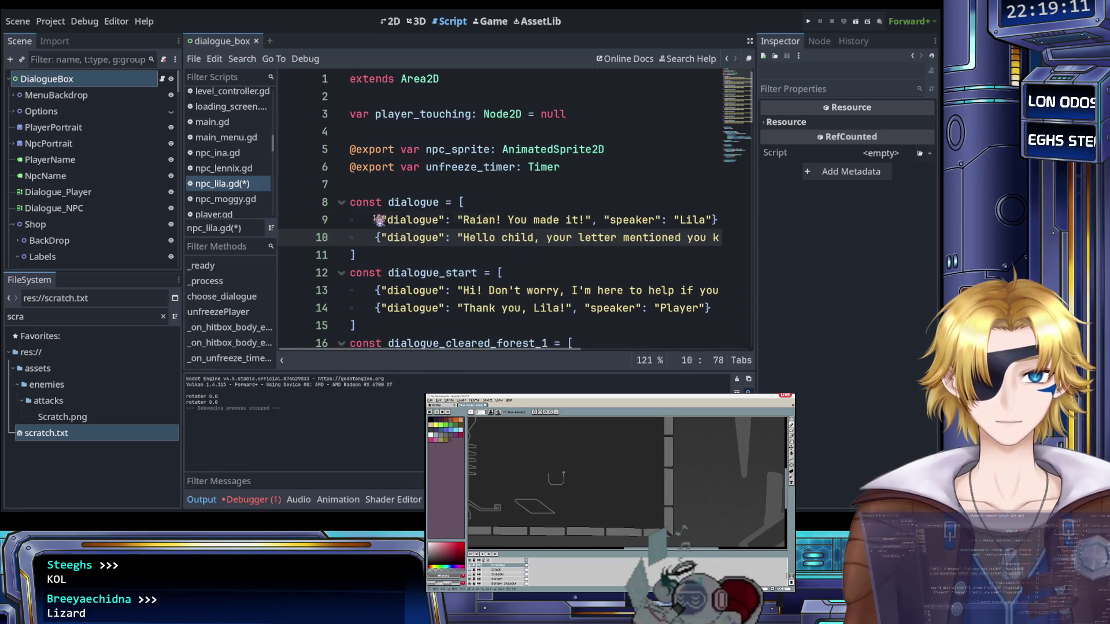
Copy Lila's line 9 entry and move to the end of the Player line
drag(376, 220, 581, 225)
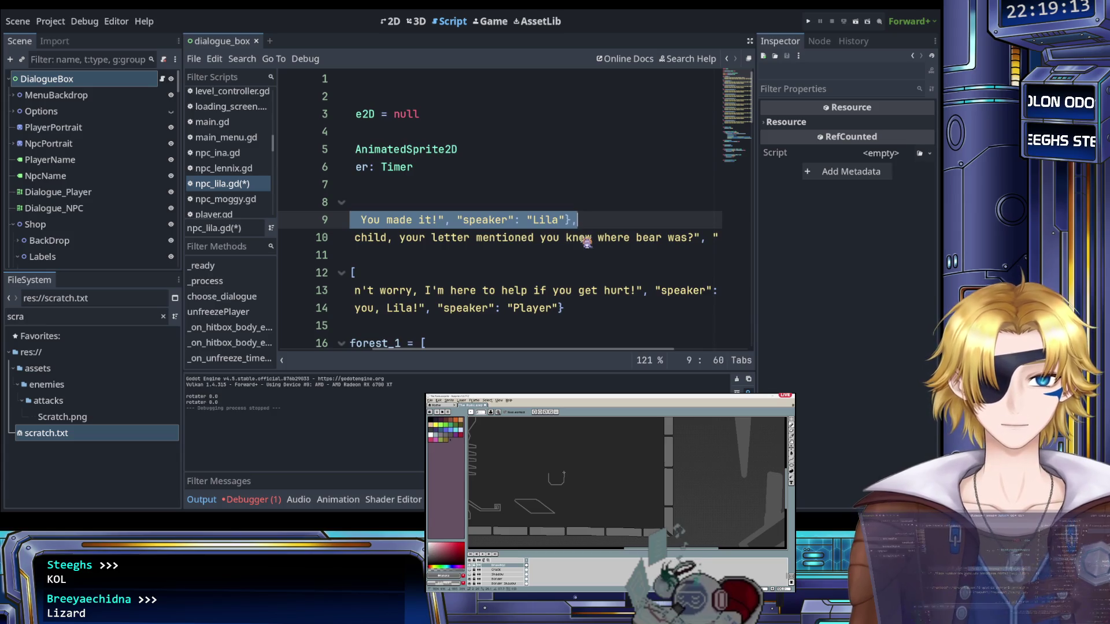
scroll(607, 243, right, 3)
click(720, 238)
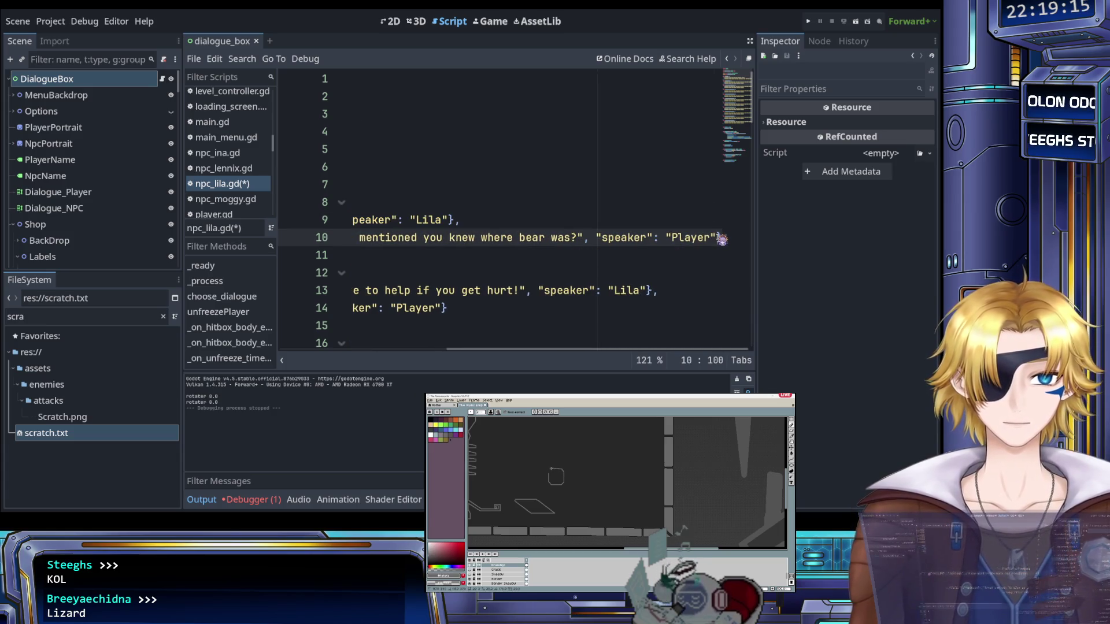
Add a new Lila entry on line 11 whose text begins "That's right."
key(Return)
text({"dialogue": "Raian! You made it!", "speaker": "Lila"},)
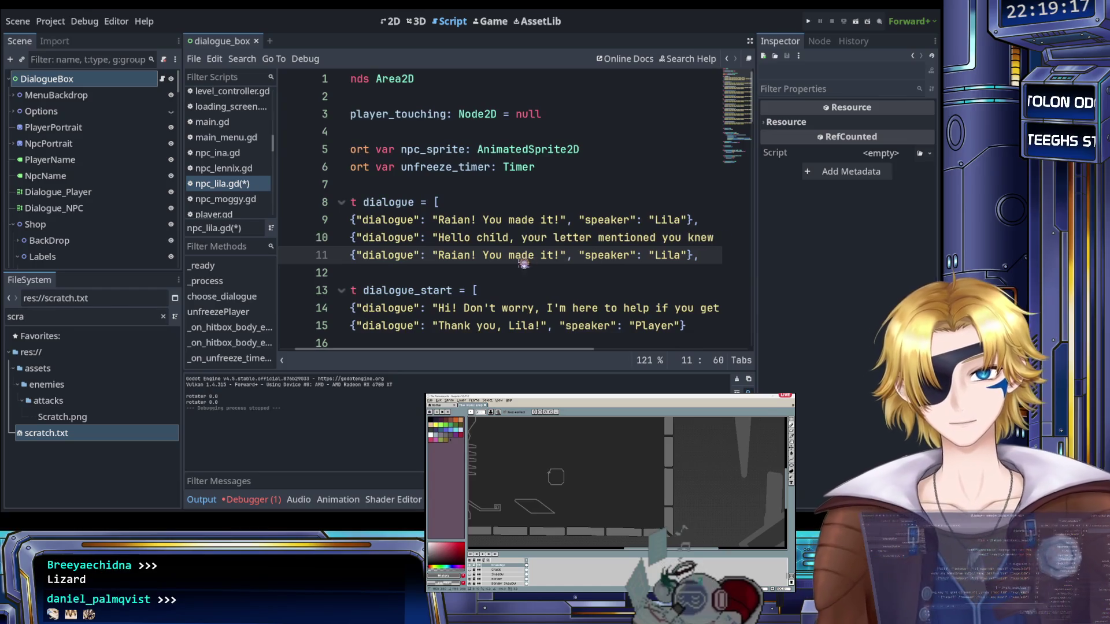
drag(438, 255, 563, 257)
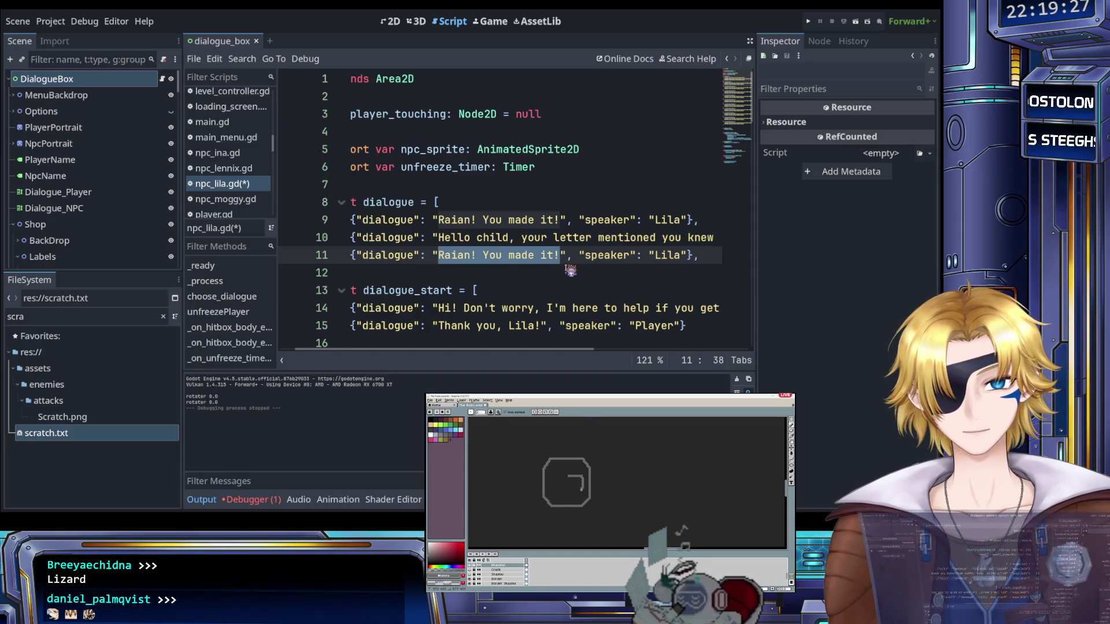
text(That's)
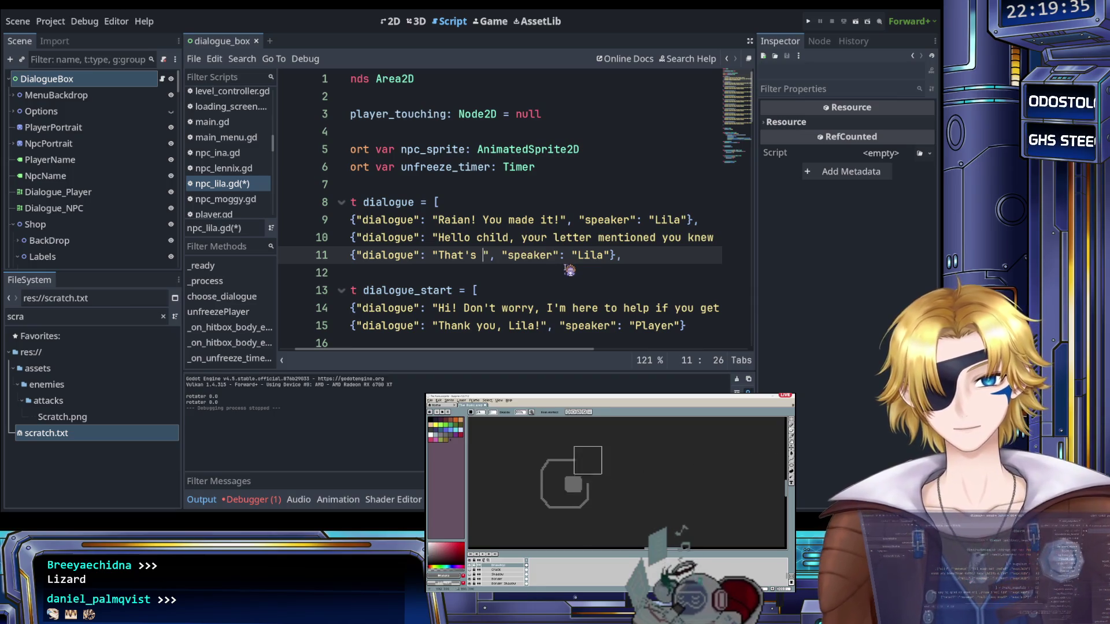
text(right)
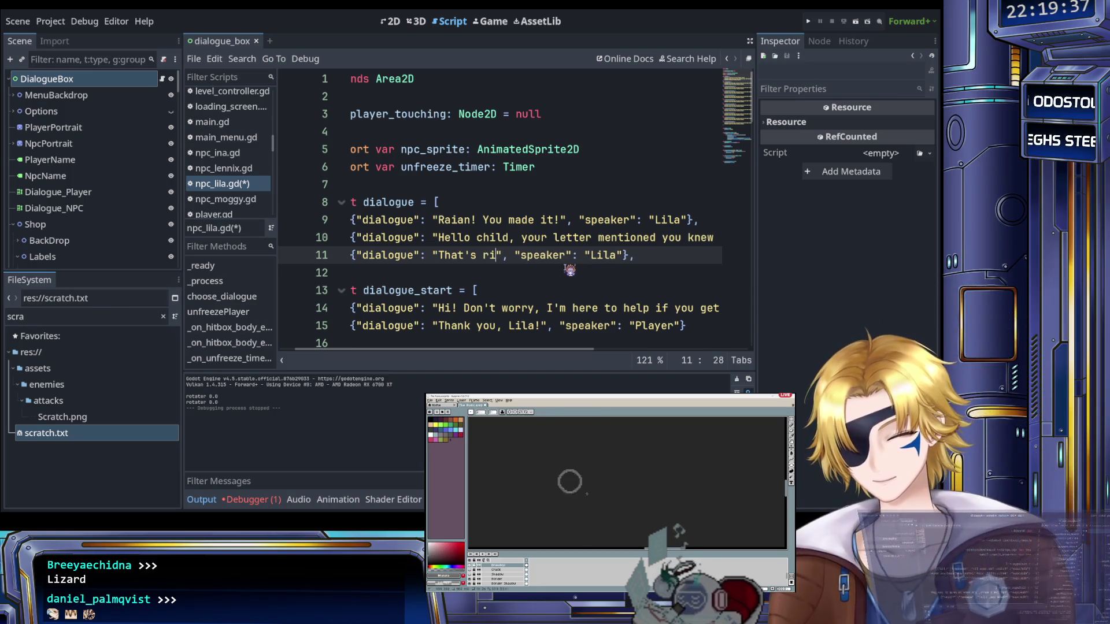
text(.)
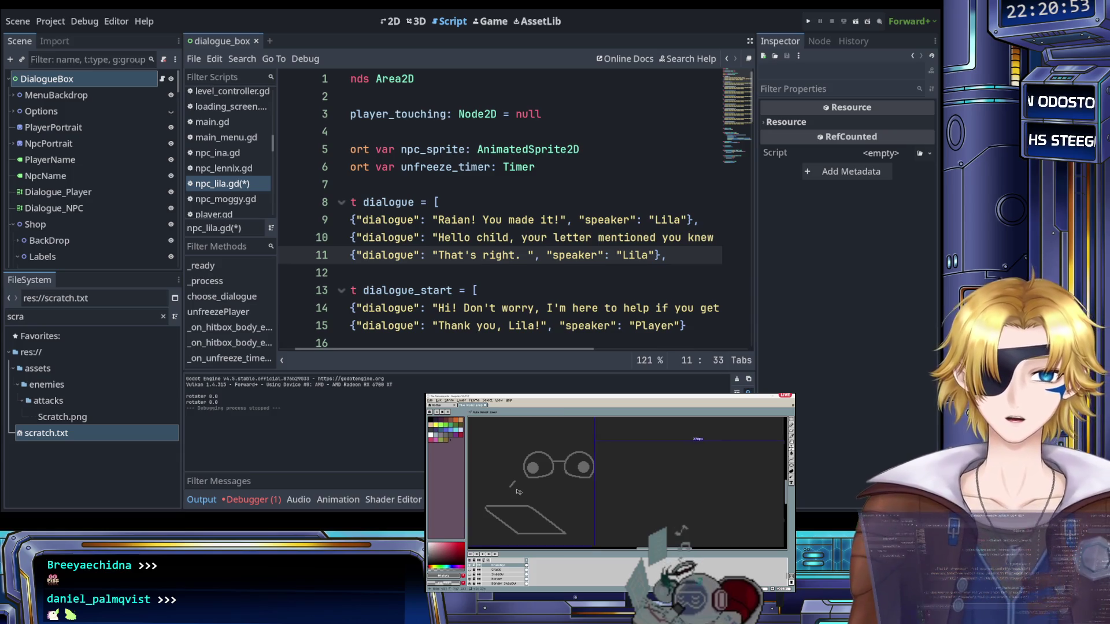
Continue Lila's line 11 with "My spirit friends saw bear"
key(Left)
key(Right)
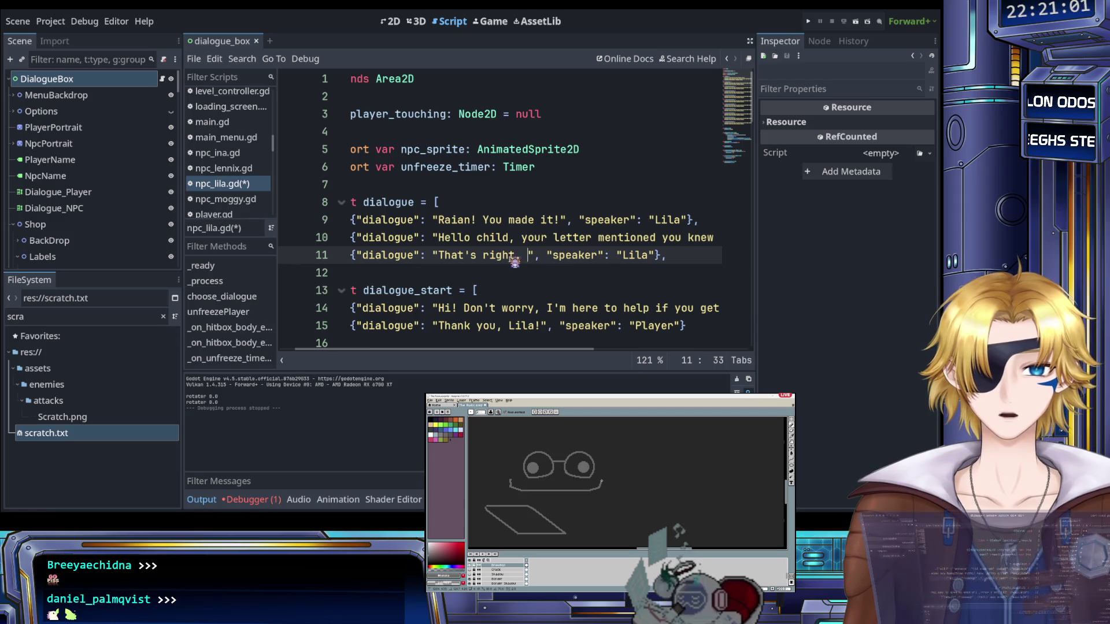
scroll(518, 262, right, 2)
scroll(483, 260, right, 3)
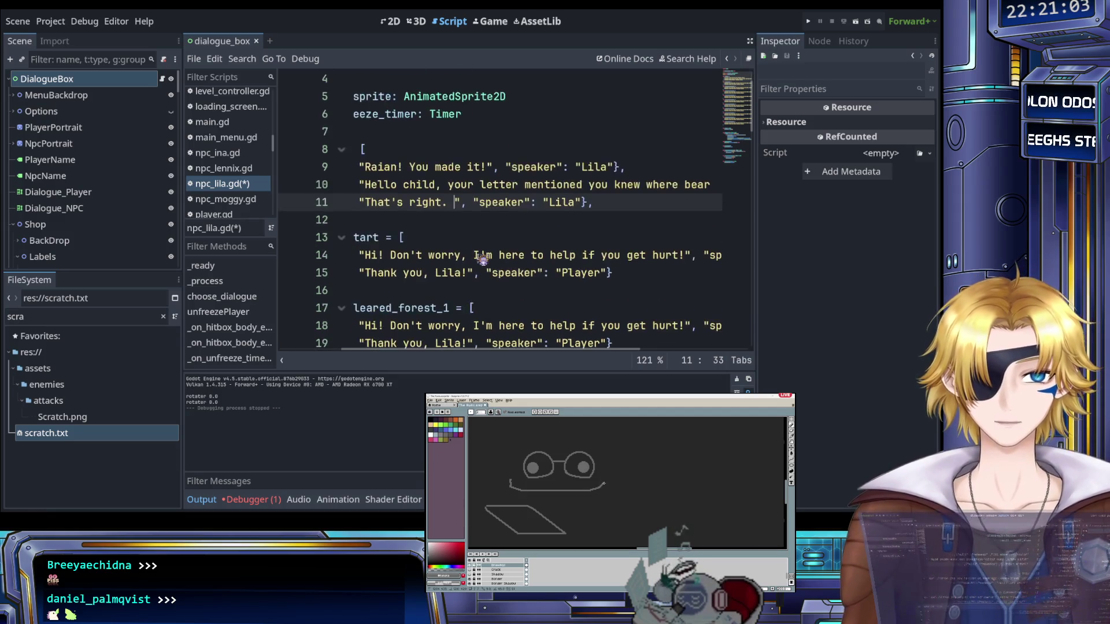
scroll(492, 263, right, 3)
scroll(503, 271, left, 5)
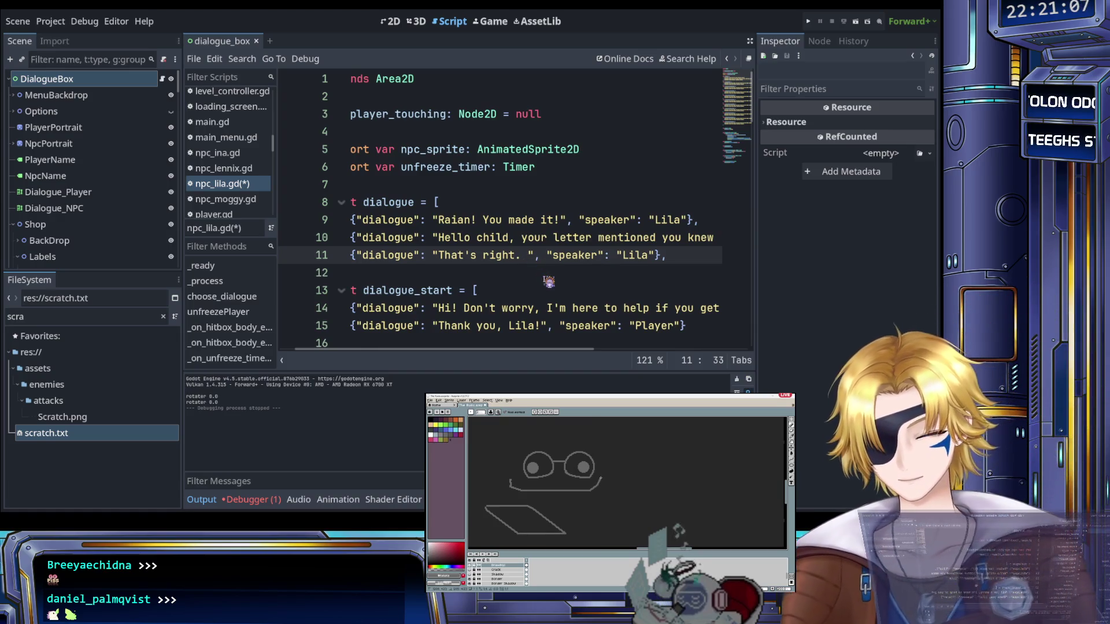
text(My spirit)
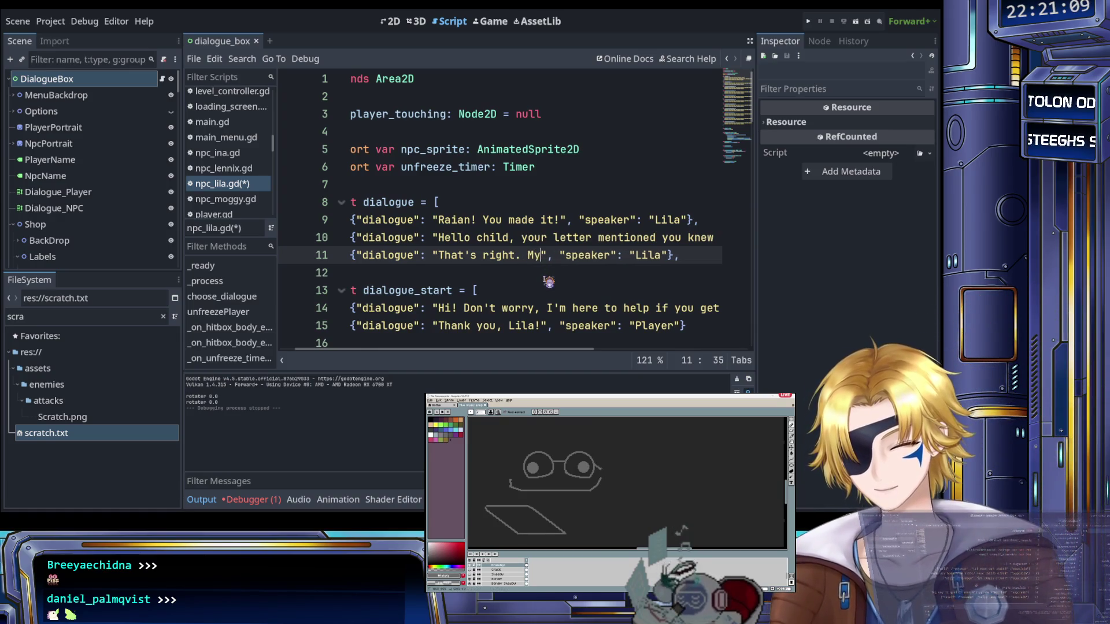
text( friends)
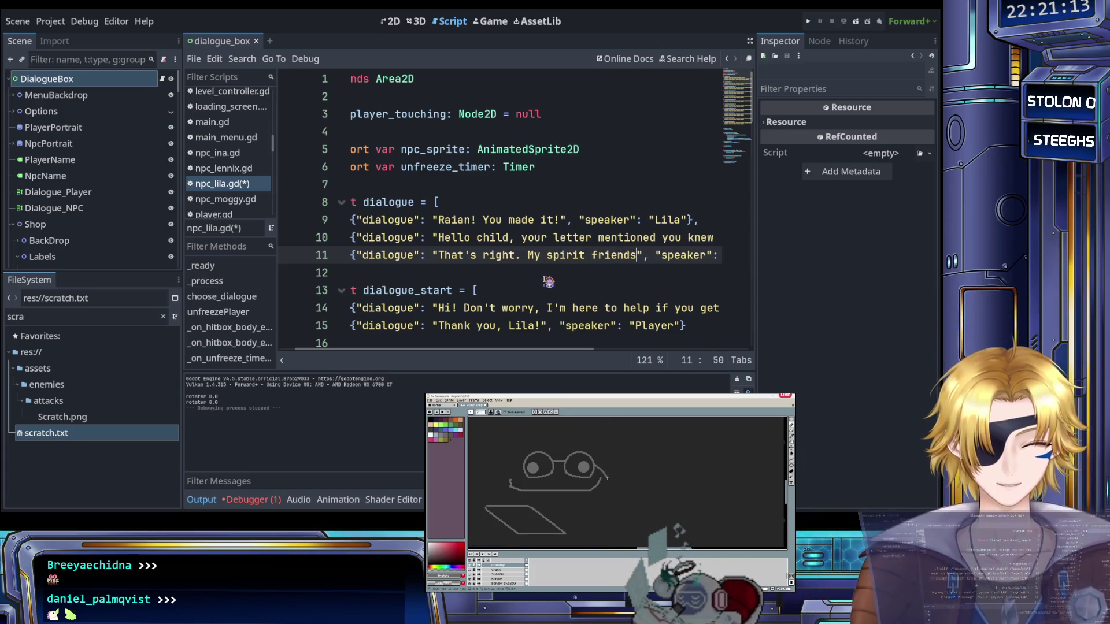
text( saw )
text(the)
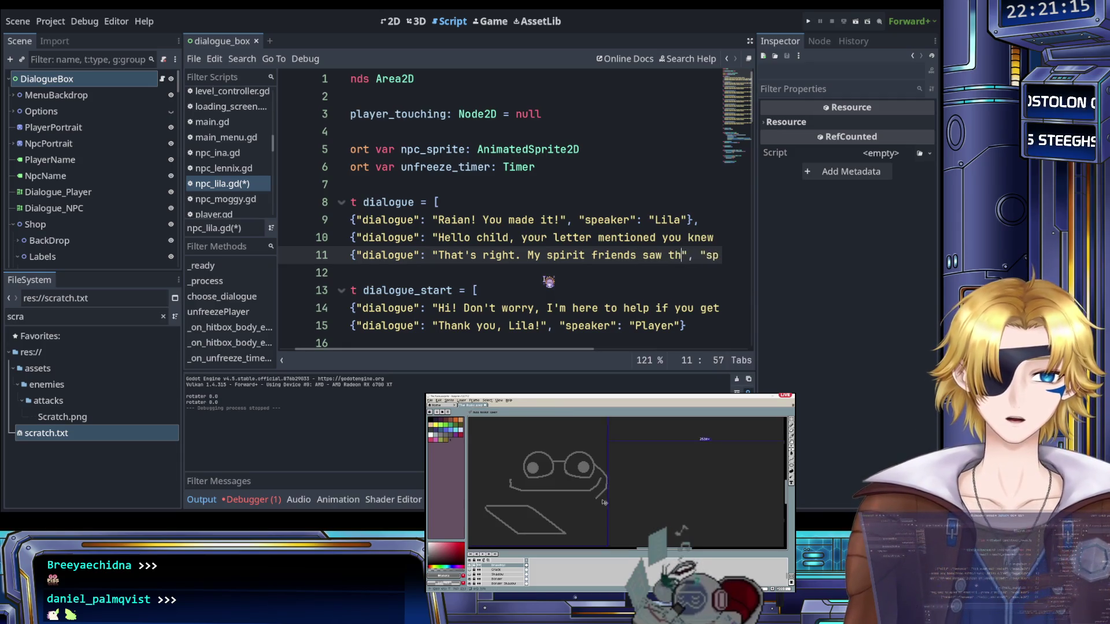
key(BackSpace)
key(BackSpace)
key(BackSpace)
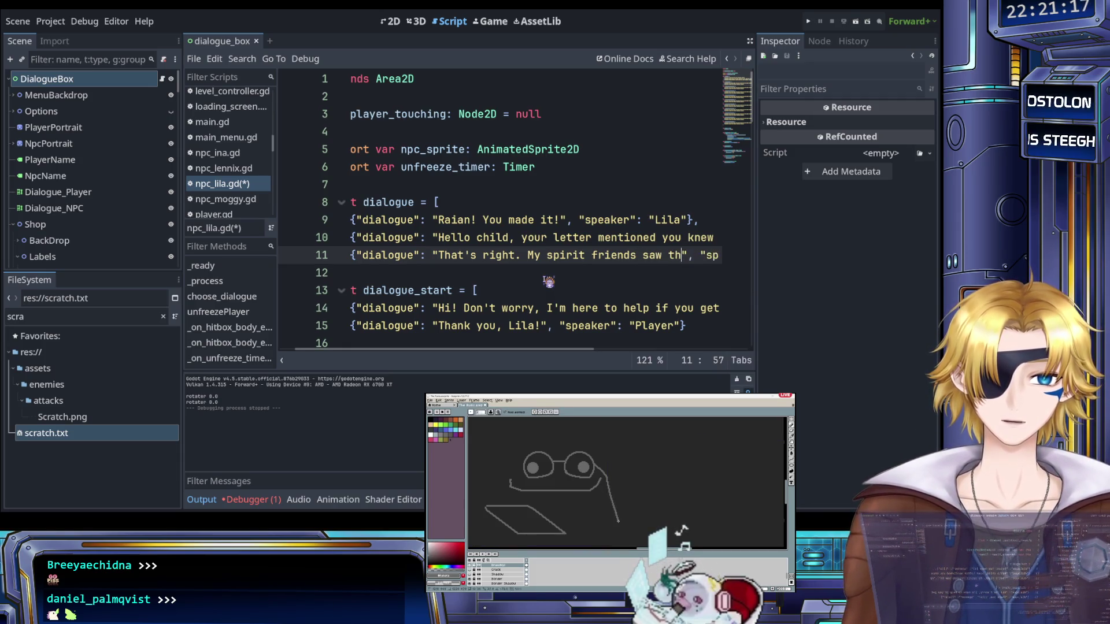
text(bear g)
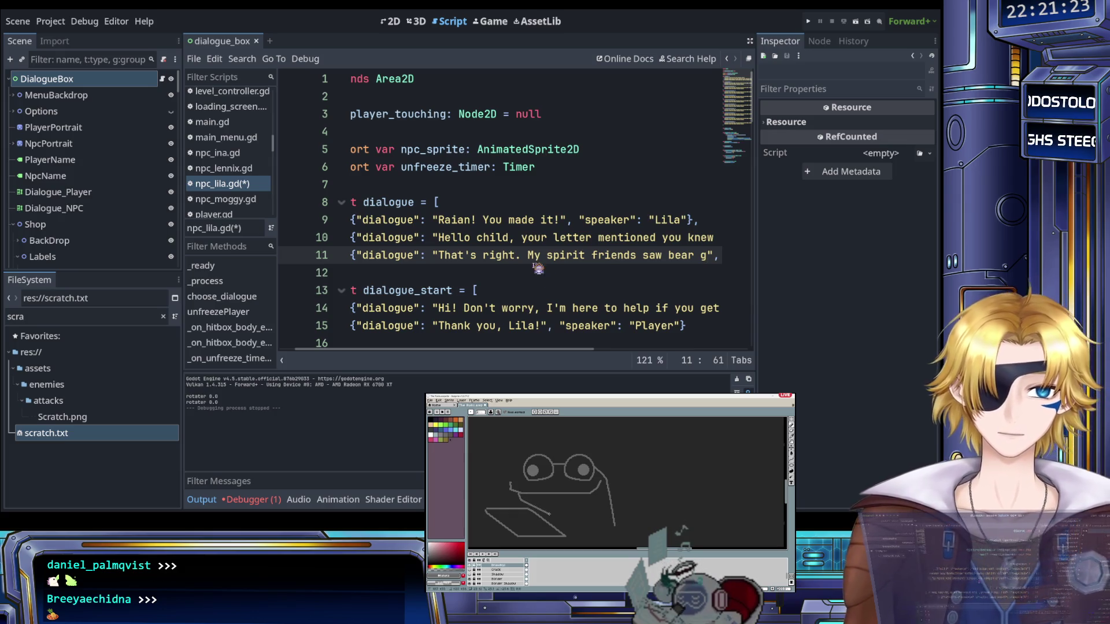
Finish the sentence with "being dragged to the castle of the Knights of Blood!"
scroll(538, 269, right, 3)
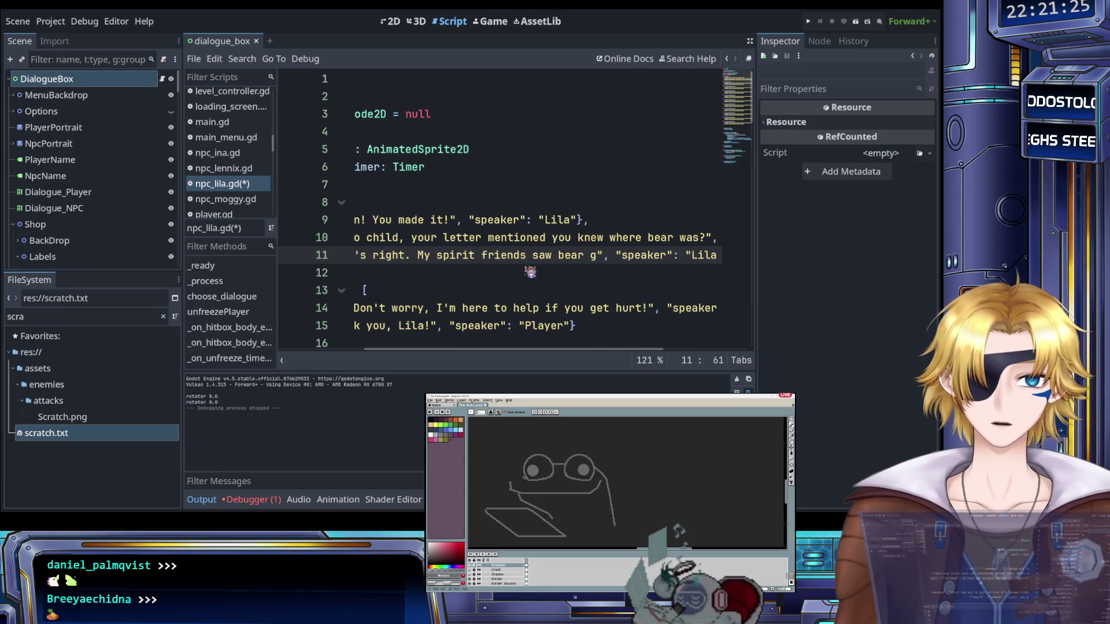
key(BackSpace)
text(being dra)
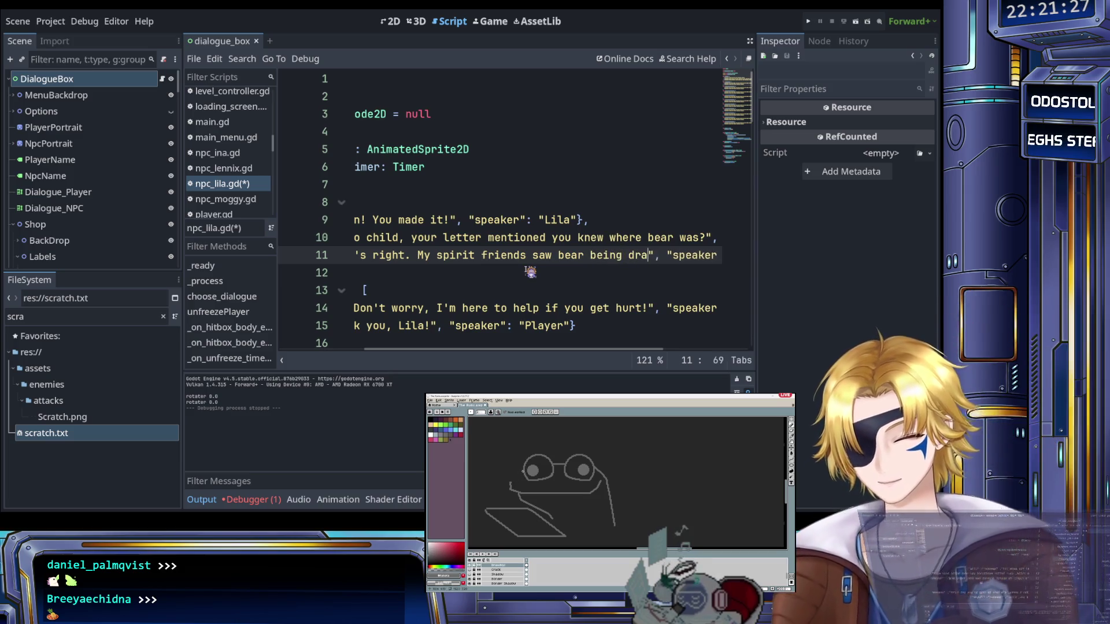
text(gged to th)
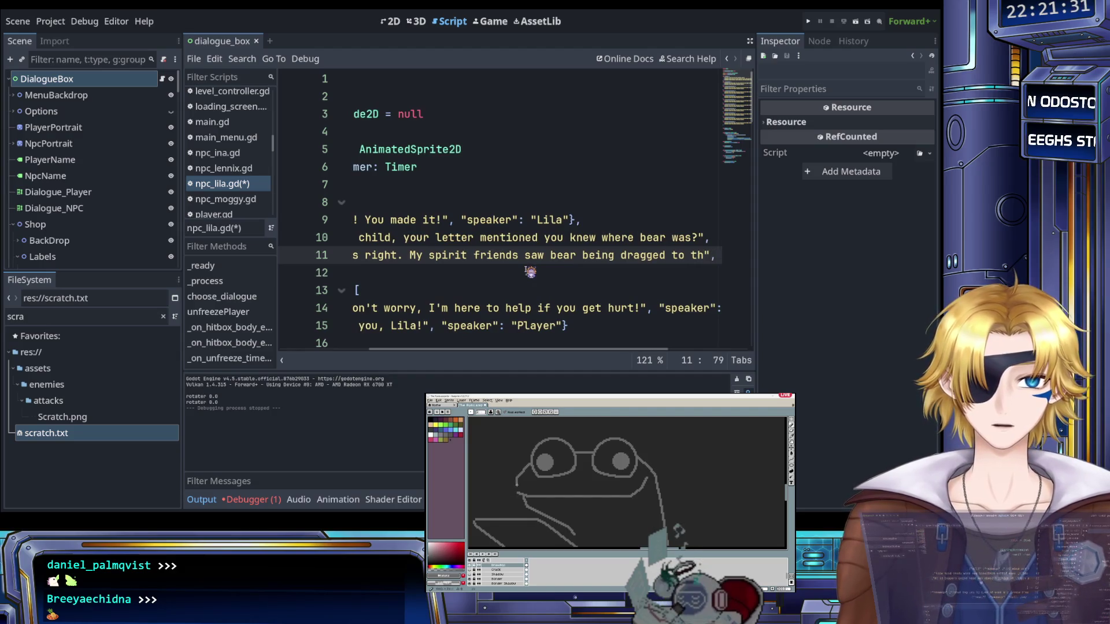
key(BackSpace)
key(BackSpace)
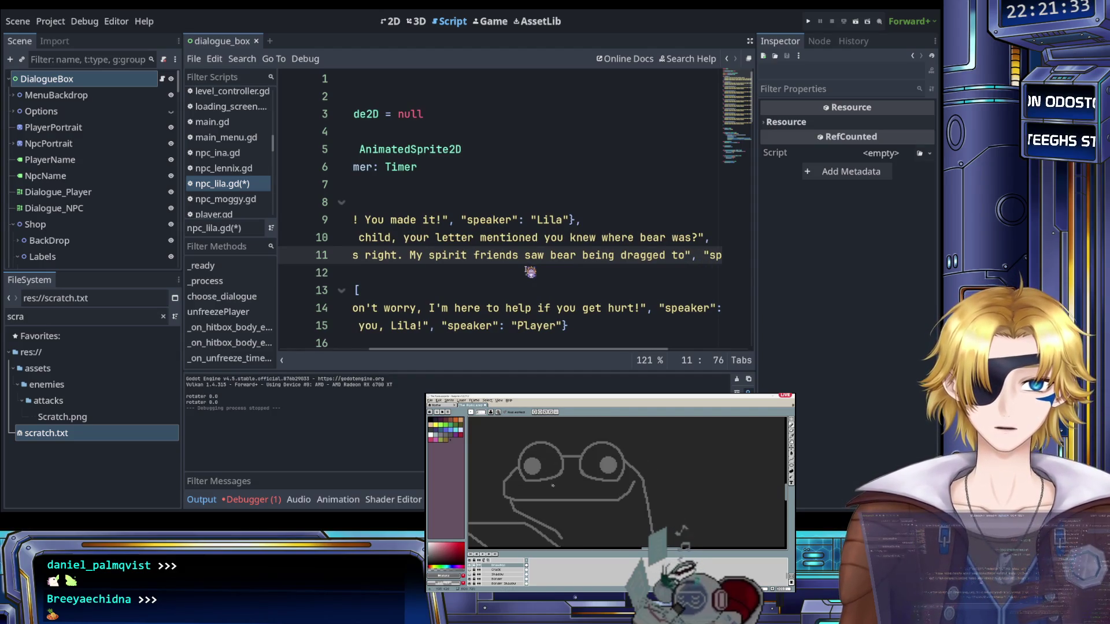
text(the )
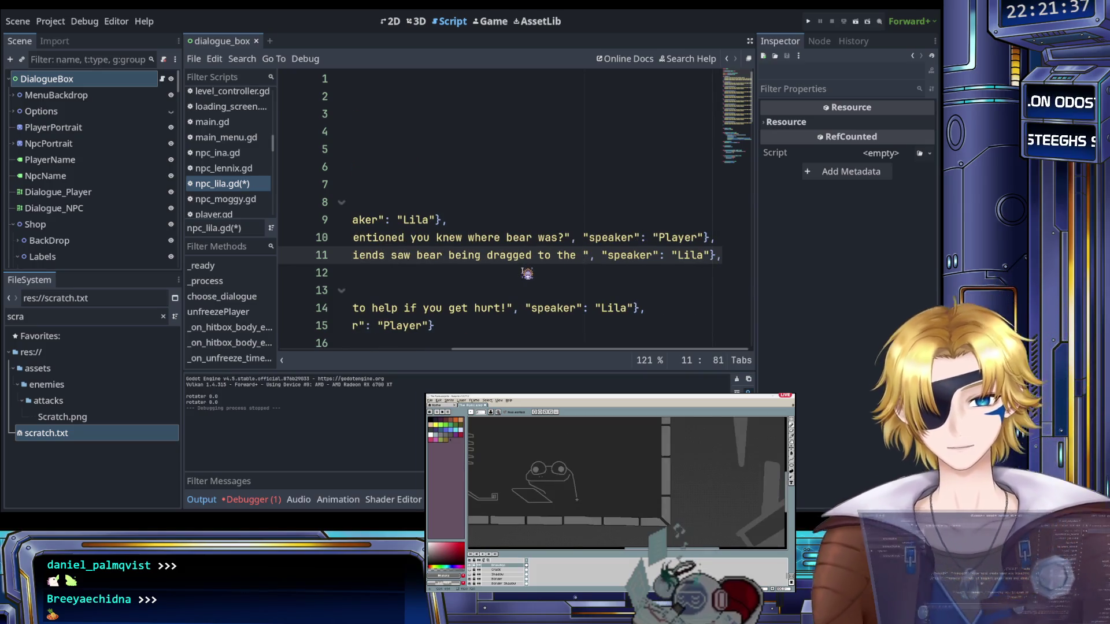
text(castle of the Knigvht)
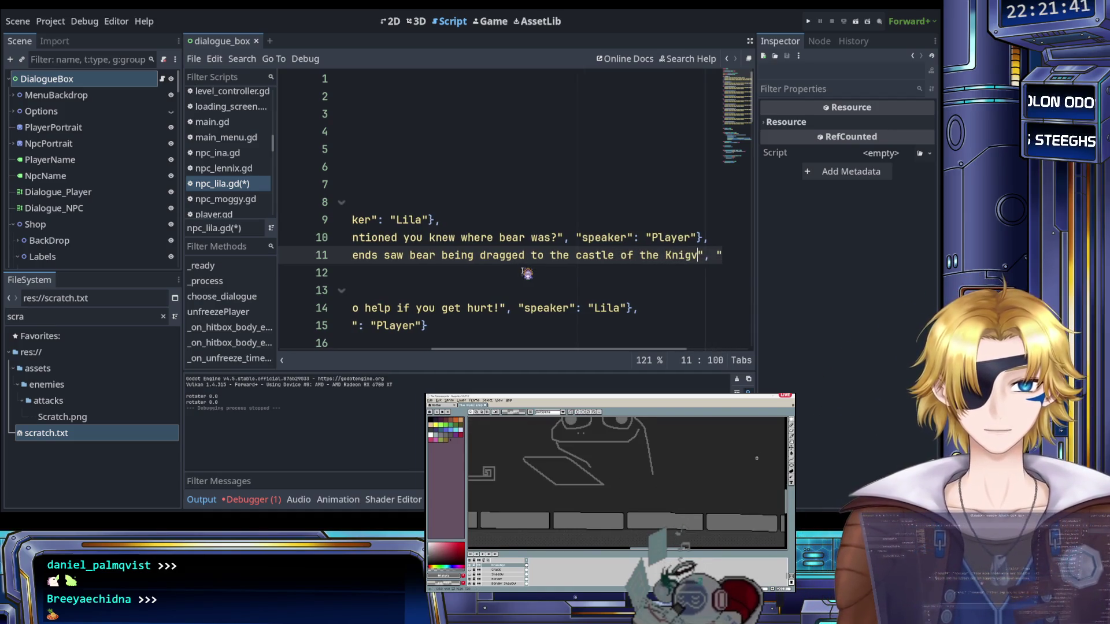
key(BackSpace)
text(hts of Blo)
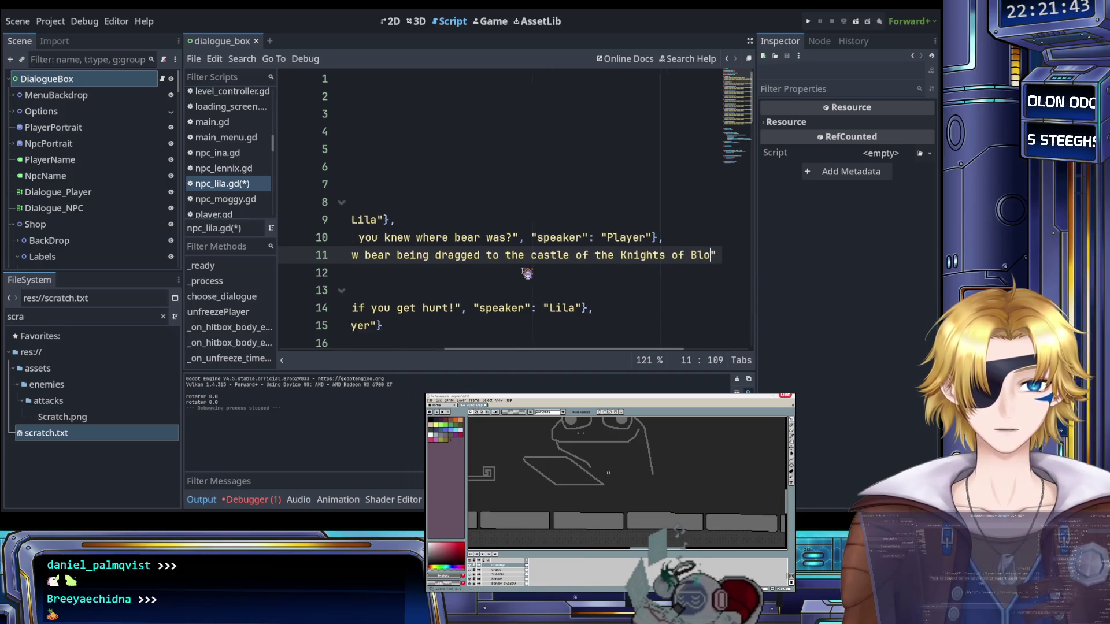
text(od)
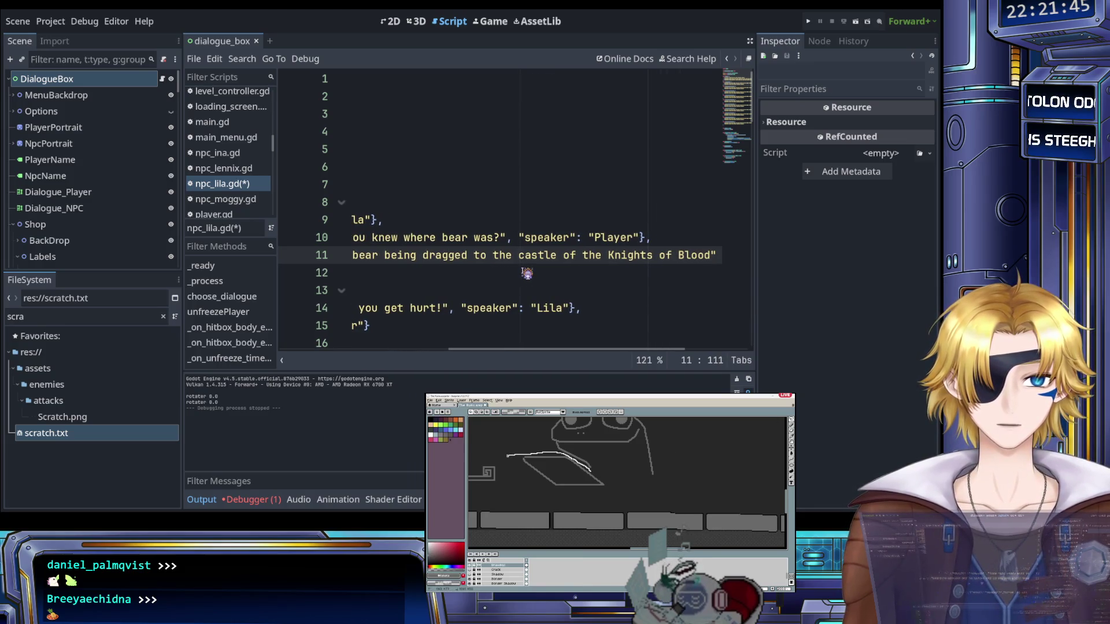
text(!)
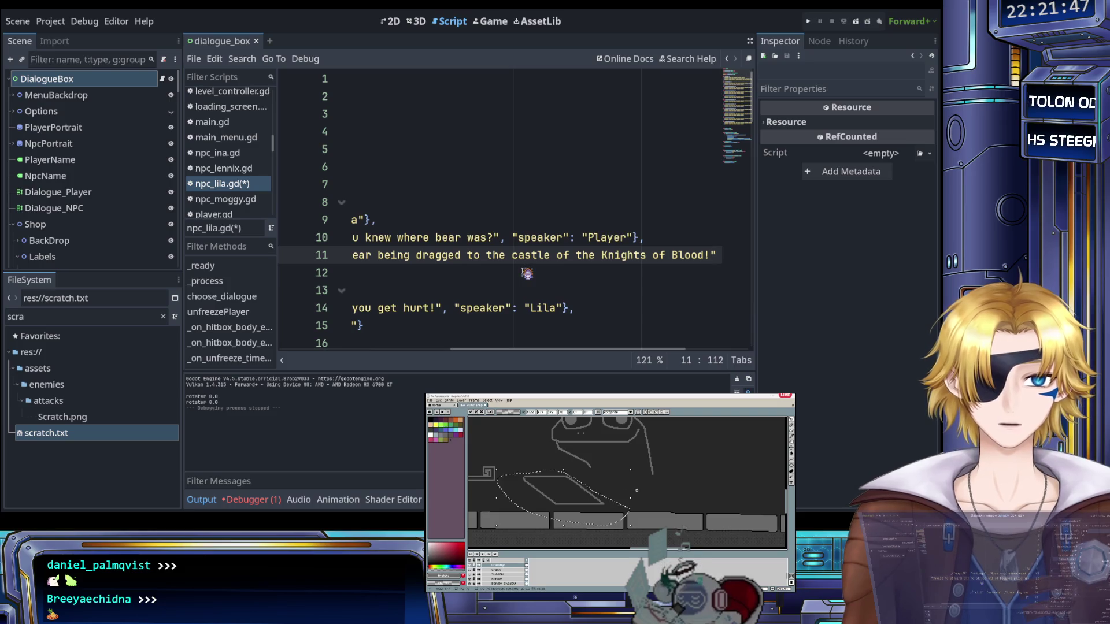
scroll(528, 273, left, 5)
scroll(526, 273, right, 5)
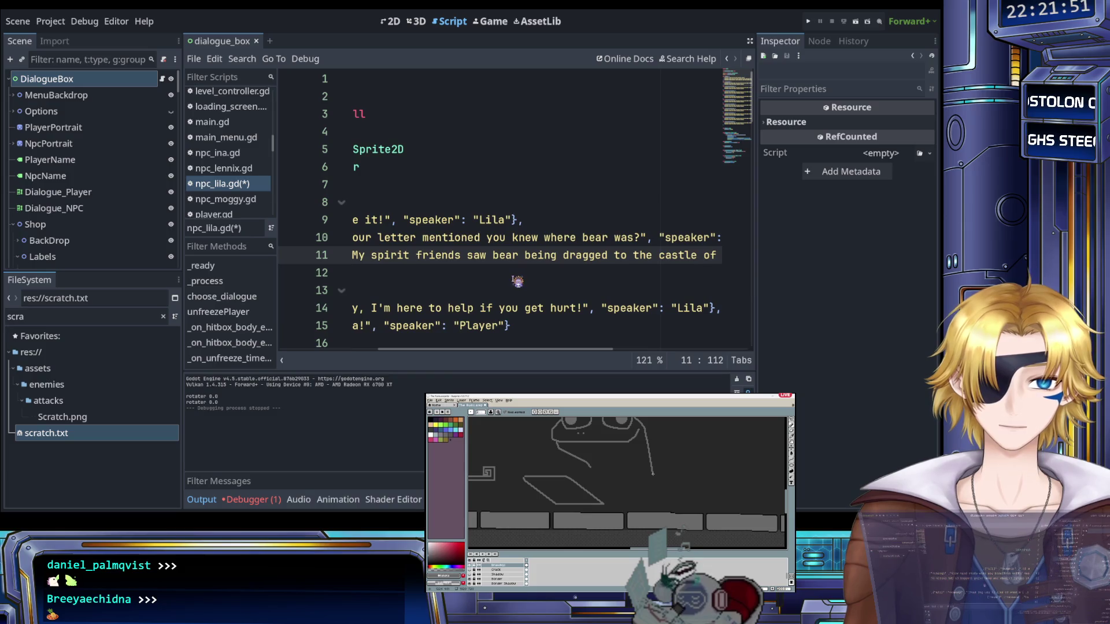
scroll(518, 281, right, 8)
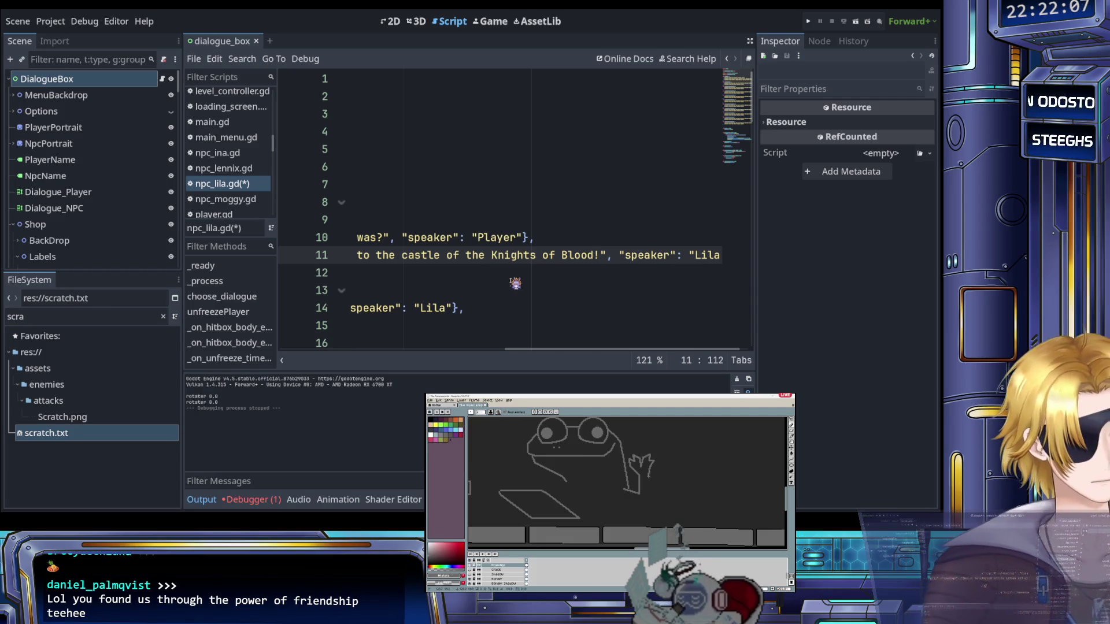
scroll(516, 280, right, 2)
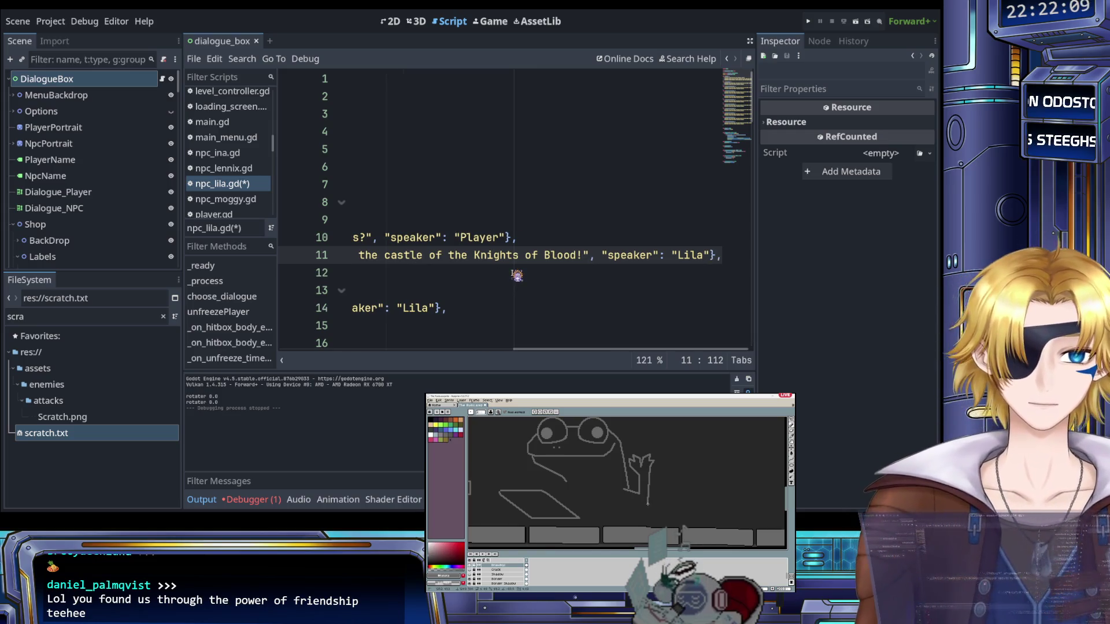
scroll(516, 276, left, 8)
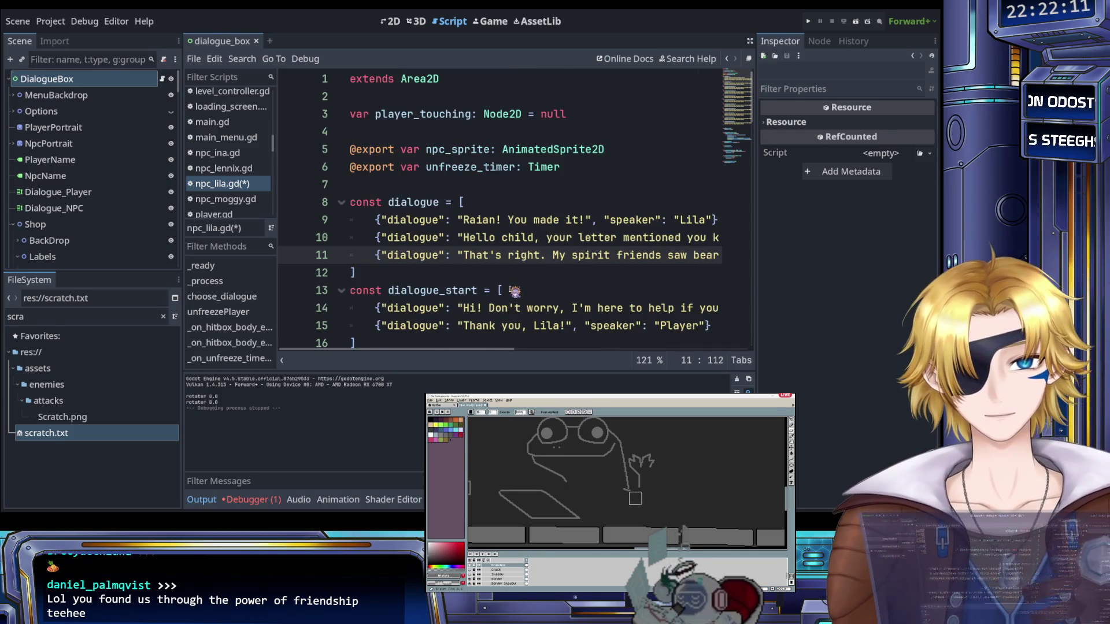
scroll(514, 290, right, 8)
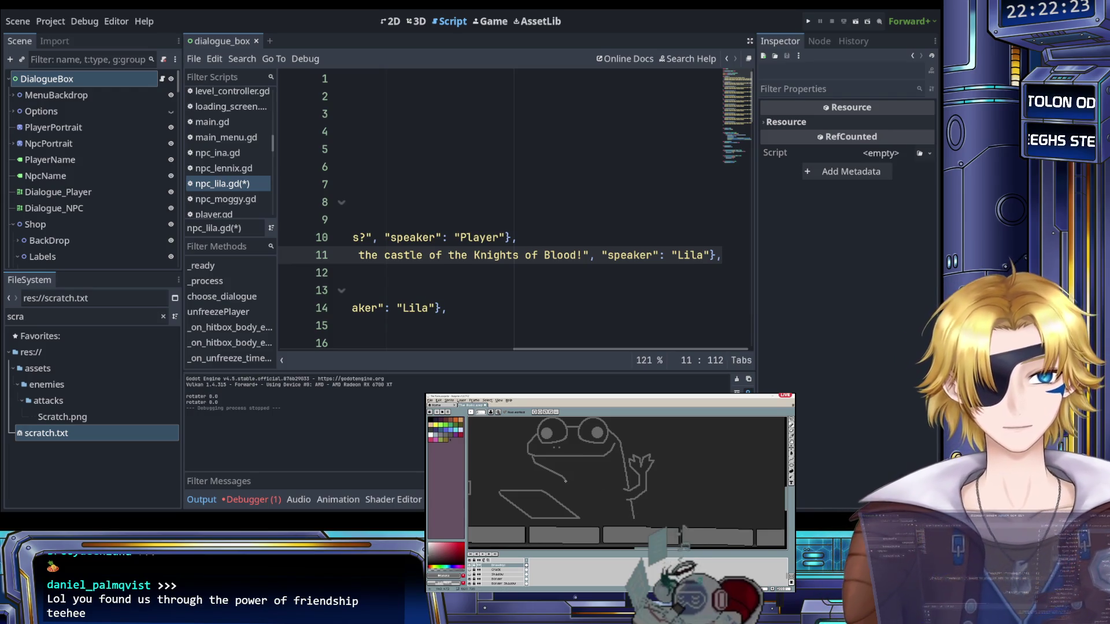
drag(566, 479, 568, 497)
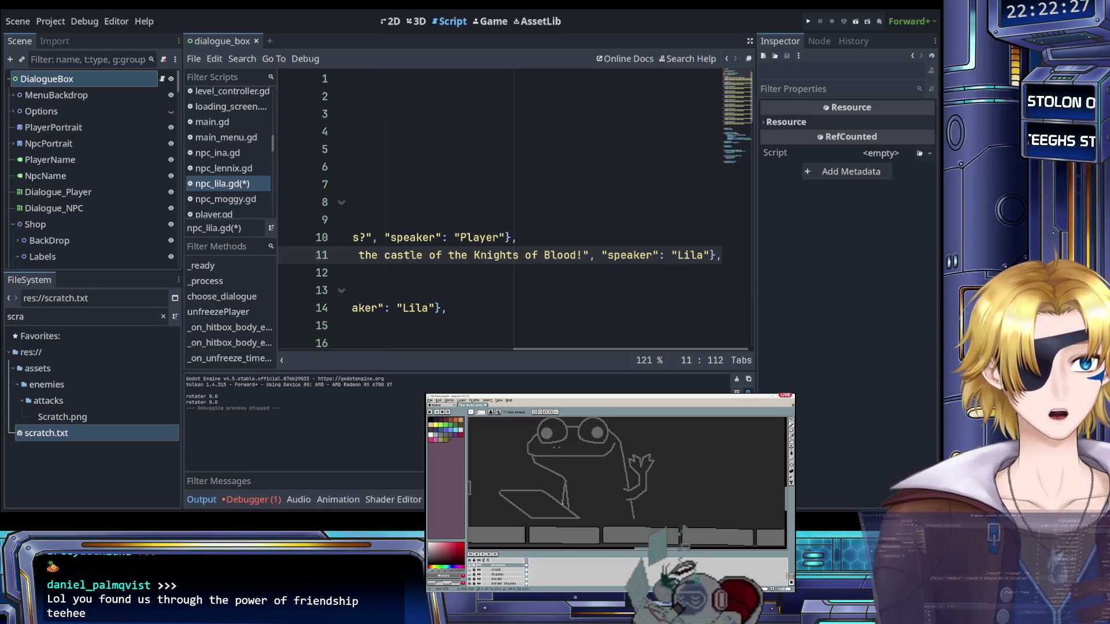
scroll(582, 469, up, 3)
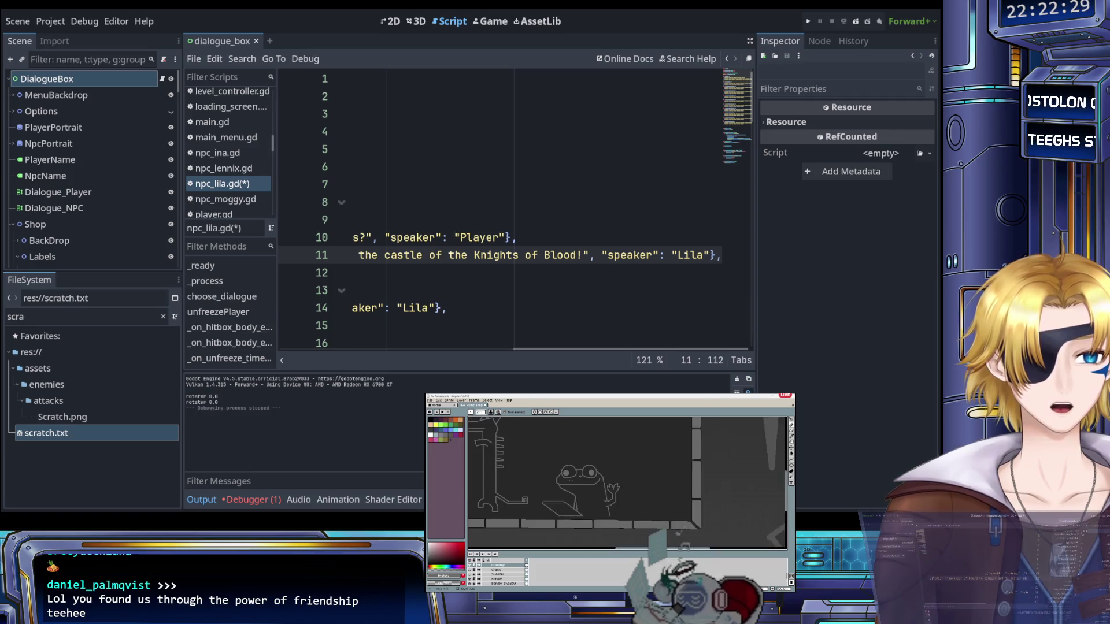
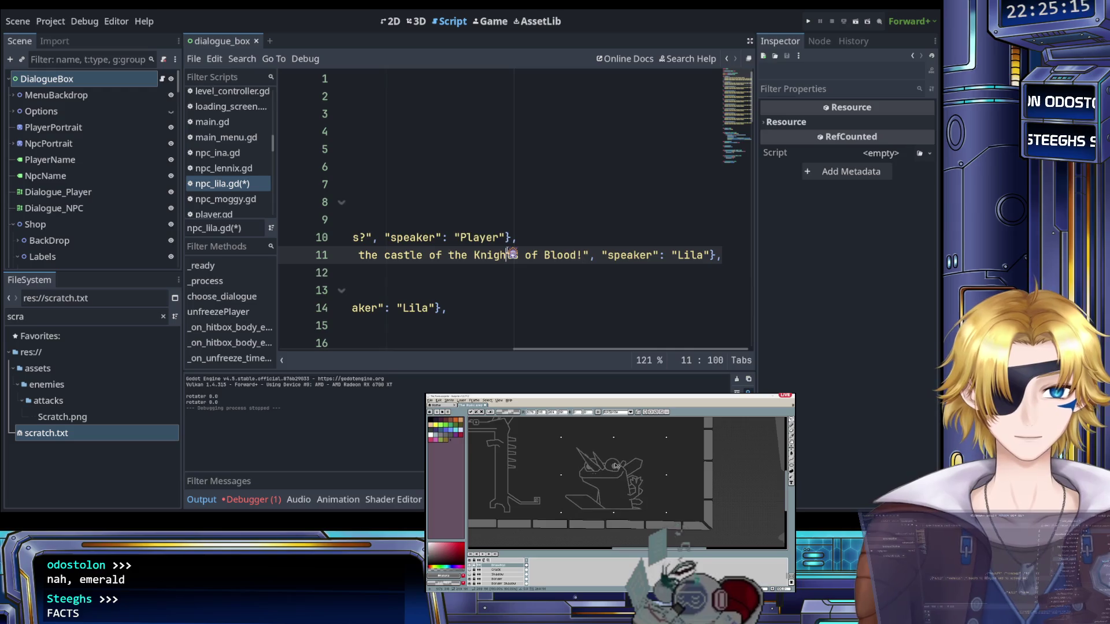
Copy the Player's 'Hello child, your letter mentioned you knew where bear was?' entry on line 10
scroll(529, 281, left, 3)
scroll(523, 265, left, 5)
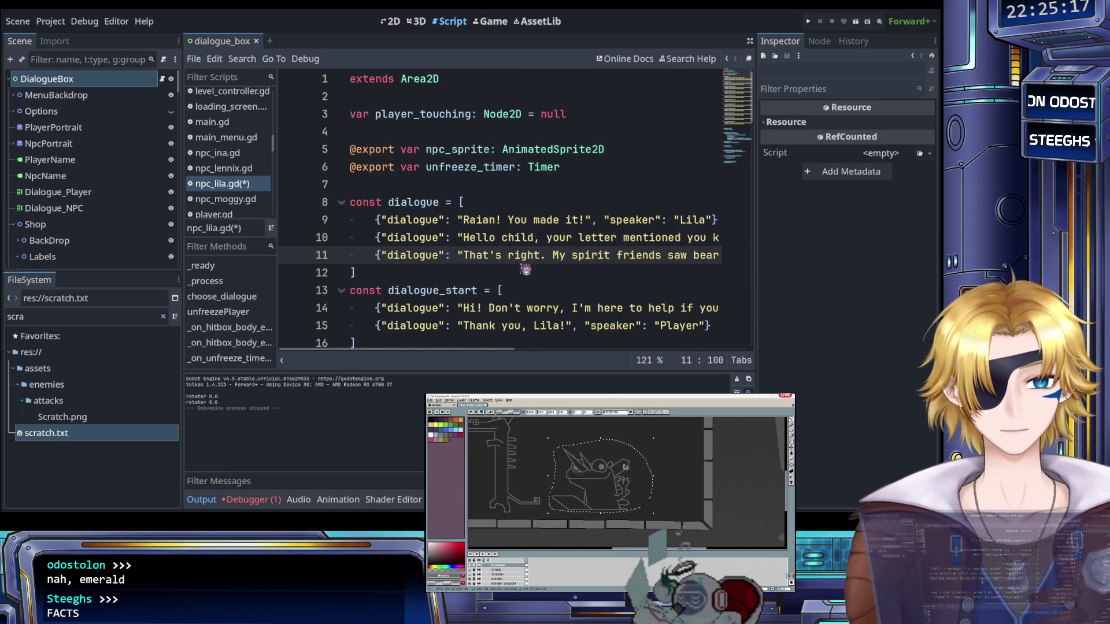
scroll(530, 270, right, 2)
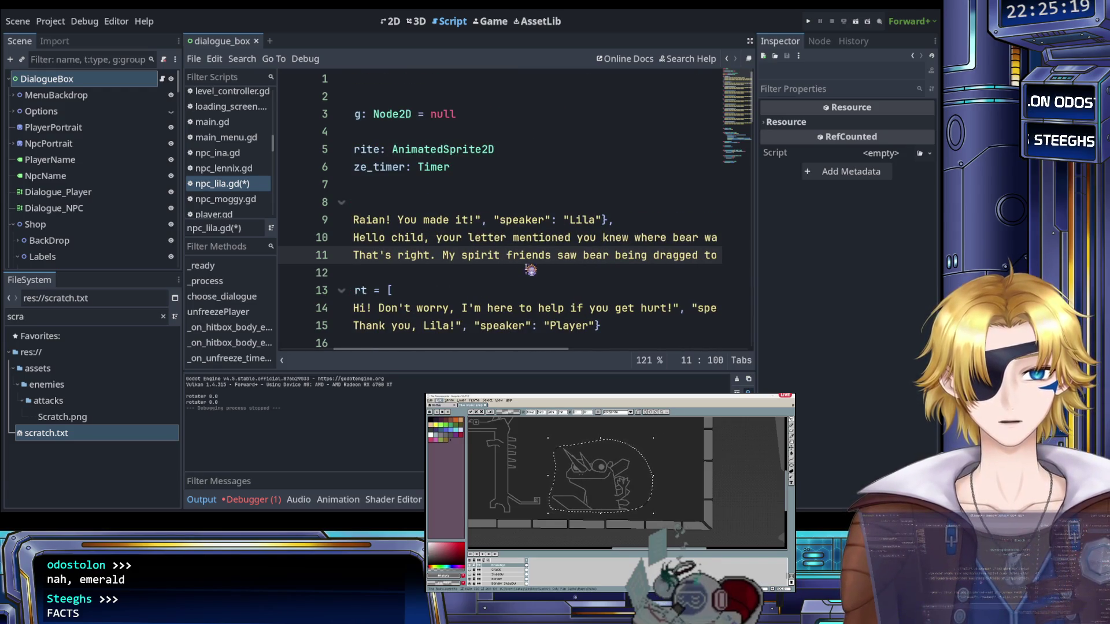
scroll(530, 270, right, 3)
scroll(531, 270, right, 2)
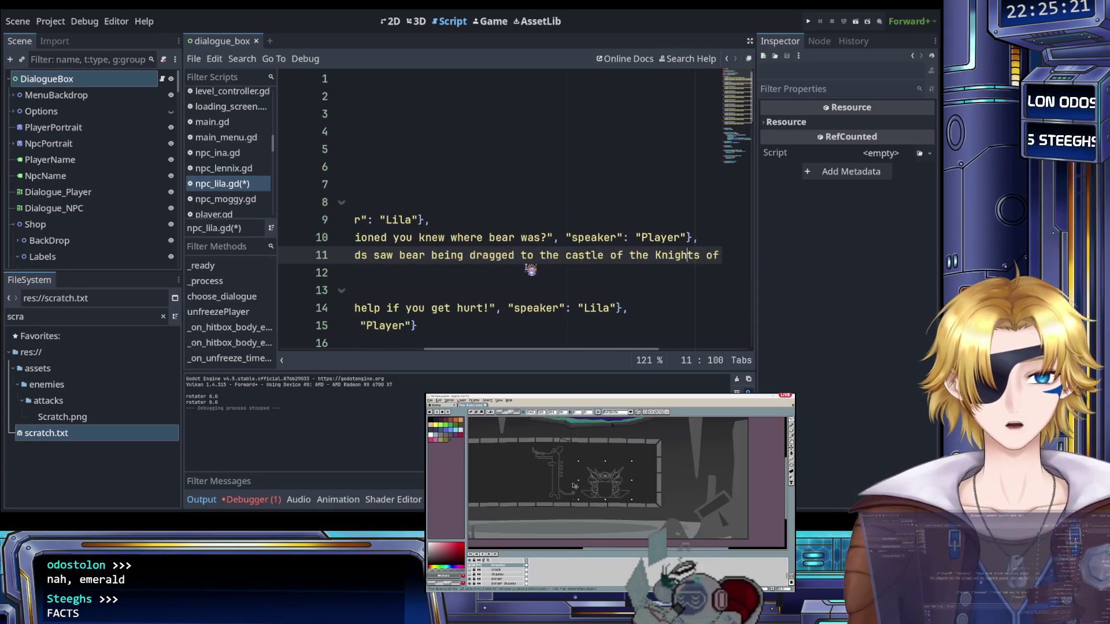
scroll(527, 269, left, 5)
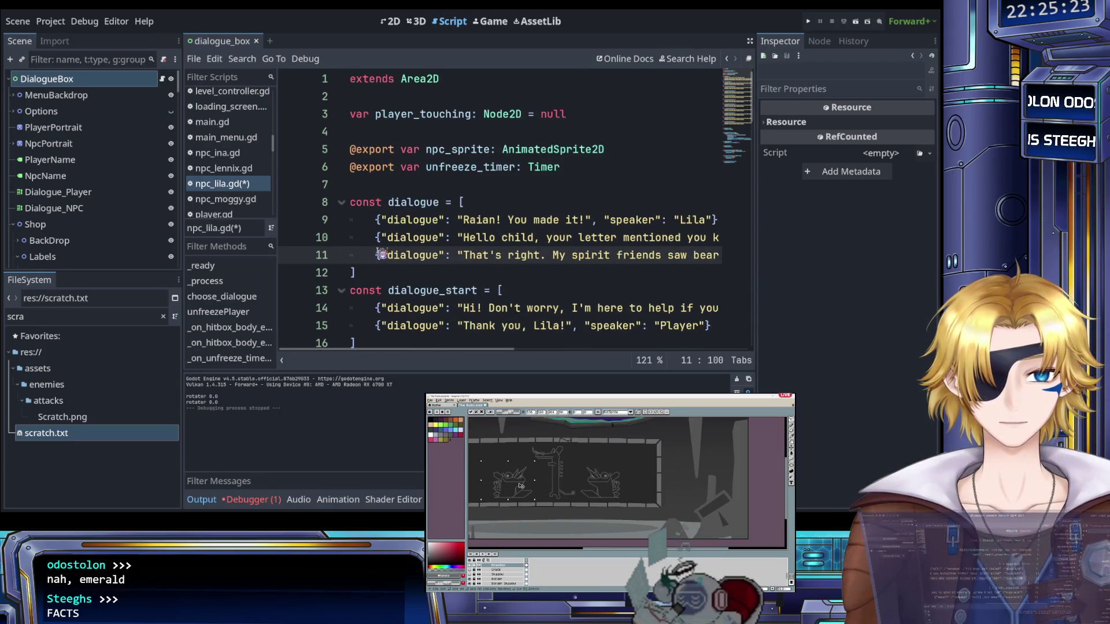
click(377, 259)
triple_click(422, 261)
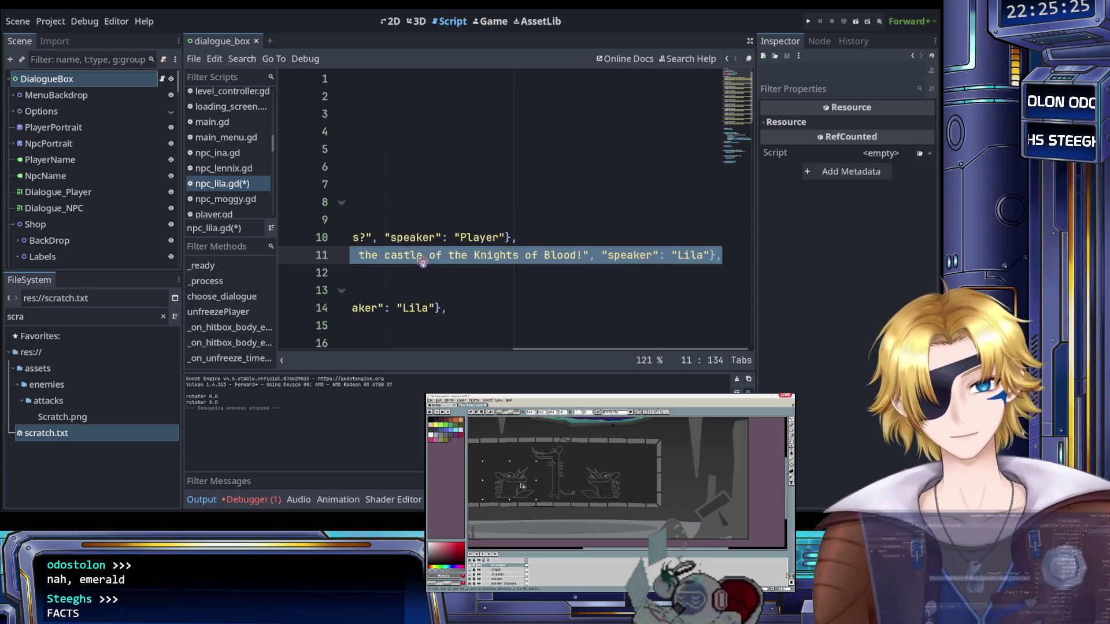
triple_click(550, 239)
key(shift+Home)
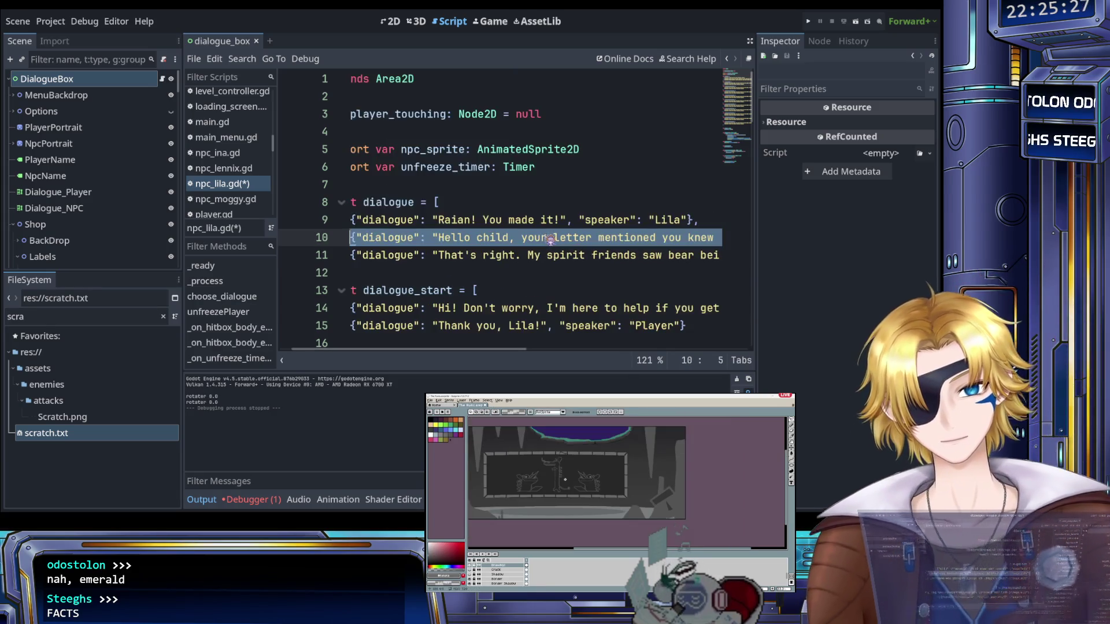
Paste the entry as a new line 12 and select its sentence text
triple_click(551, 256)
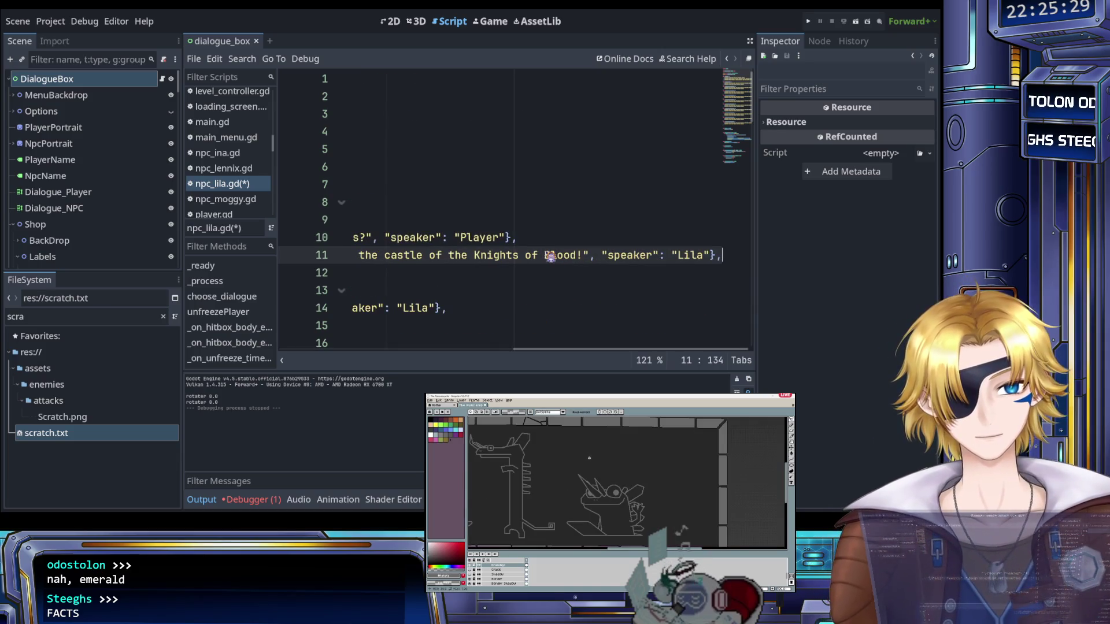
key(Return)
text({"dialogue": "Hello child, your letter mentioned you knew where bear was?", "speaker": "Player"},)
key(Home)
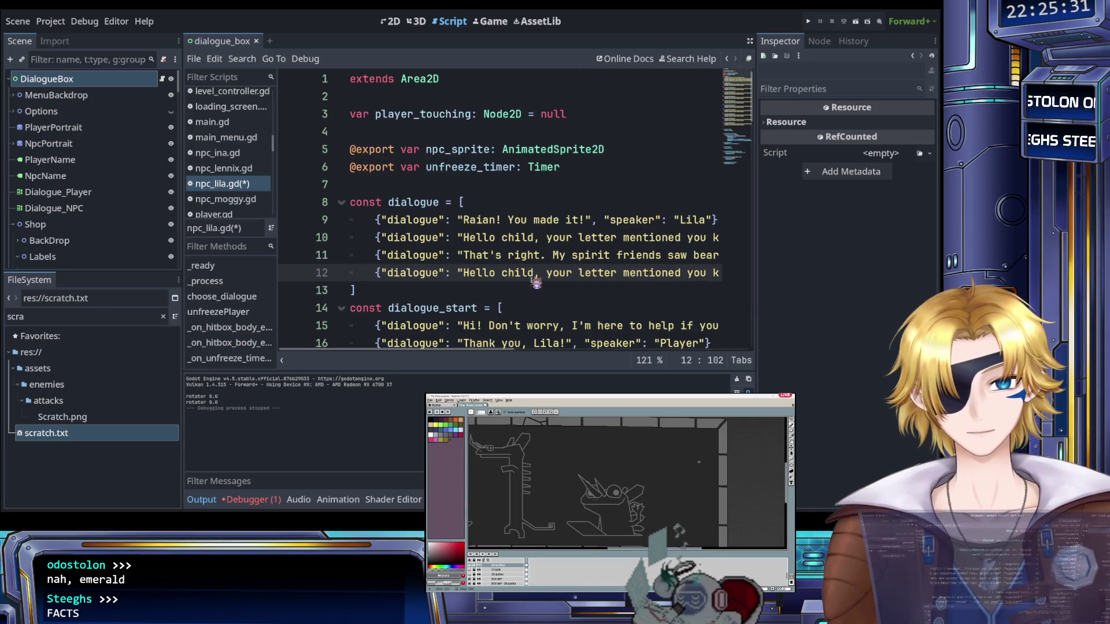
drag(463, 273, 577, 278)
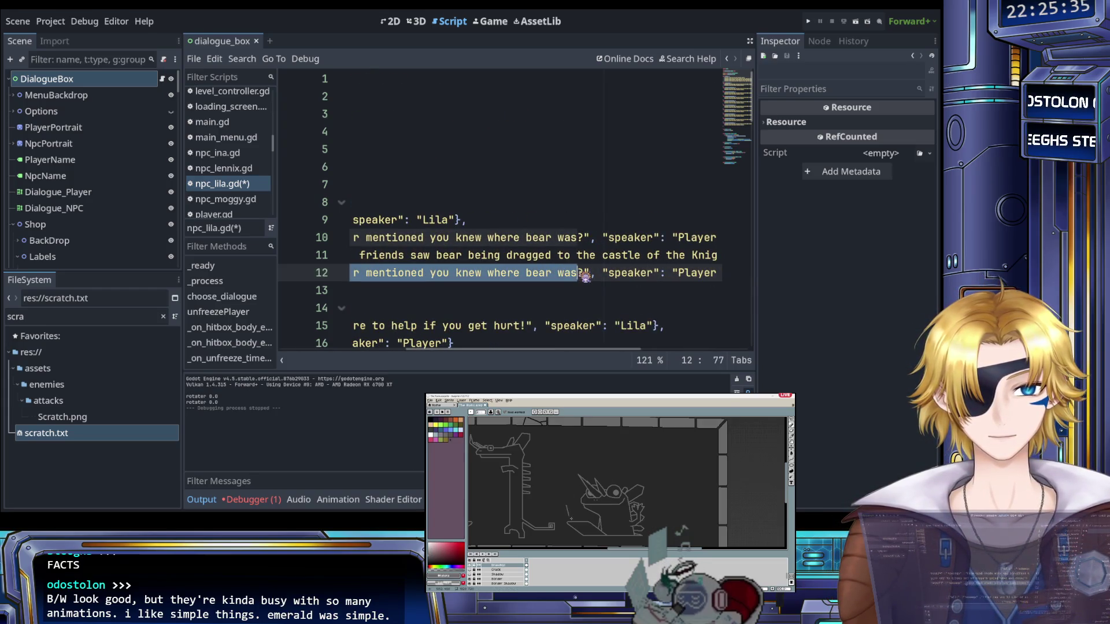
Replace line 12's sentence with 'That band of lowlifes is back? I remember'
text(That band of lowli)
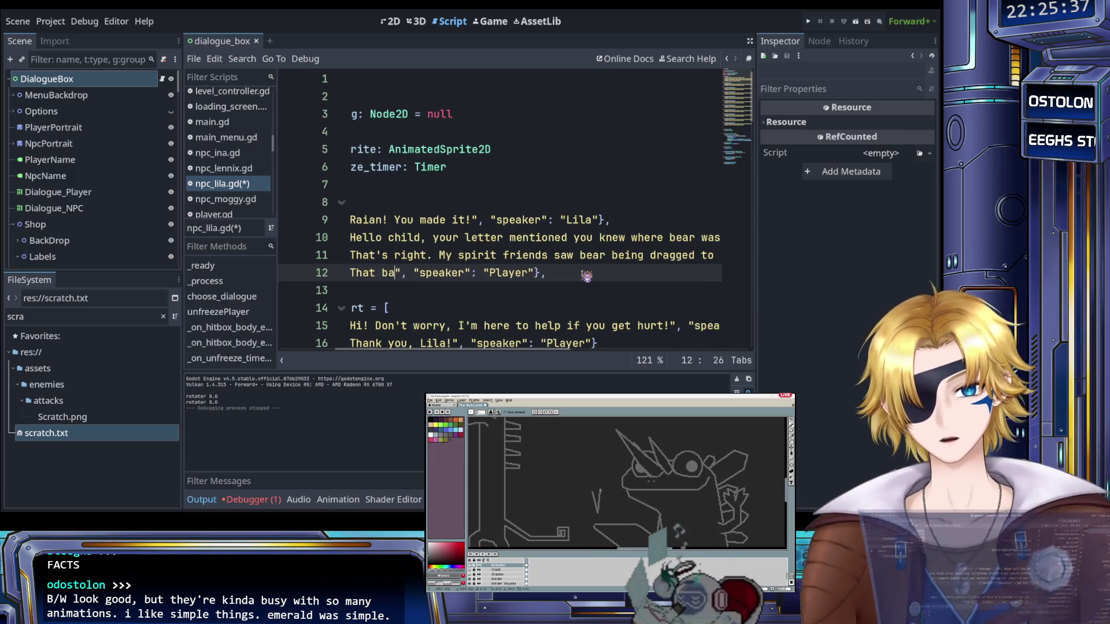
text(fes I)
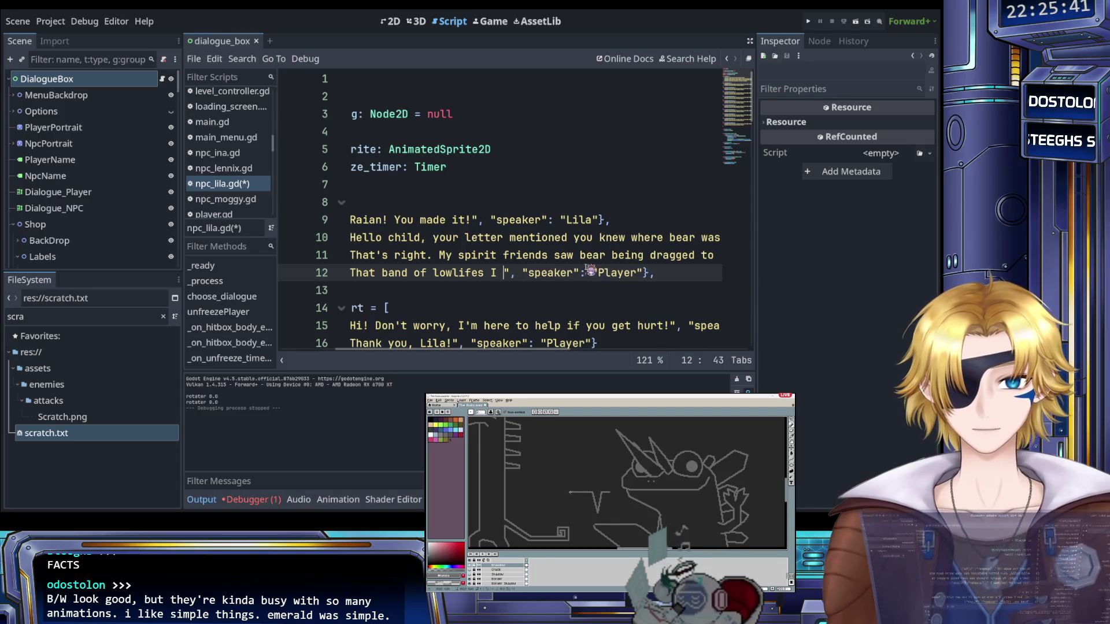
scroll(559, 293, left, 3)
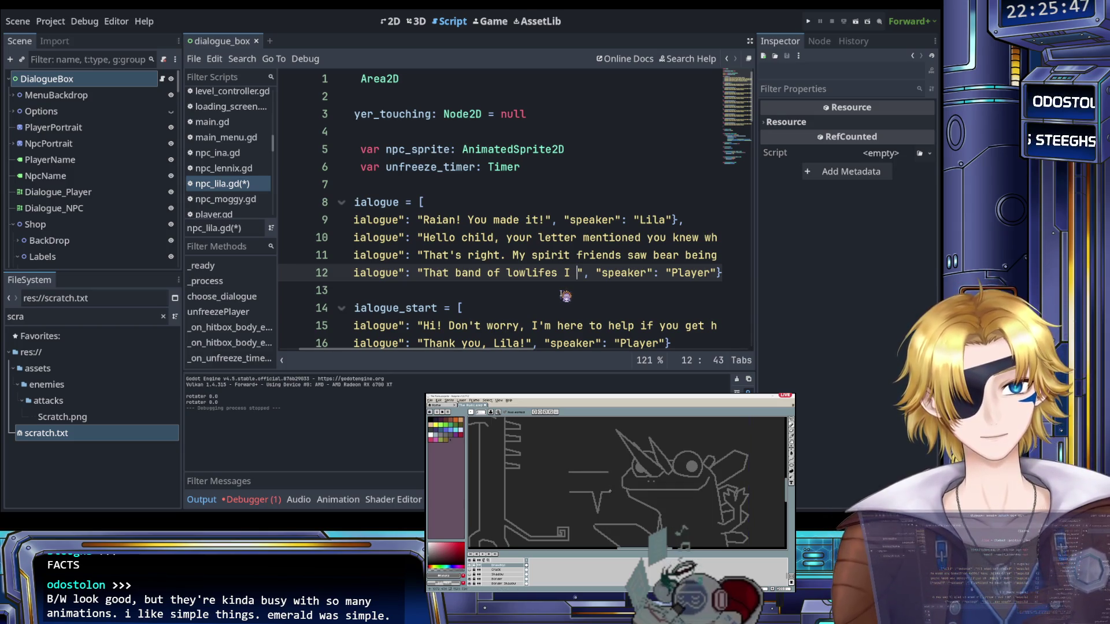
key(BackSpace)
key(BackSpace)
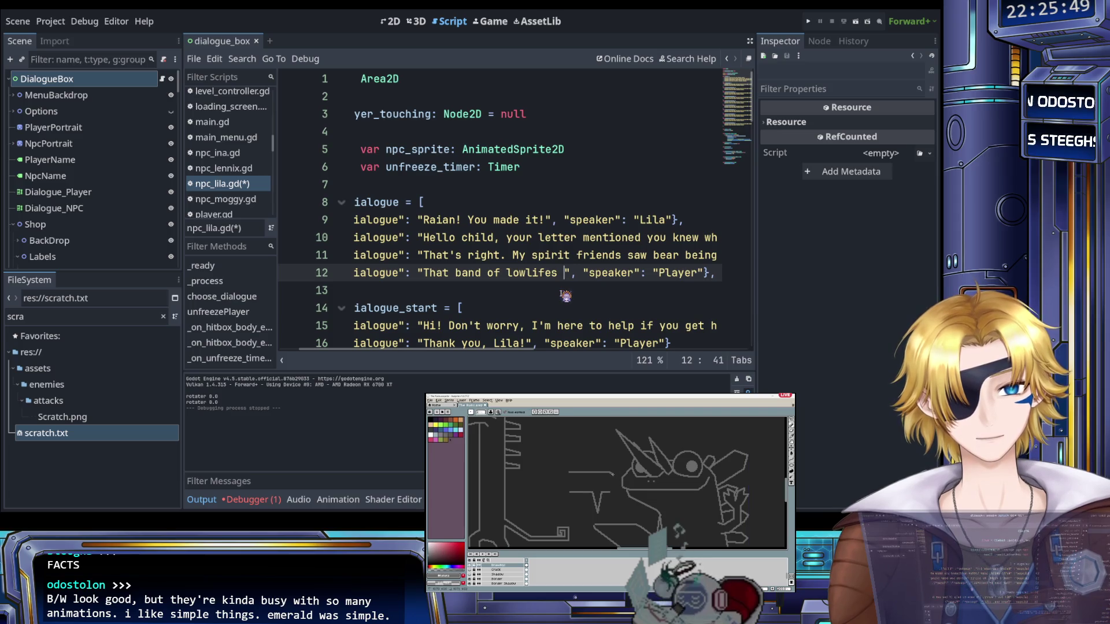
text(is back?)
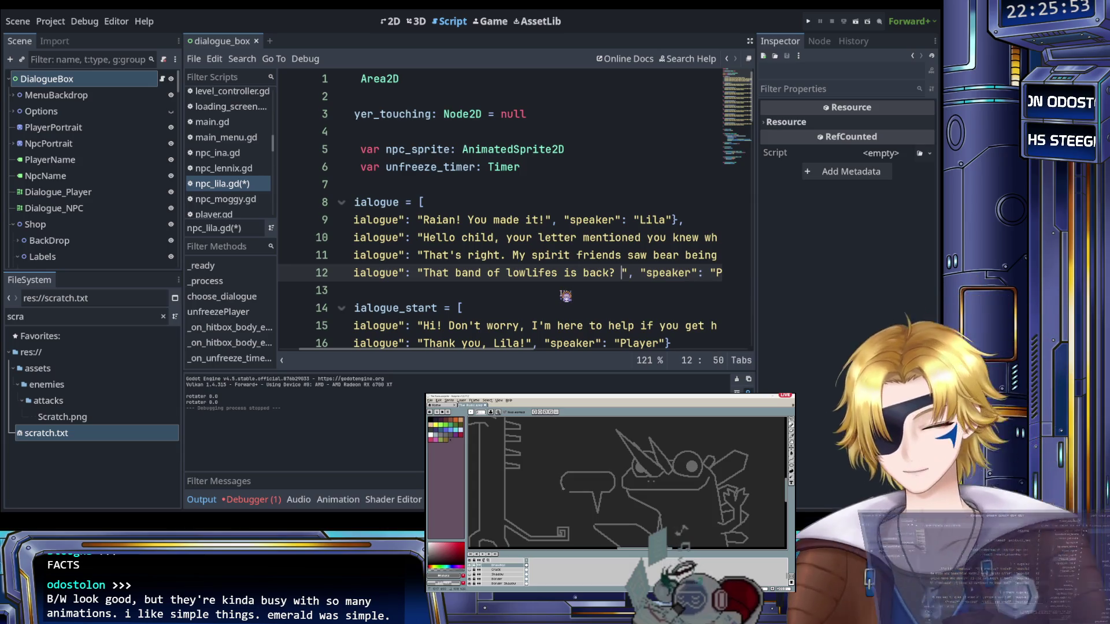
text( I remember)
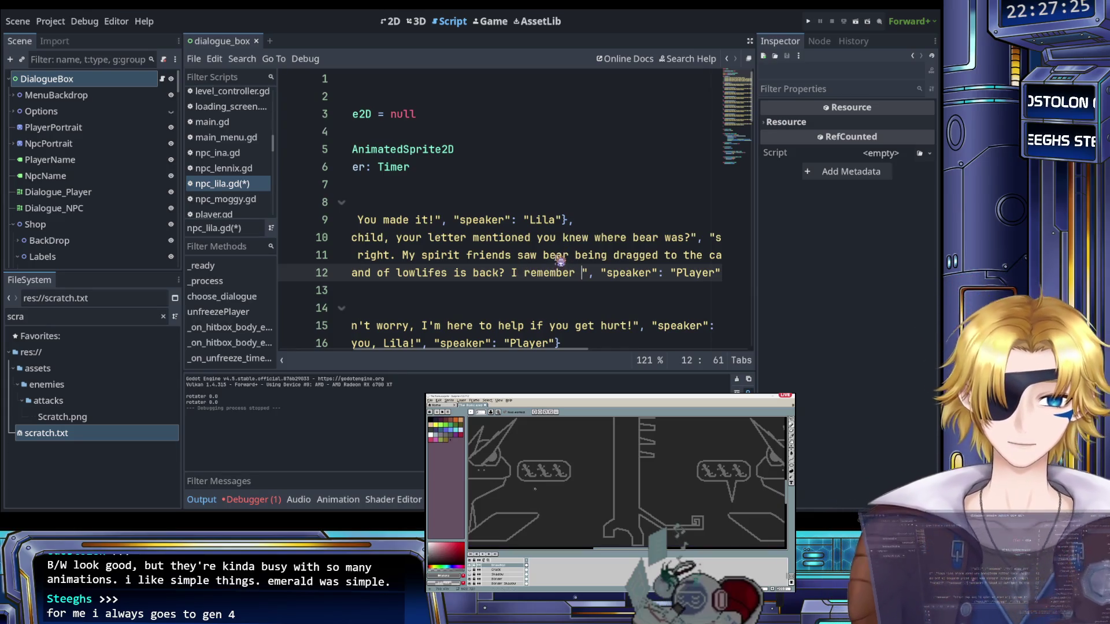
click(530, 288)
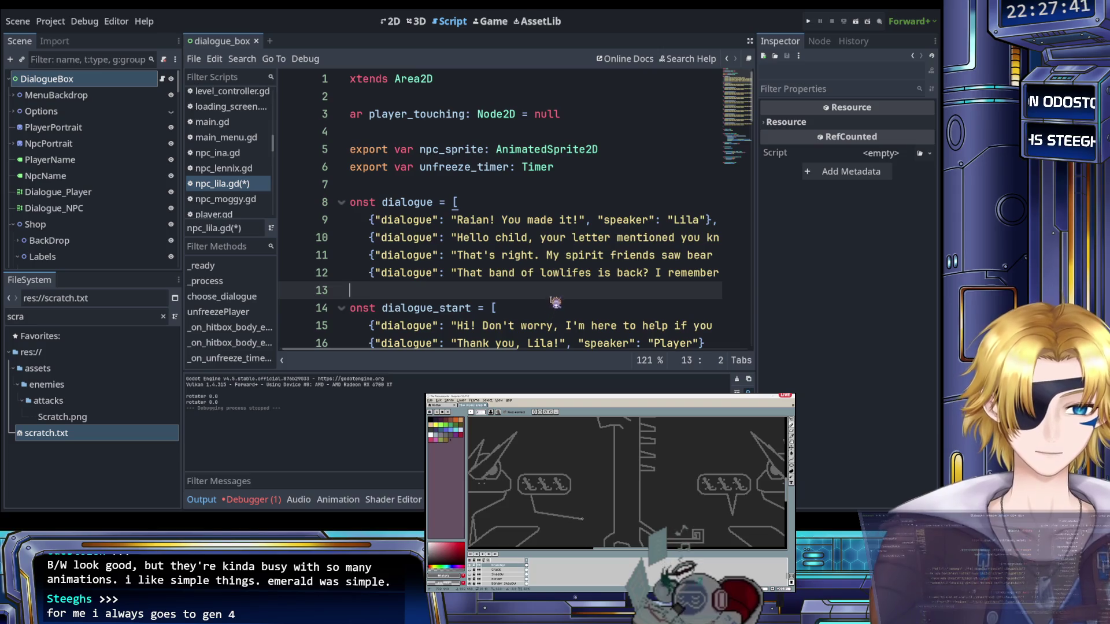
scroll(526, 284, right, 10)
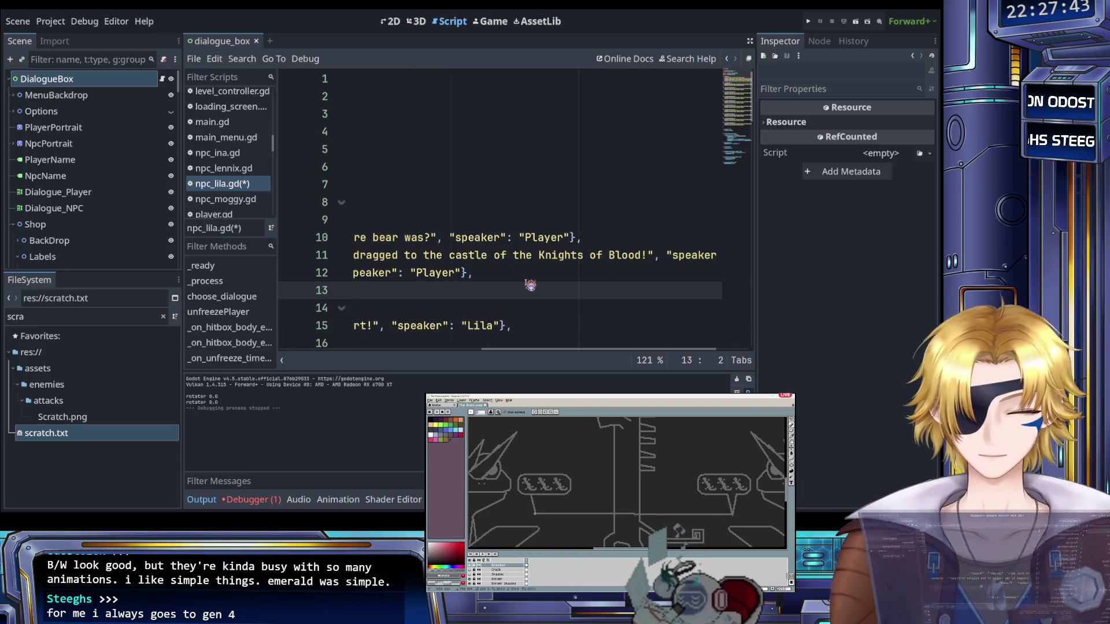
scroll(530, 284, left, 5)
scroll(544, 275, right, 3)
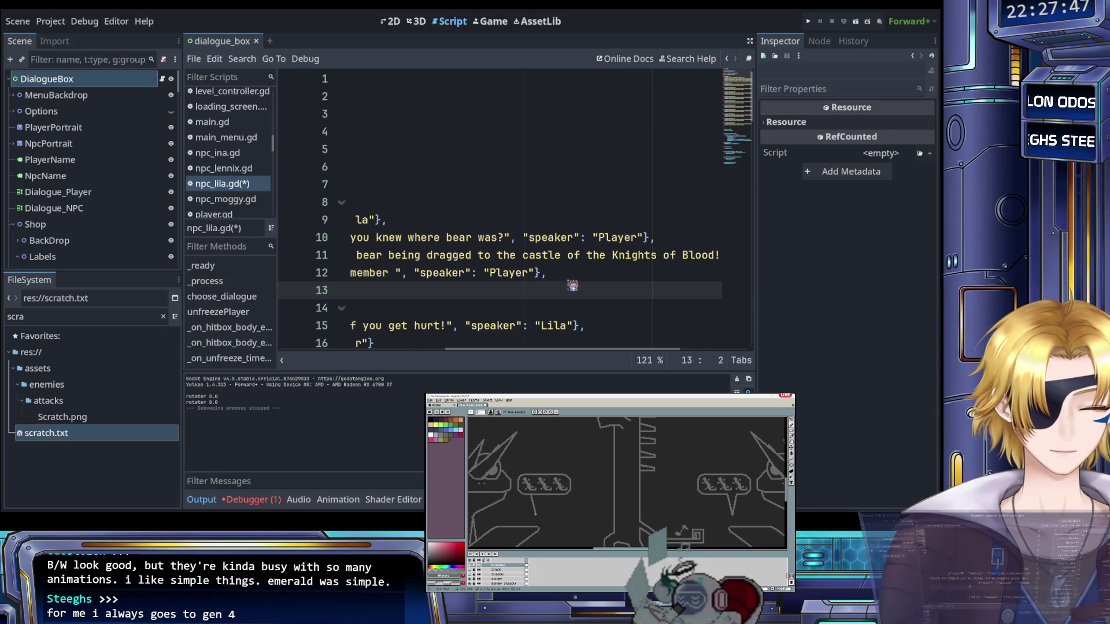
click(583, 276)
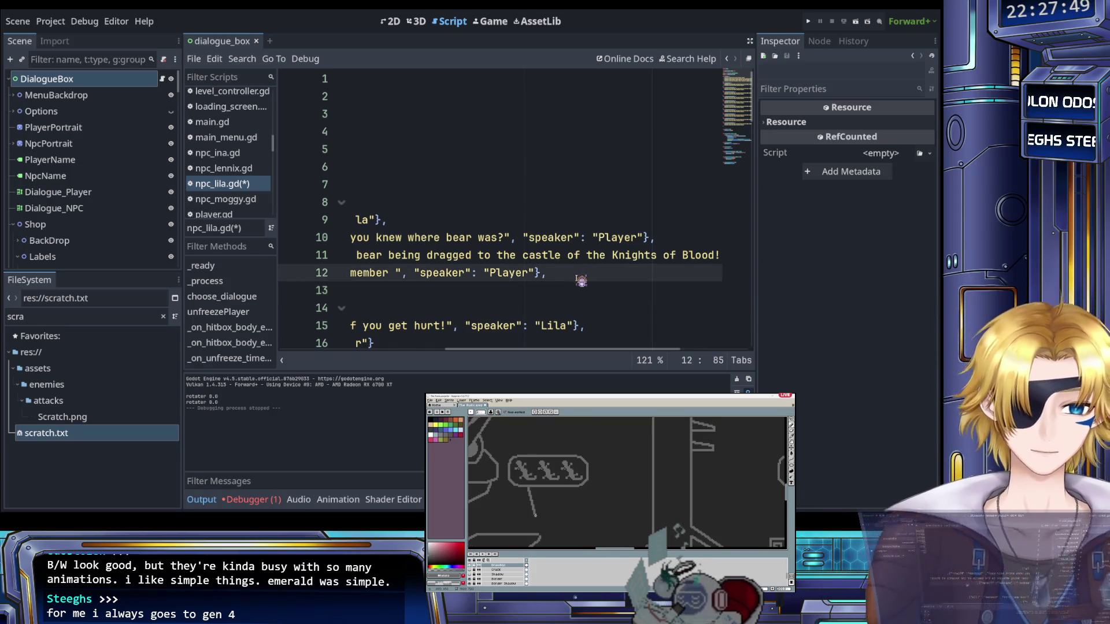
key(shift+Home)
scroll(583, 278, right, 3)
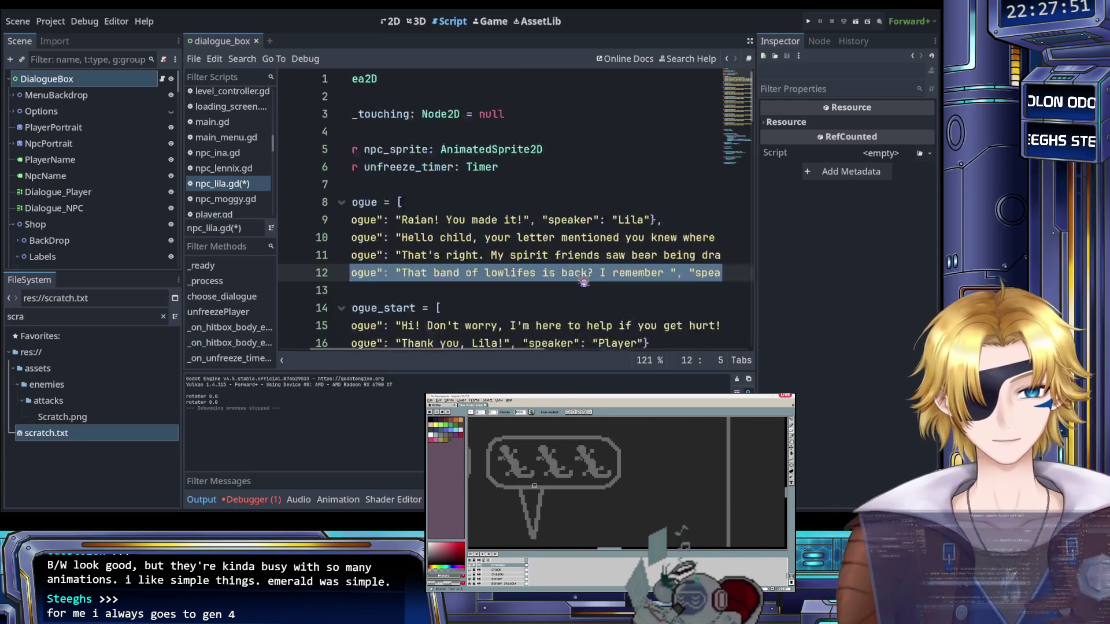
click(577, 276)
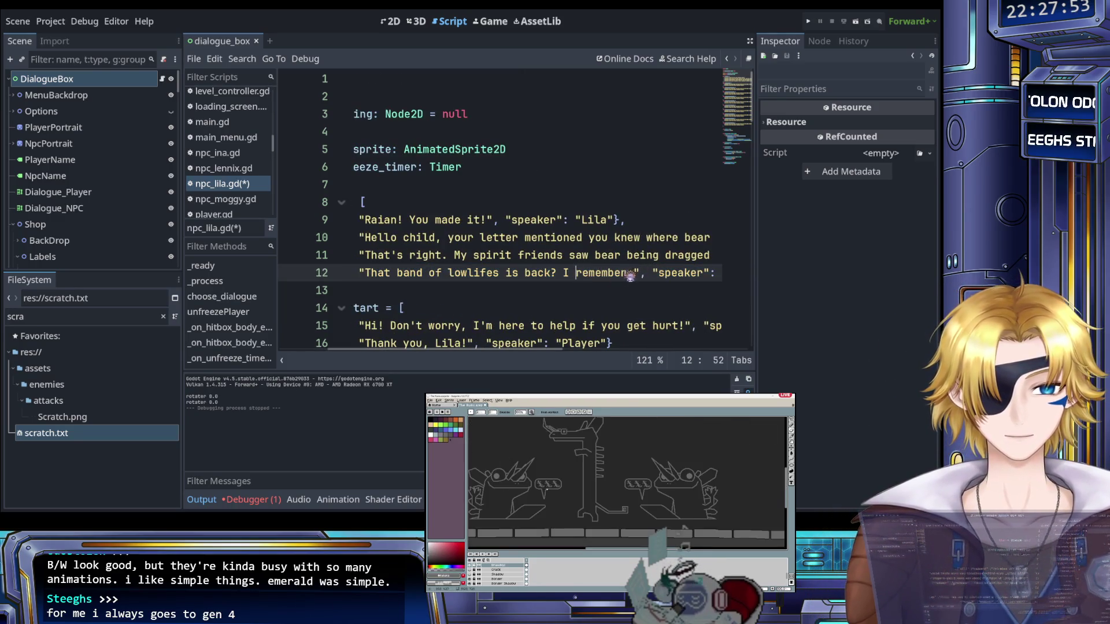
key(ctrl+Right)
scroll(610, 275, right, 2)
key(Right)
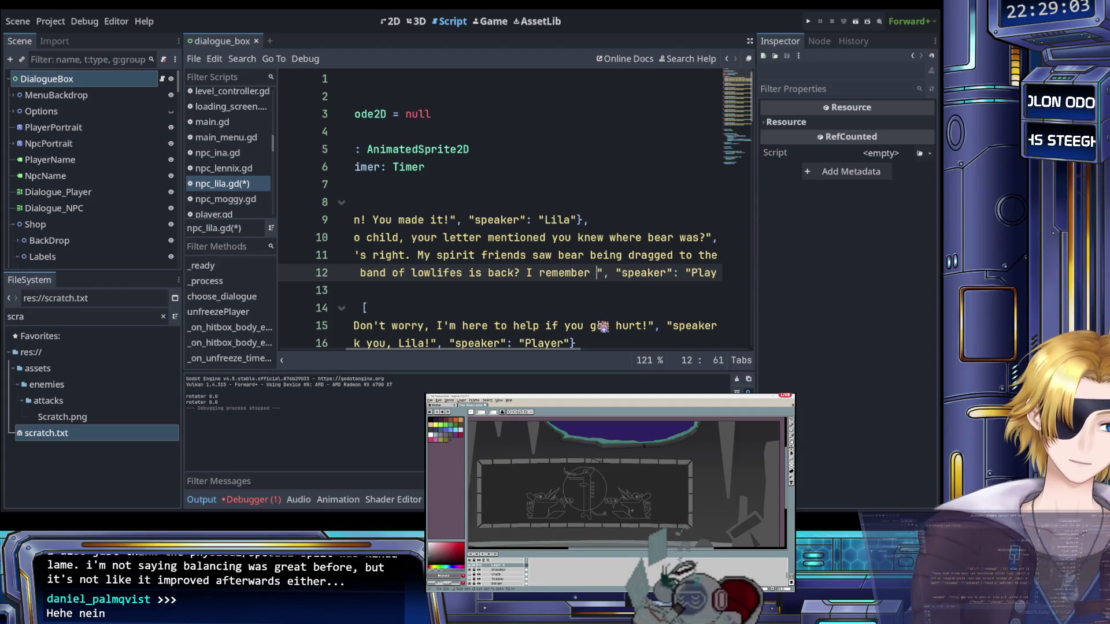
scroll(582, 483, up, 2)
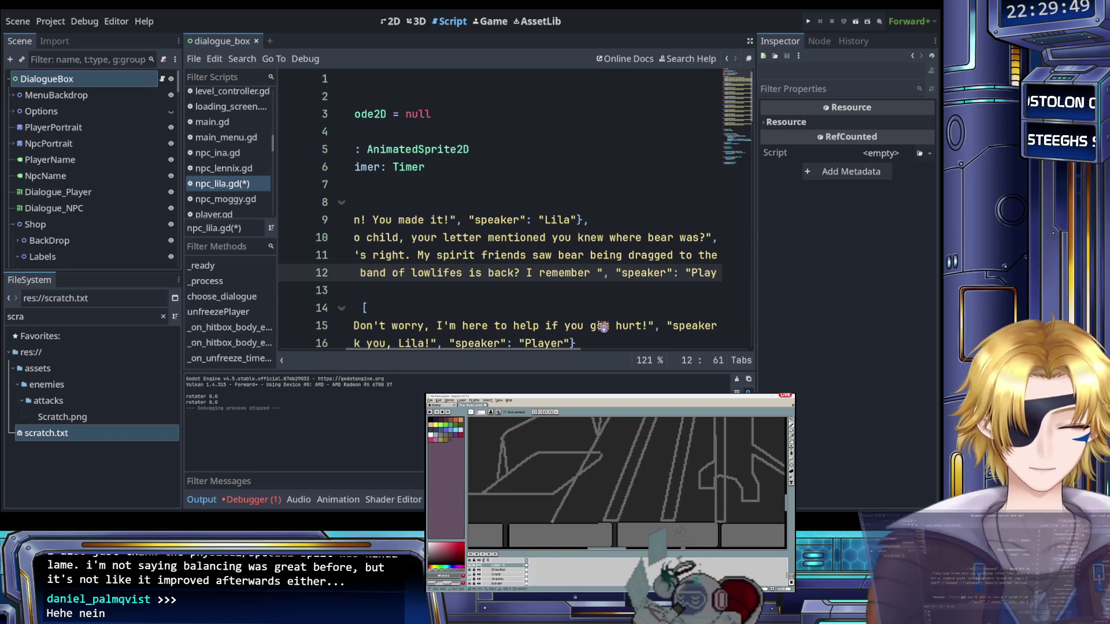
Append 'beating up their boss 60 years ago.' after 'I remember' on line 12
click(551, 256)
scroll(550, 256, right, 5)
scroll(537, 269, left, 8)
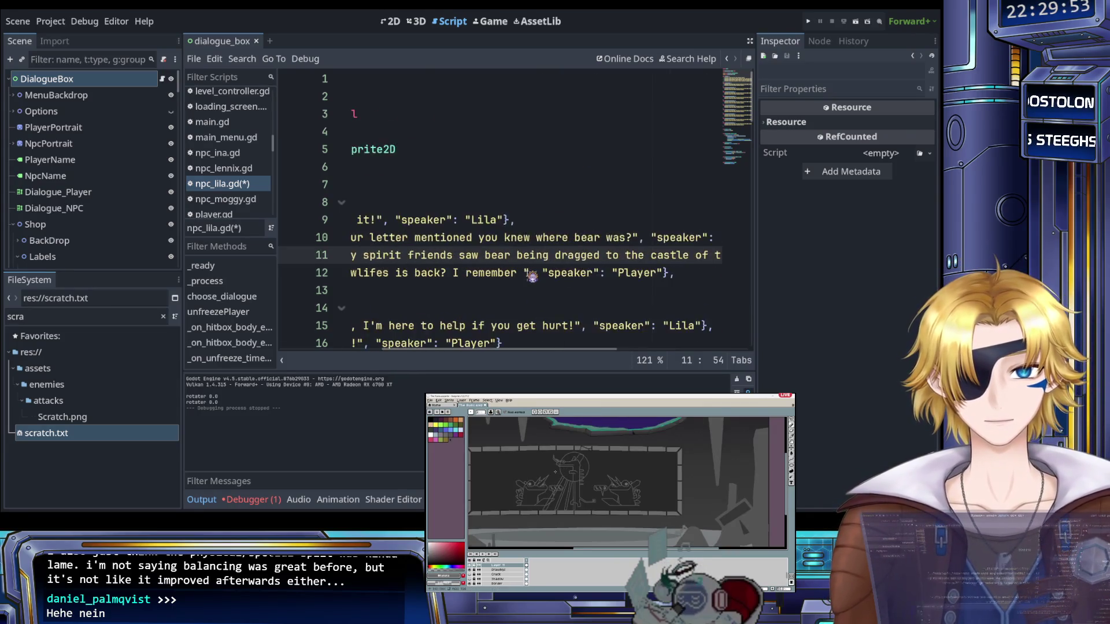
scroll(532, 276, right, 3)
click(561, 272)
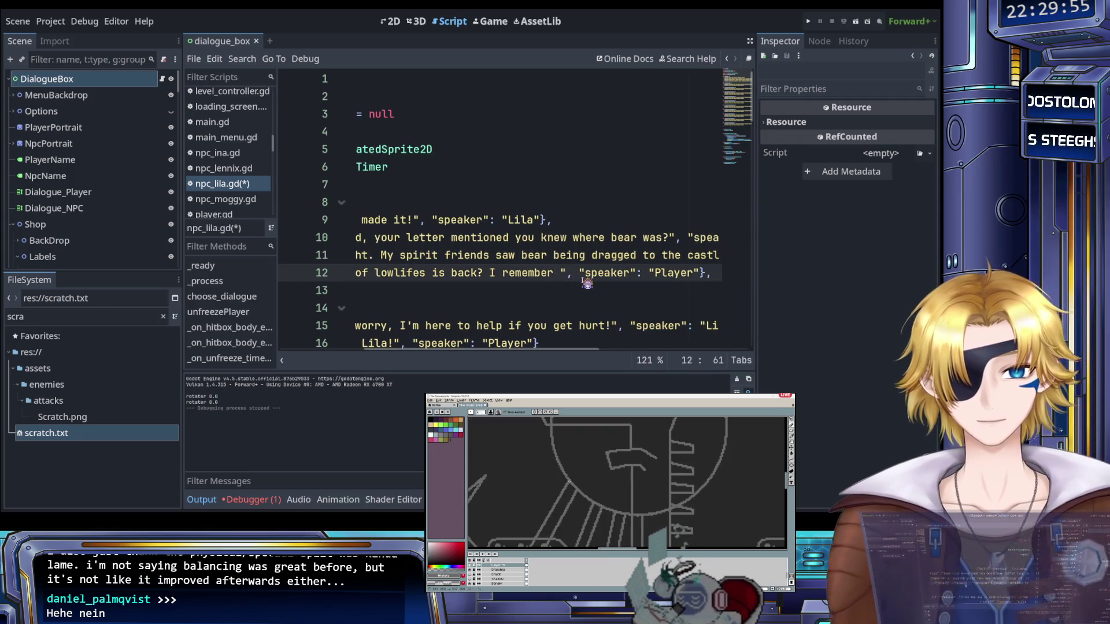
text(beating up thei)
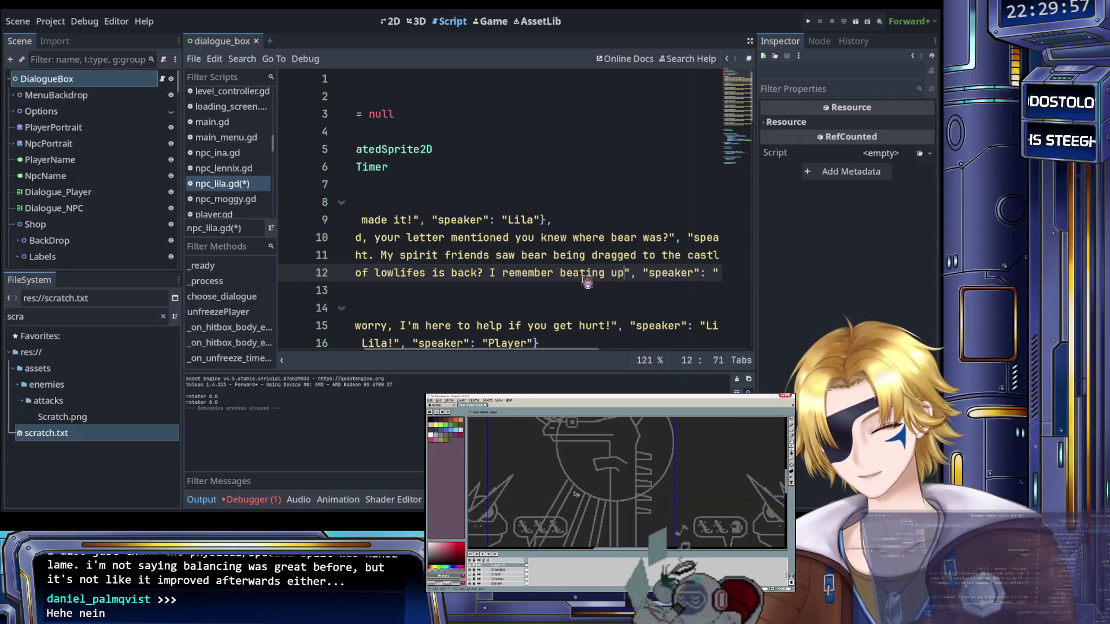
text(r boss)
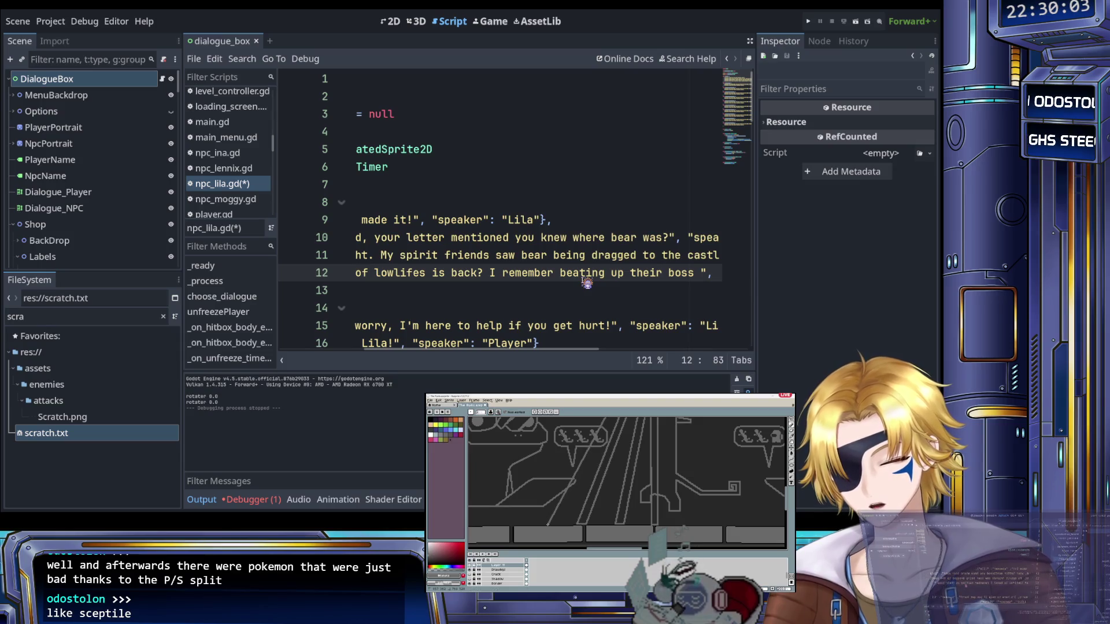
text(60 year)
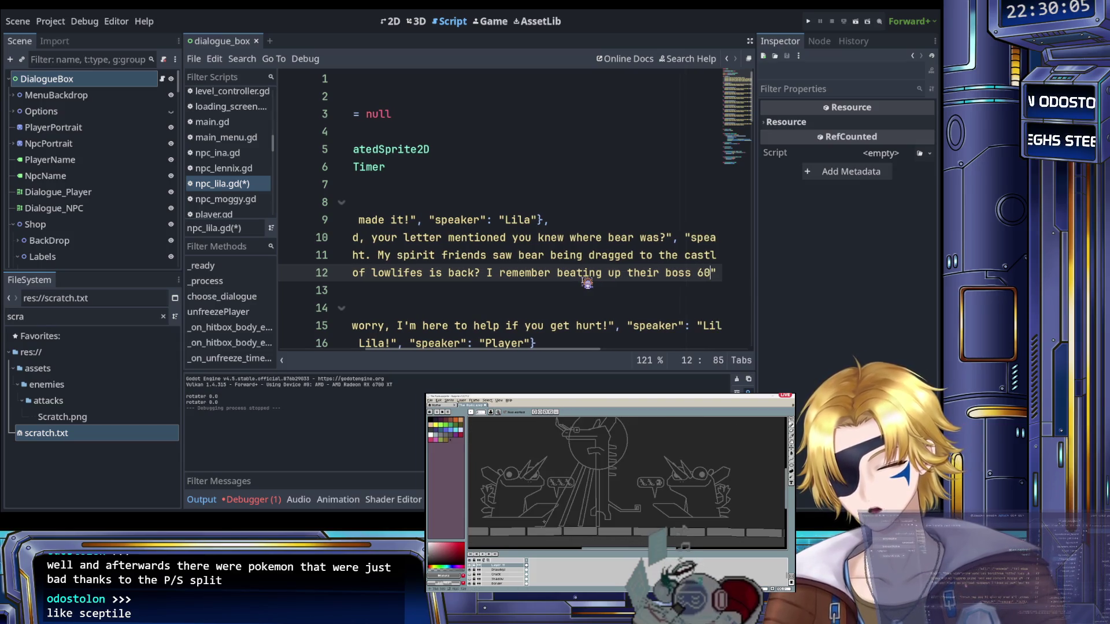
text(s ago.)
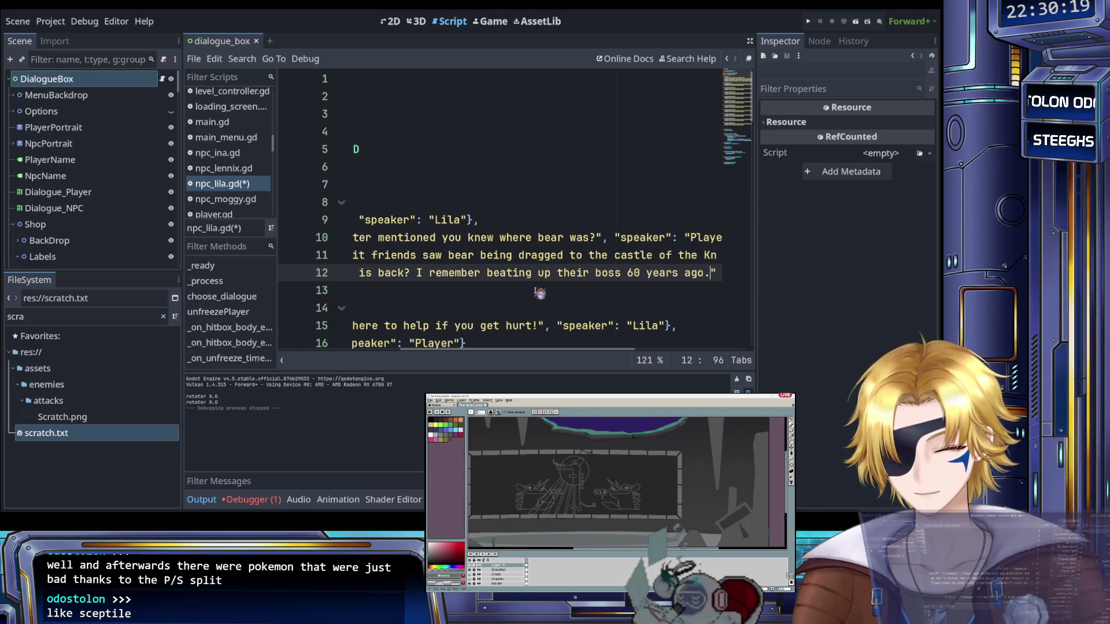
Review the finished line 12 and leave the caret just after 'ago.'
scroll(549, 285, right, 2)
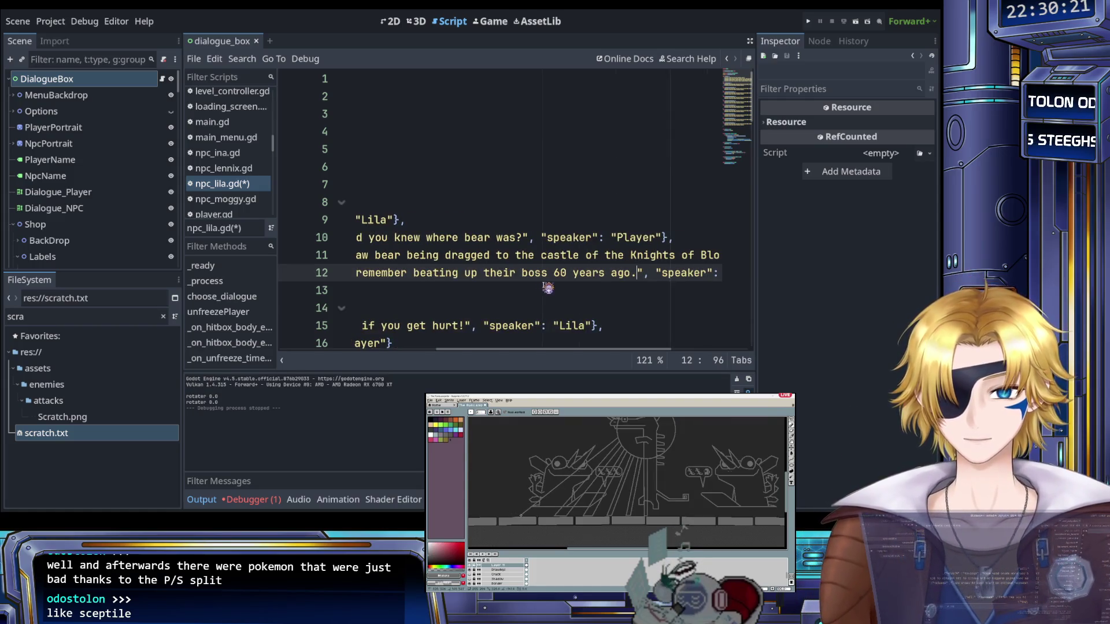
scroll(581, 287, right, 5)
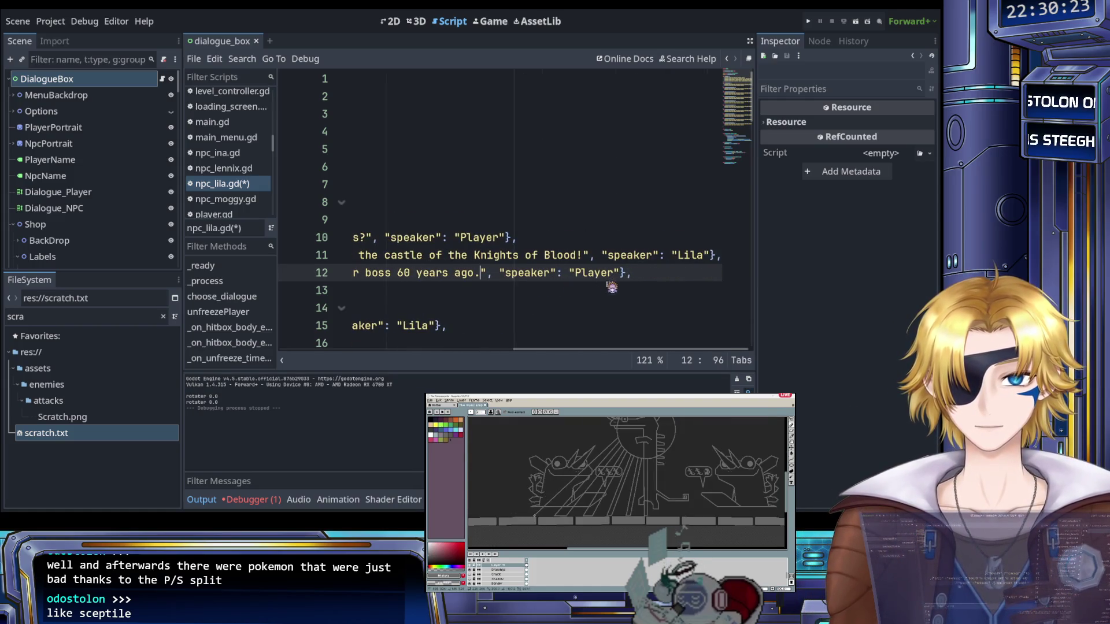
click(652, 275)
scroll(541, 283, left, 5)
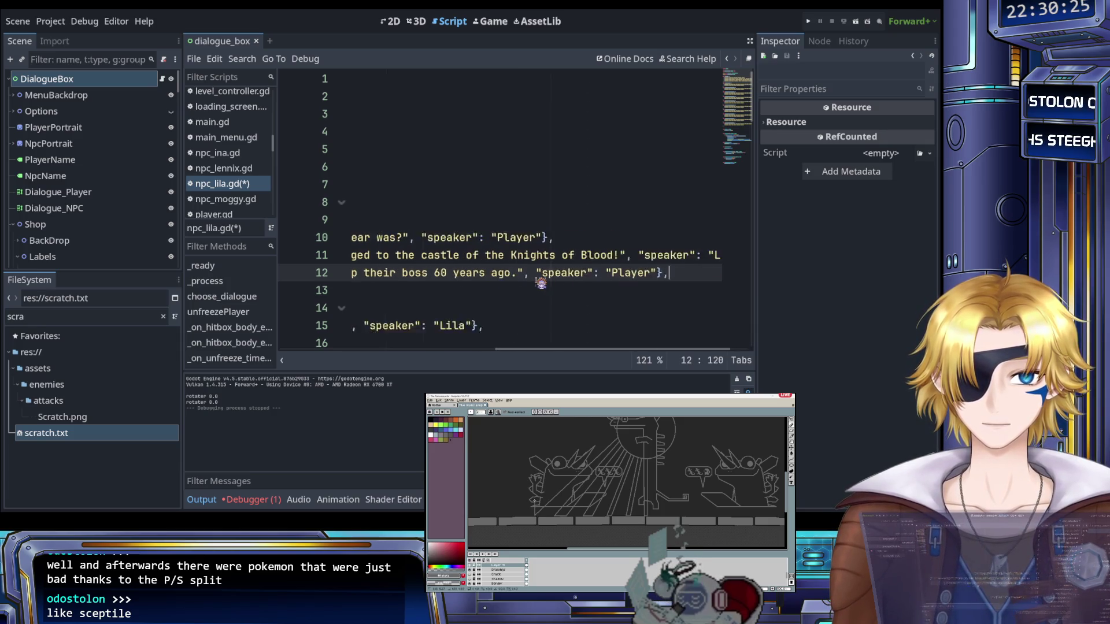
scroll(540, 283, left, 9)
scroll(542, 284, right, 5)
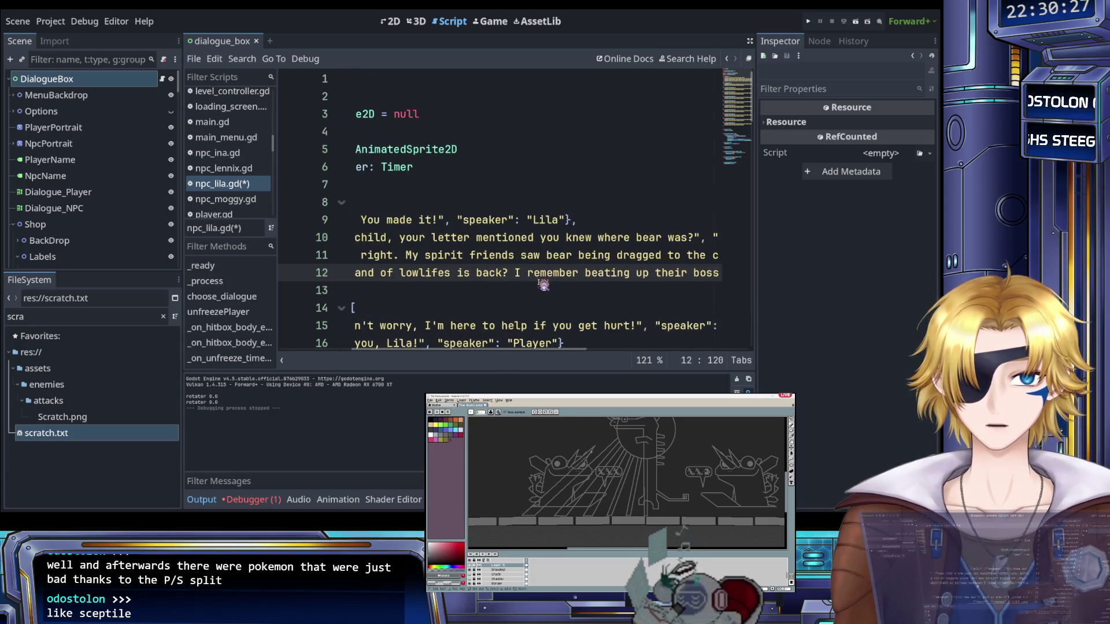
scroll(544, 284, right, 8)
click(552, 275)
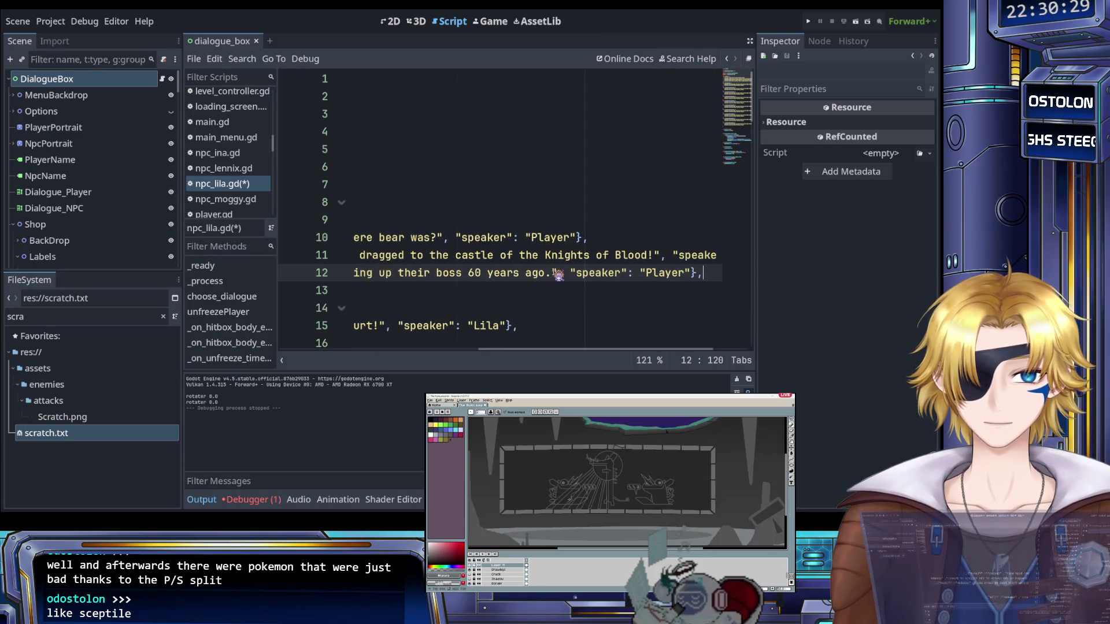
scroll(564, 286, left, 10)
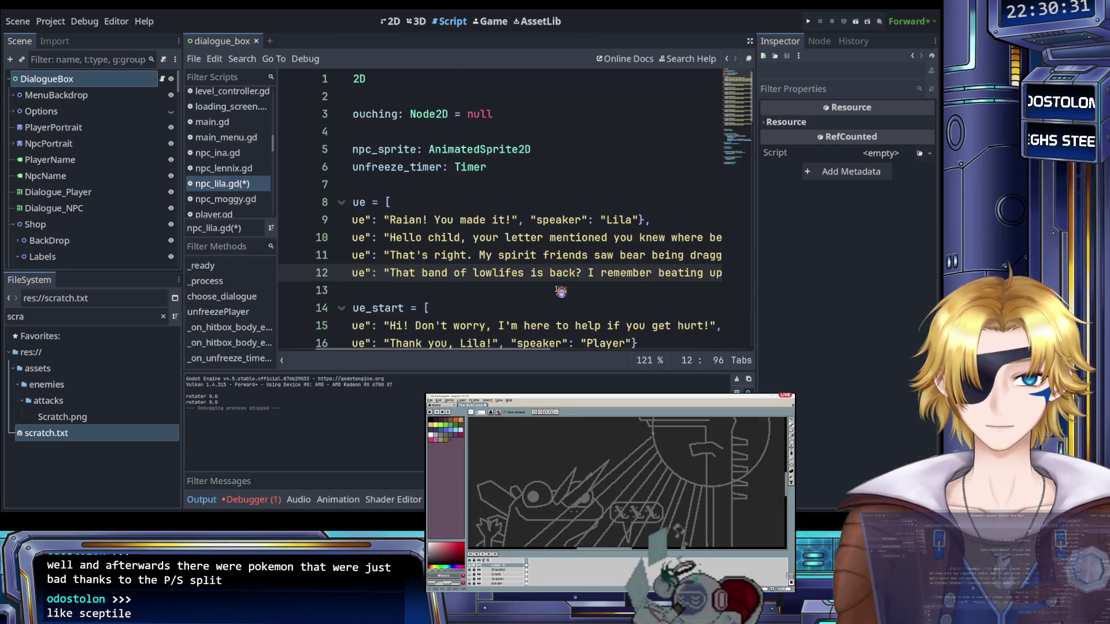
scroll(556, 289, right, 5)
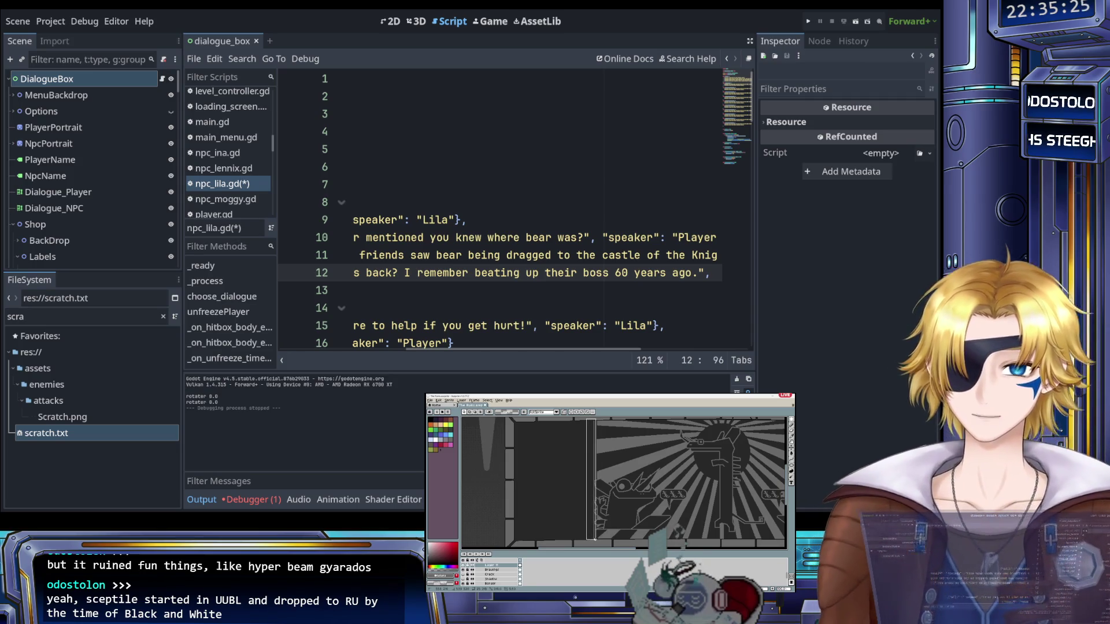
scroll(496, 267, left, 5)
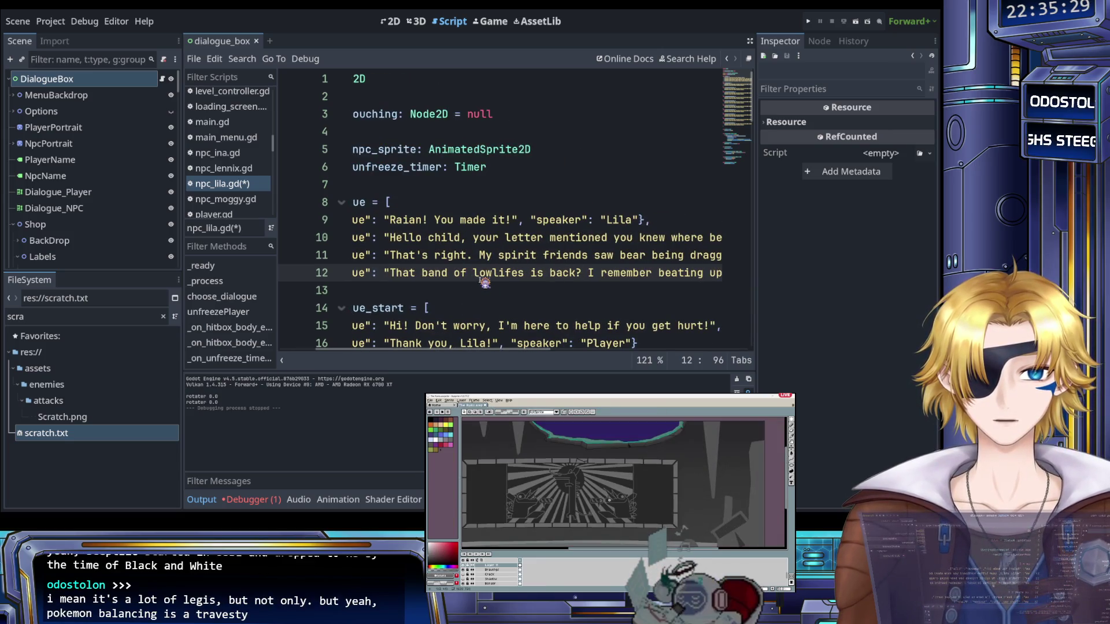
scroll(483, 282, right, 1)
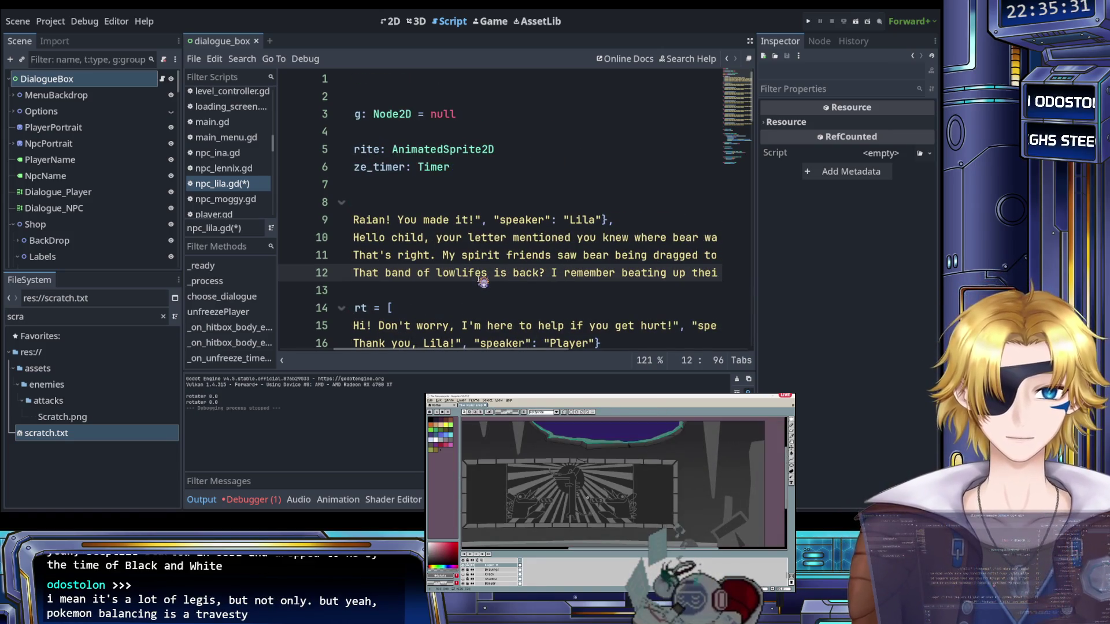
scroll(481, 281, left, 1)
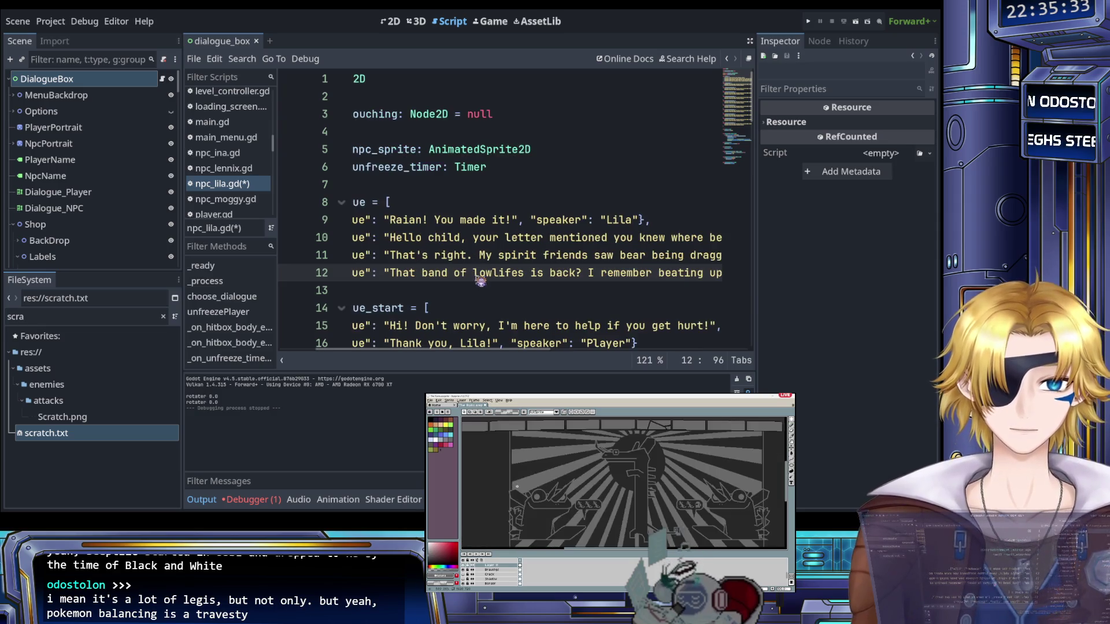
scroll(480, 281, right, 1)
scroll(480, 281, right, 3)
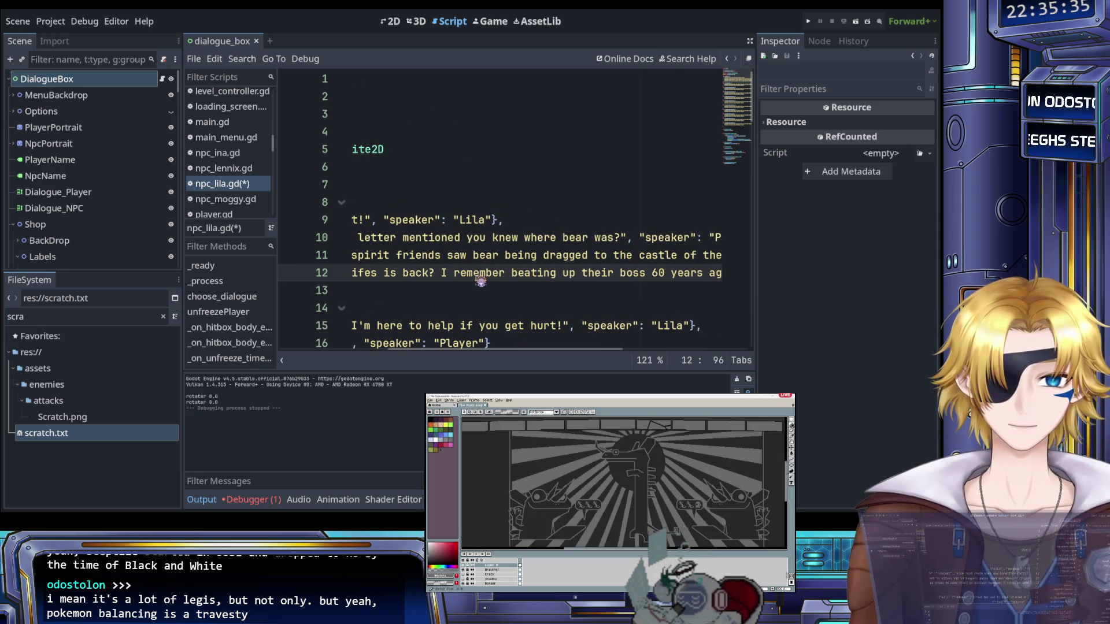
scroll(480, 282, right, 2)
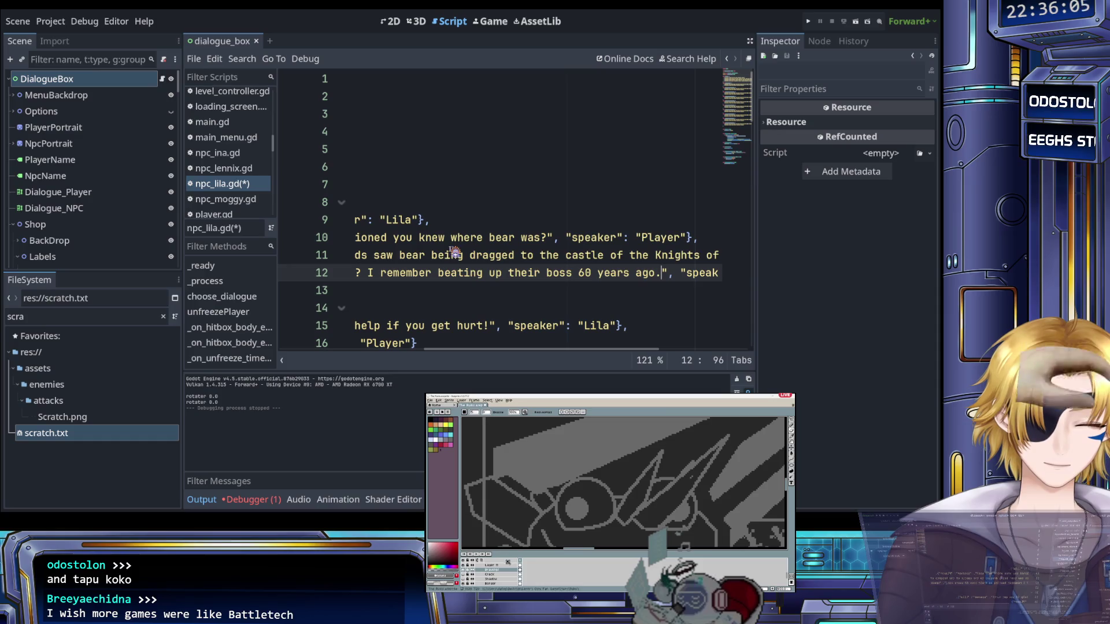
scroll(461, 250, right, 3)
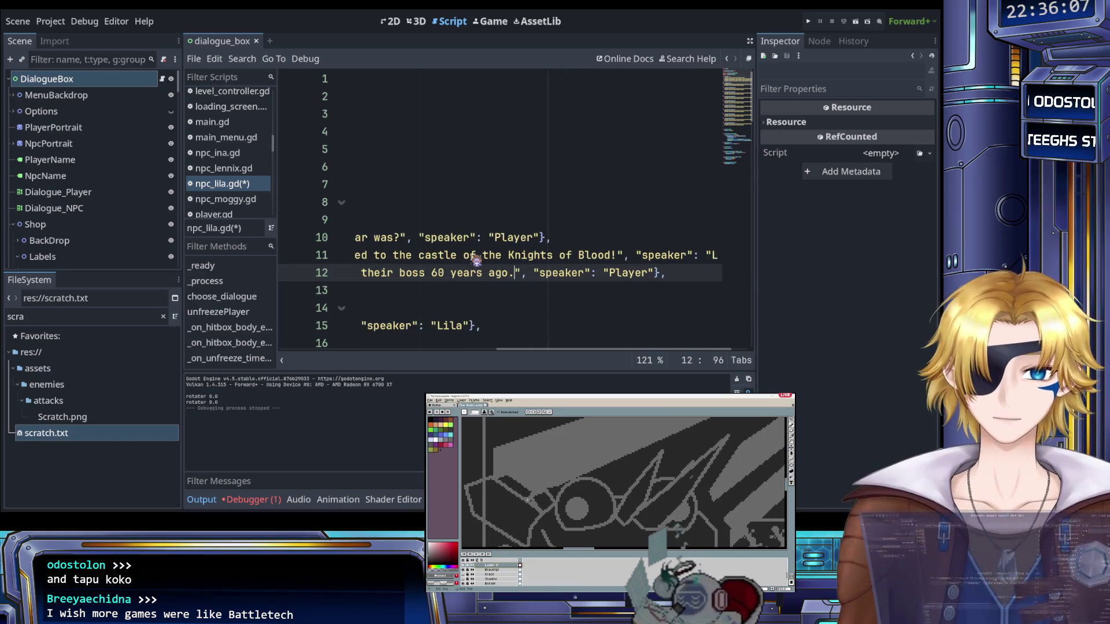
scroll(494, 249, left, 10)
scroll(482, 272, left, 2)
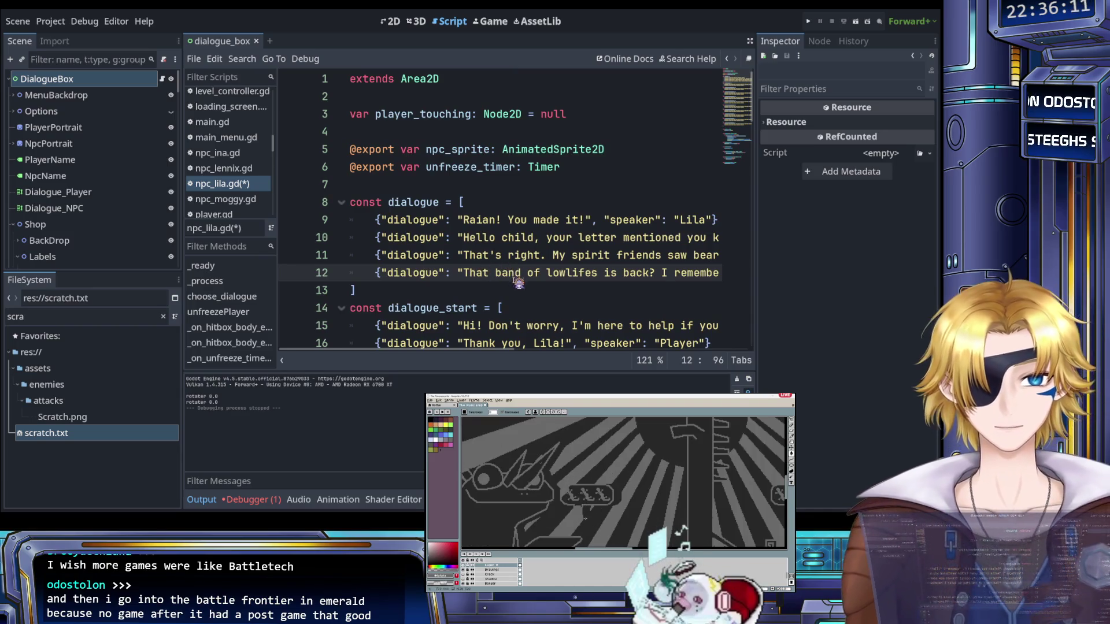
scroll(518, 283, right, 3)
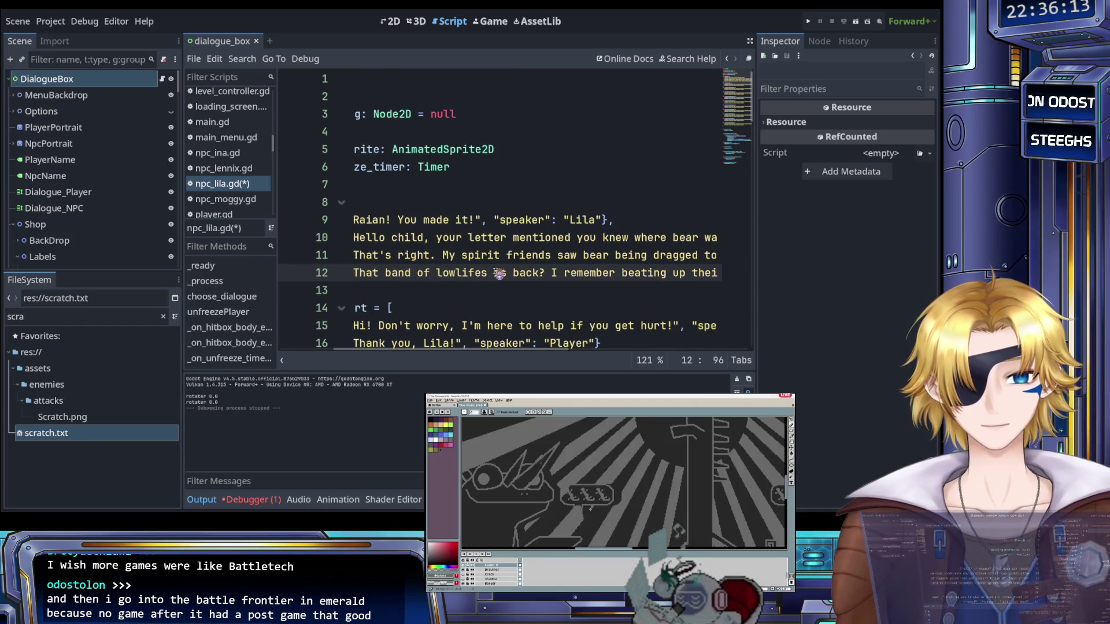
scroll(496, 271, right, 3)
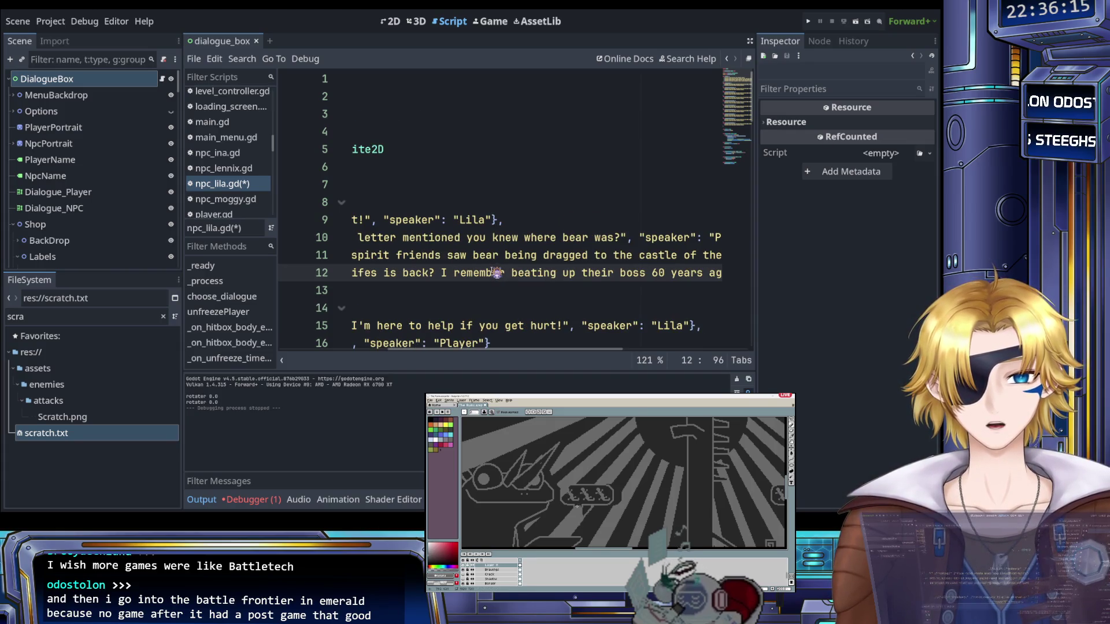
scroll(496, 271, right, 3)
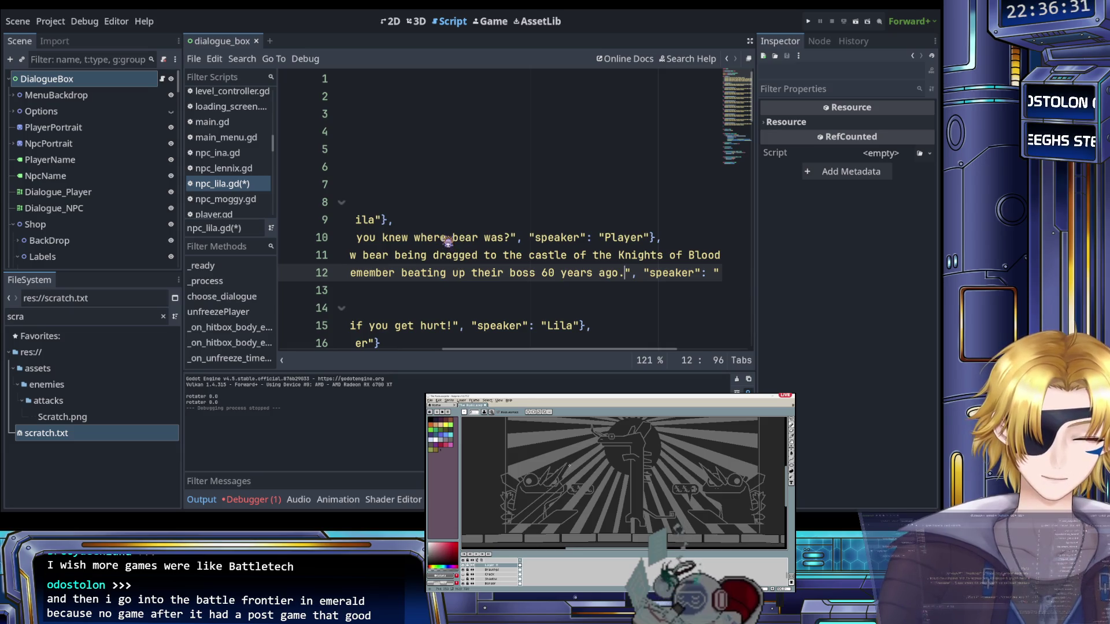
scroll(443, 256, right, 5)
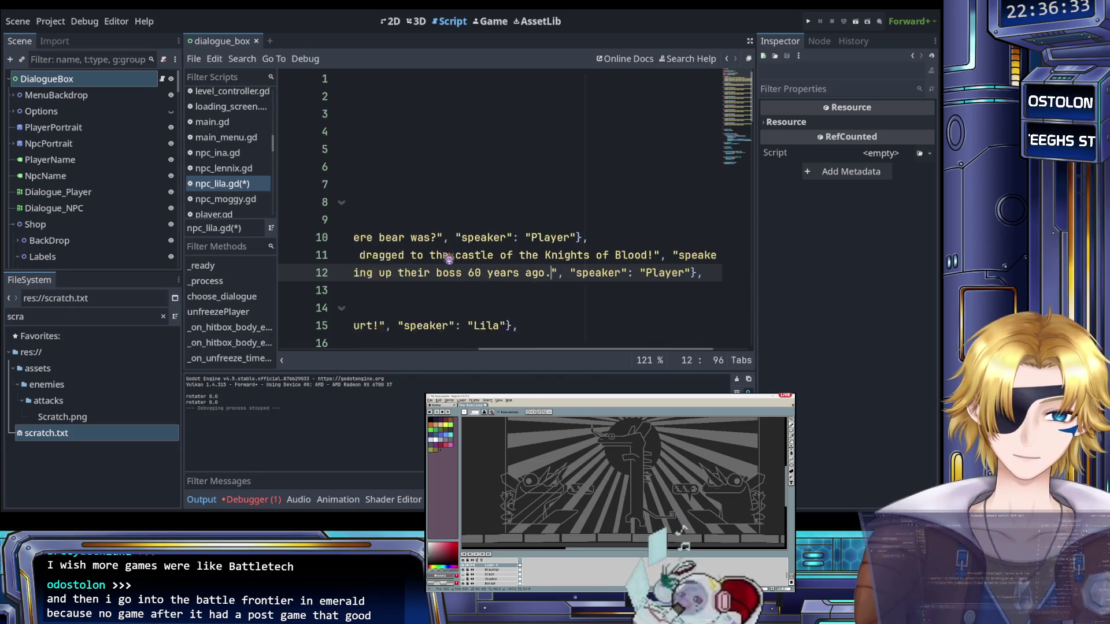
click(651, 272)
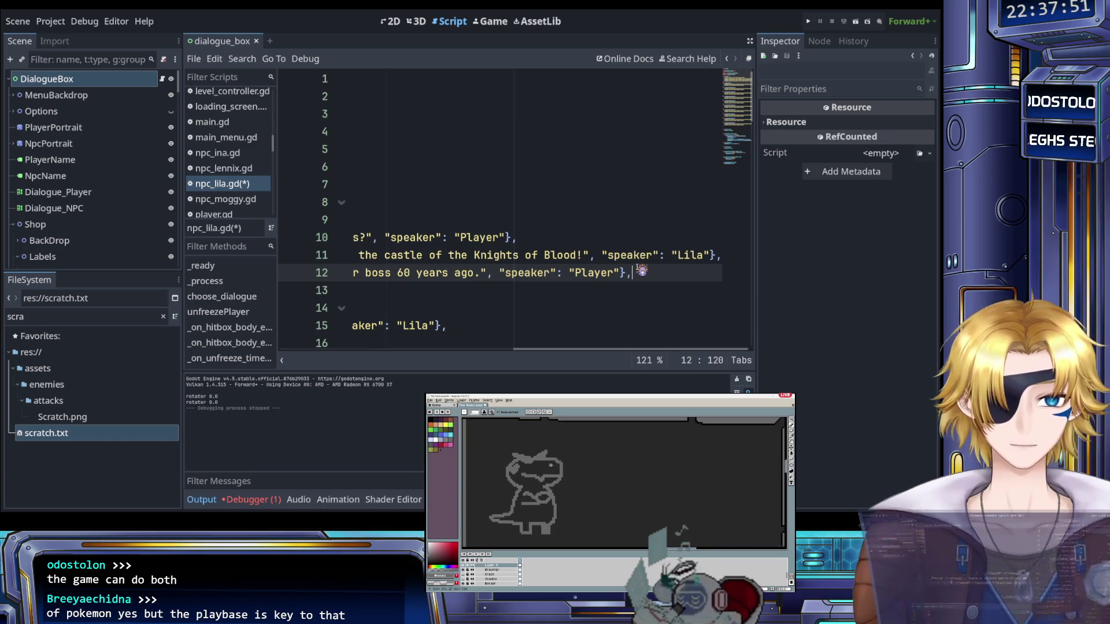
Append 'What are they doing with my handsome boy?' after '60 years ago.' on line 12
scroll(636, 274, left, 10)
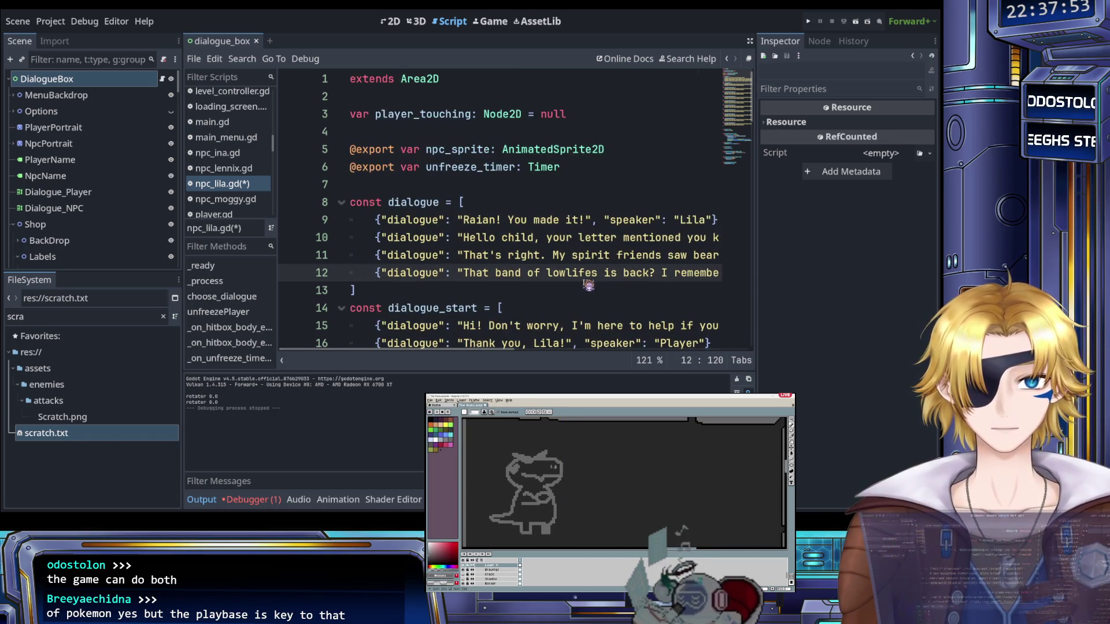
scroll(584, 295, right, 10)
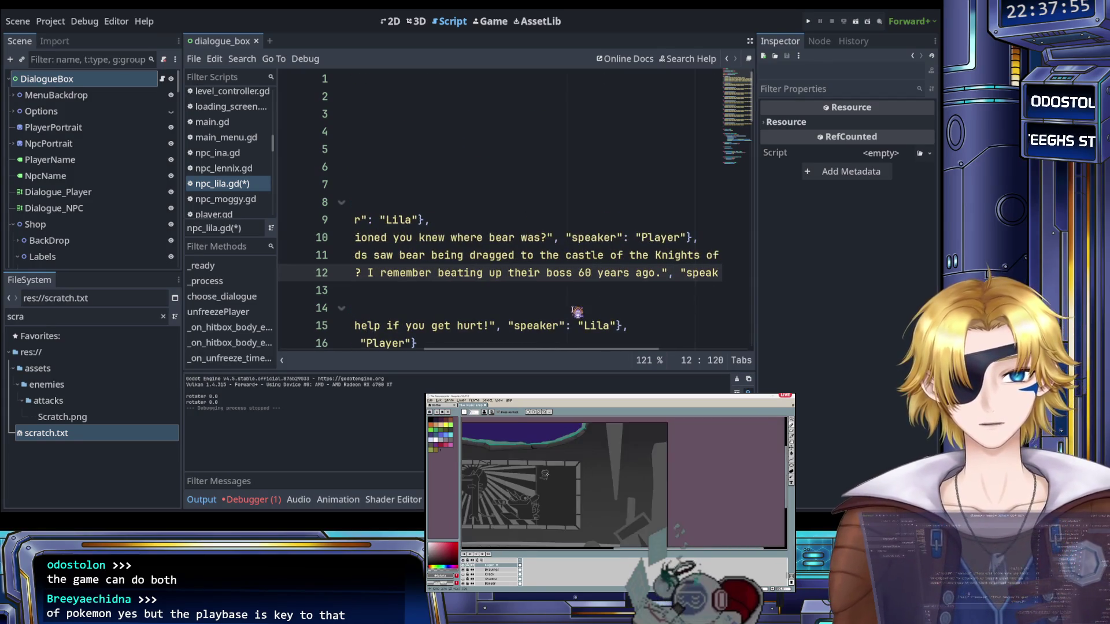
scroll(577, 312, right, 3)
click(592, 275)
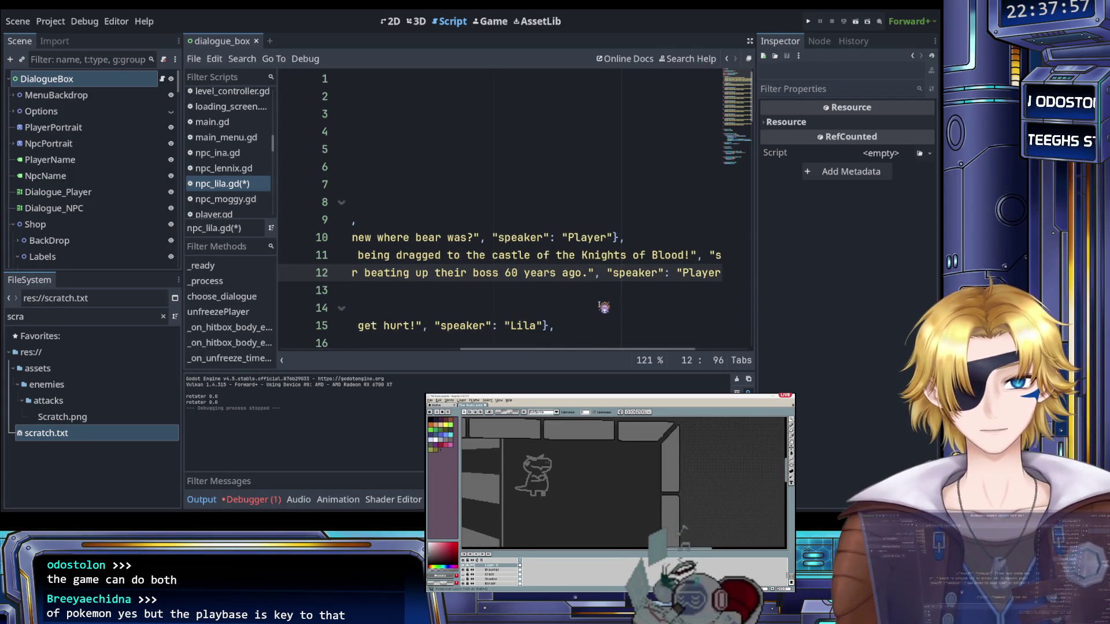
text(W)
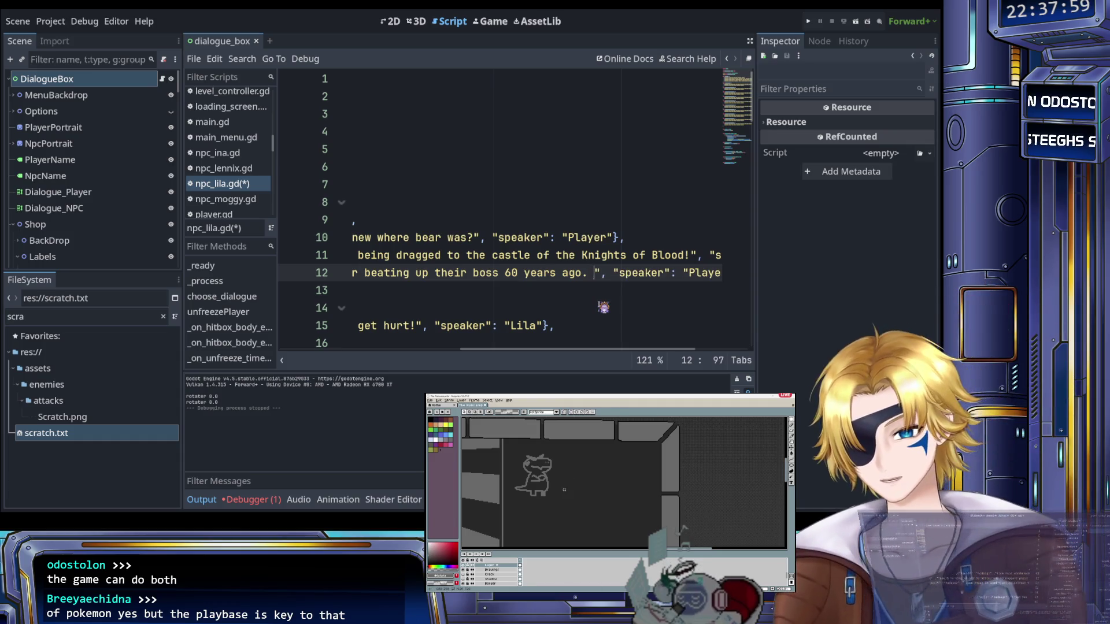
text(hat are they d)
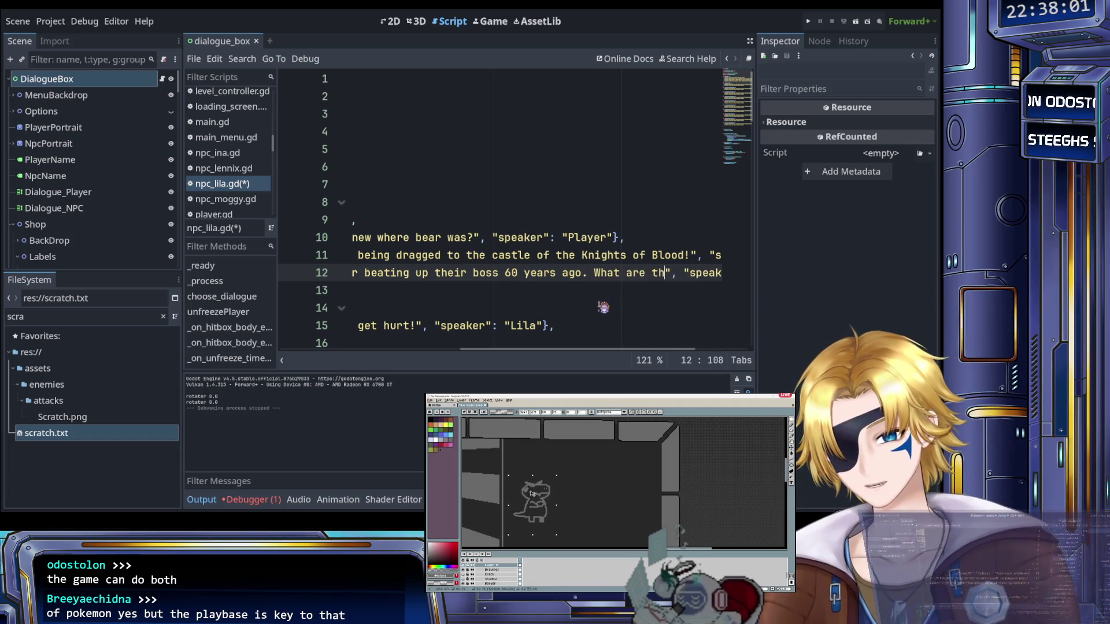
text(oing with m)
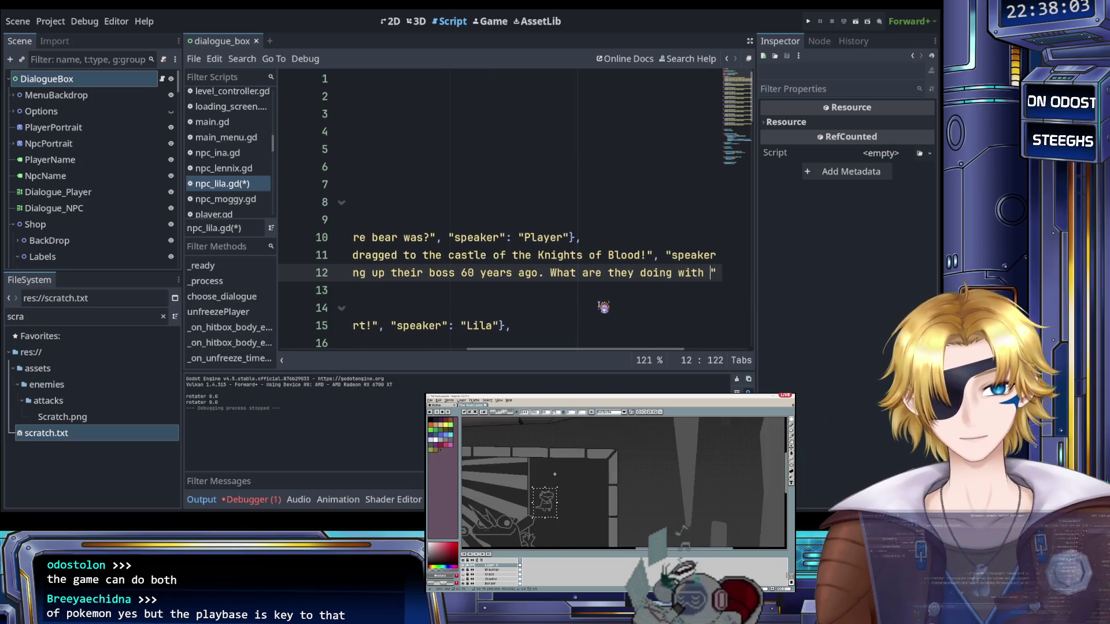
text(y )
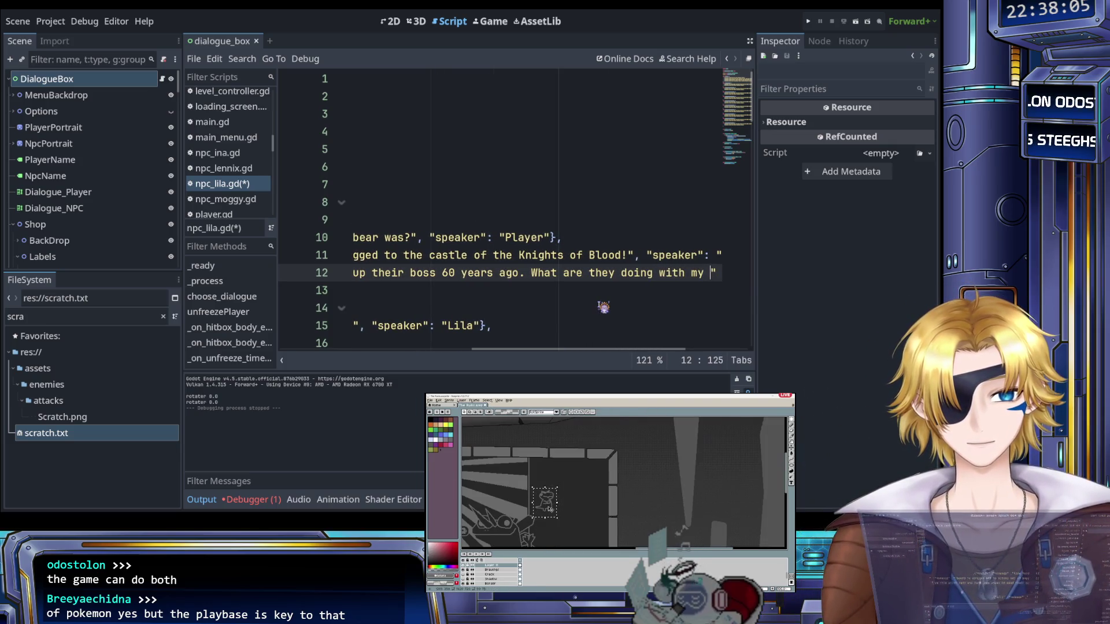
text(handsome boy)
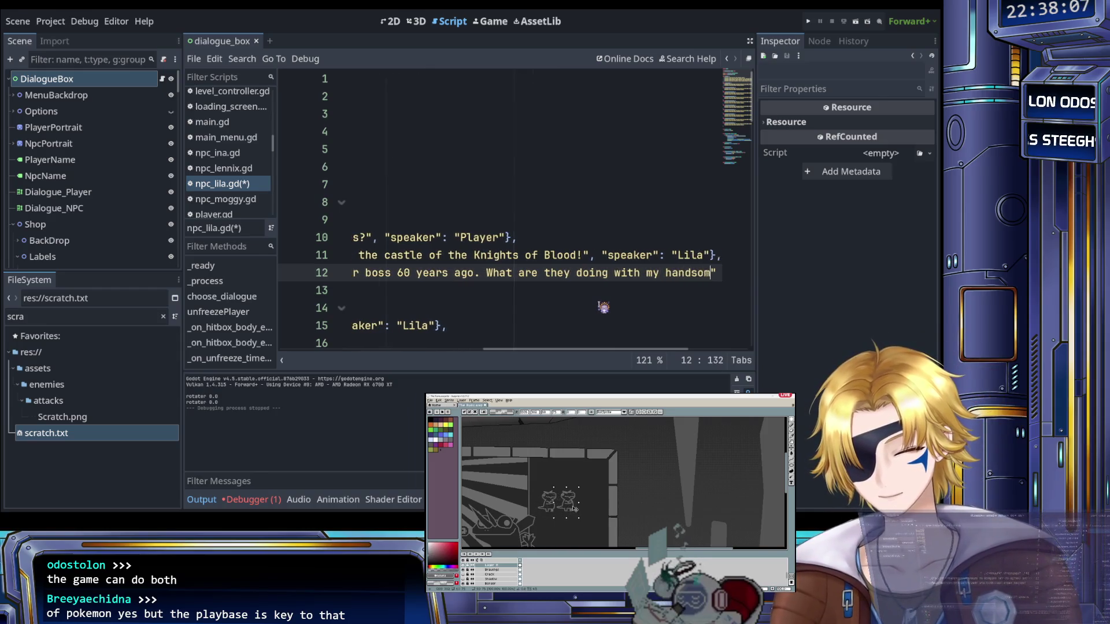
text(?)
scroll(580, 289, left, 3)
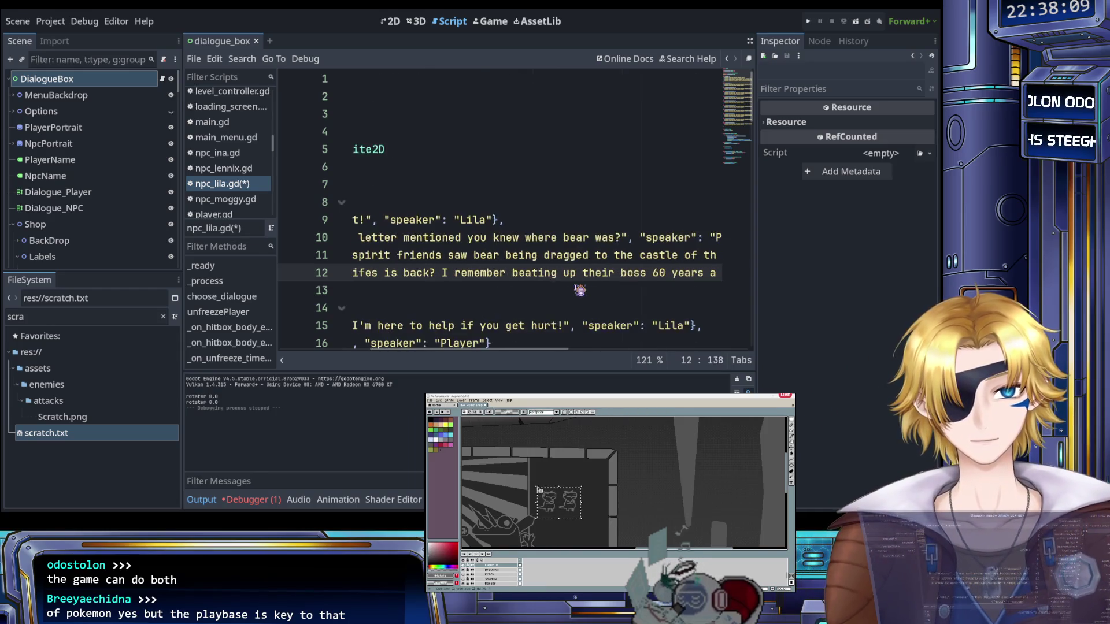
scroll(580, 289, right, 3)
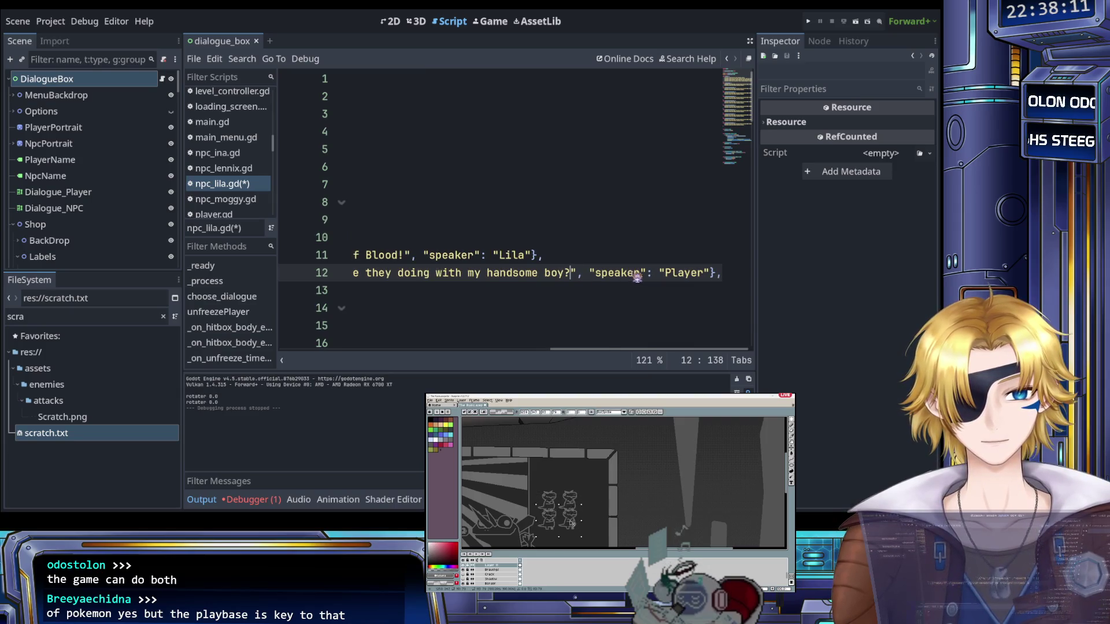
Duplicate line 12 and change the copy's text to 'We're not sure, but bear looked quite distressed.'
key(End)
key(ctrl+shift+d)
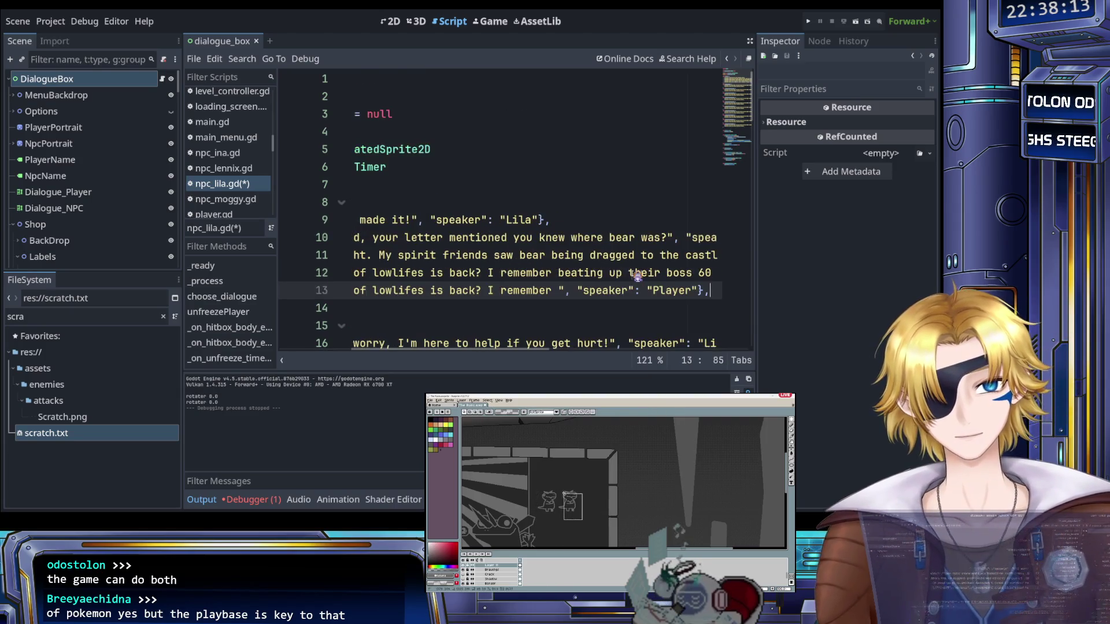
scroll(505, 295, left, 8)
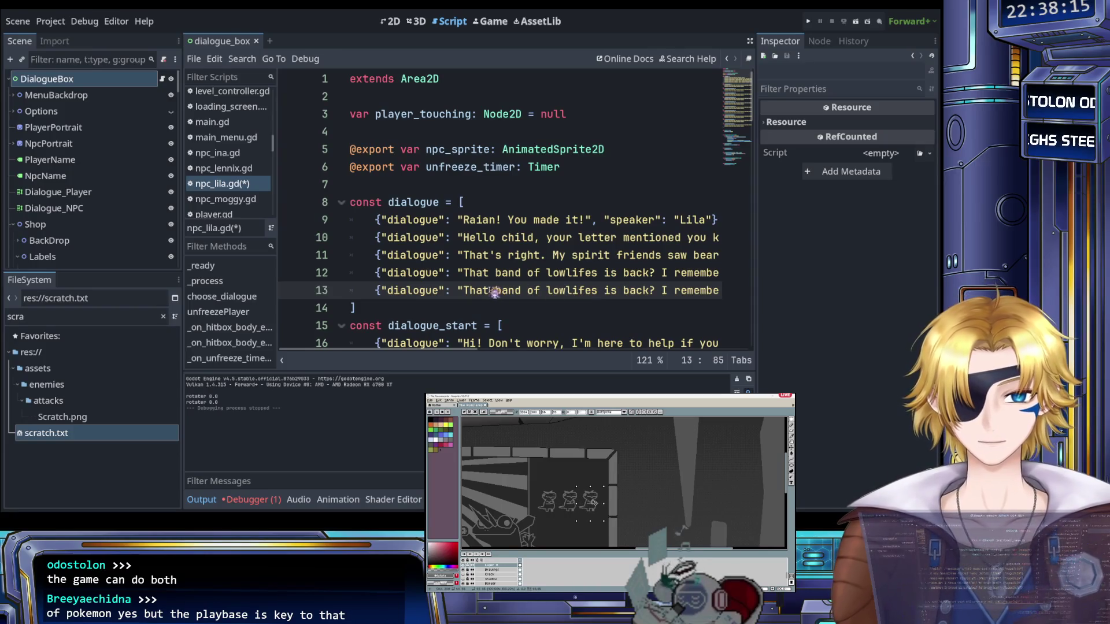
mouse_move(468, 291)
mouse_down()
mouse_move(456, 295)
mouse_move(588, 295)
mouse_up()
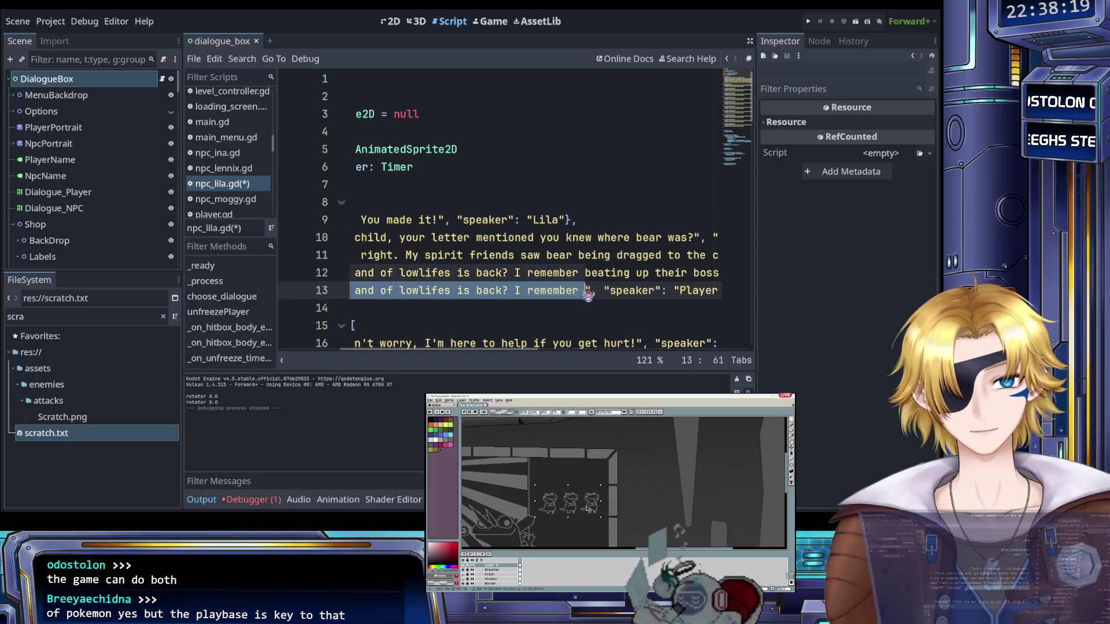
key(BackSpace)
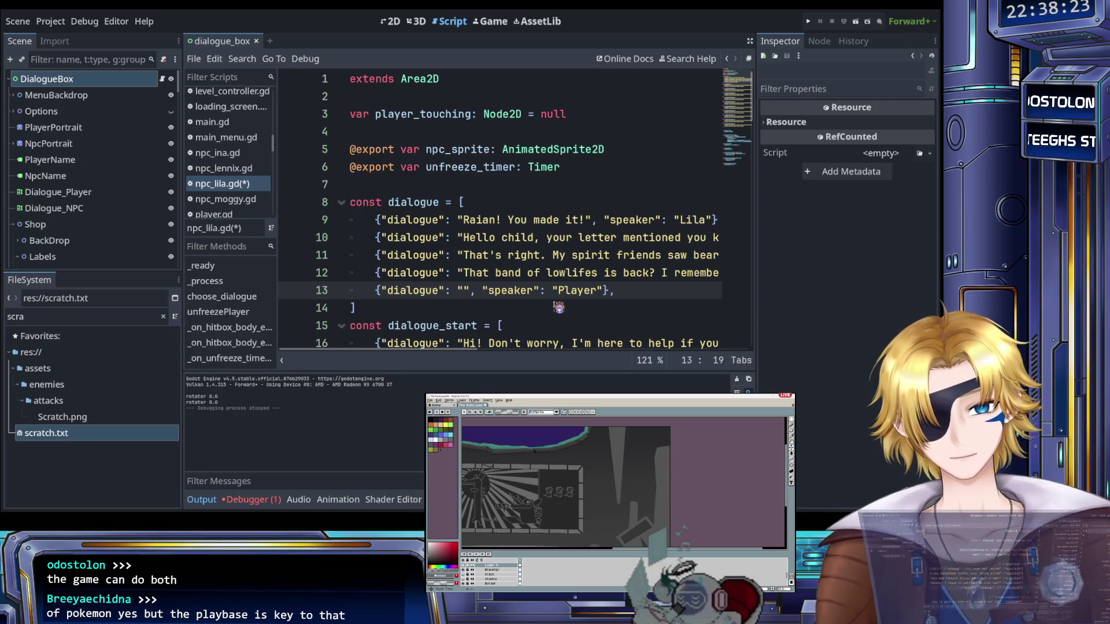
text(We're no)
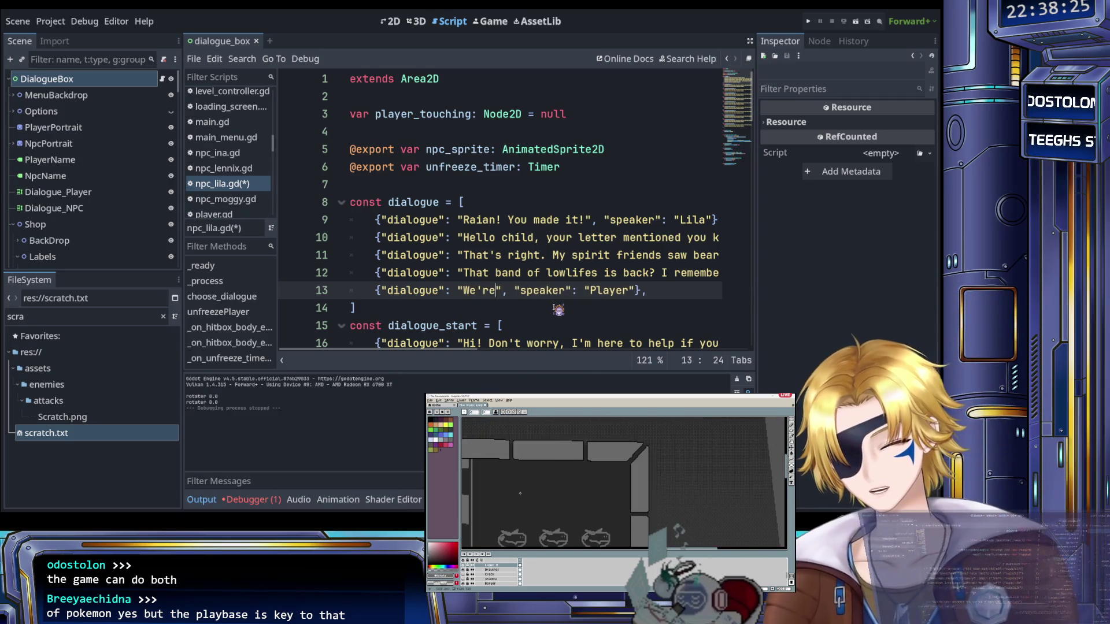
text(t )
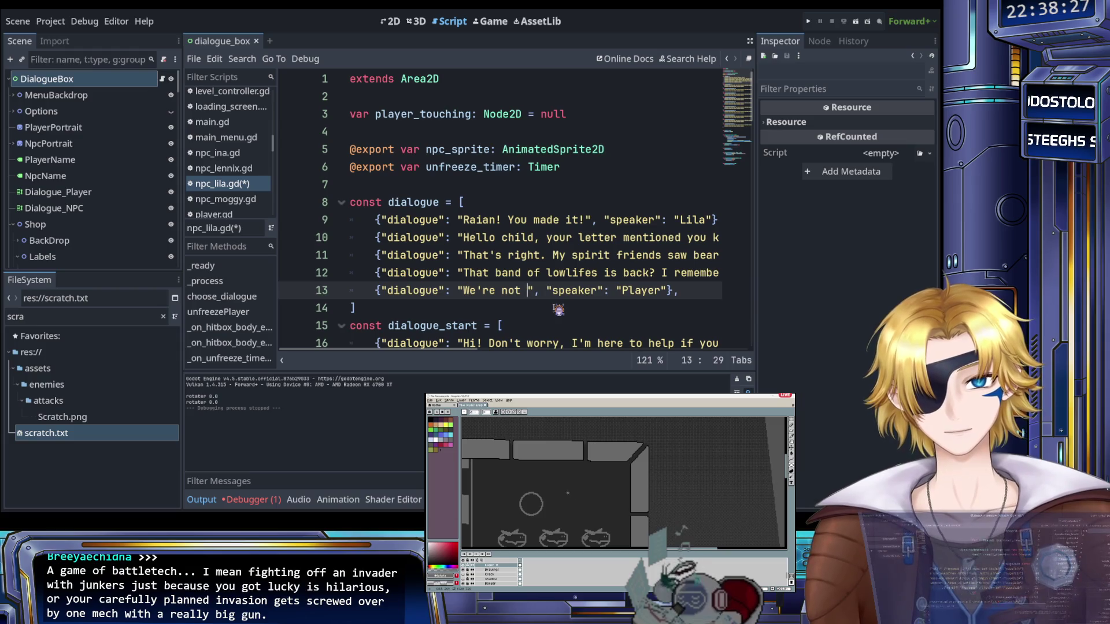
text(sure, )
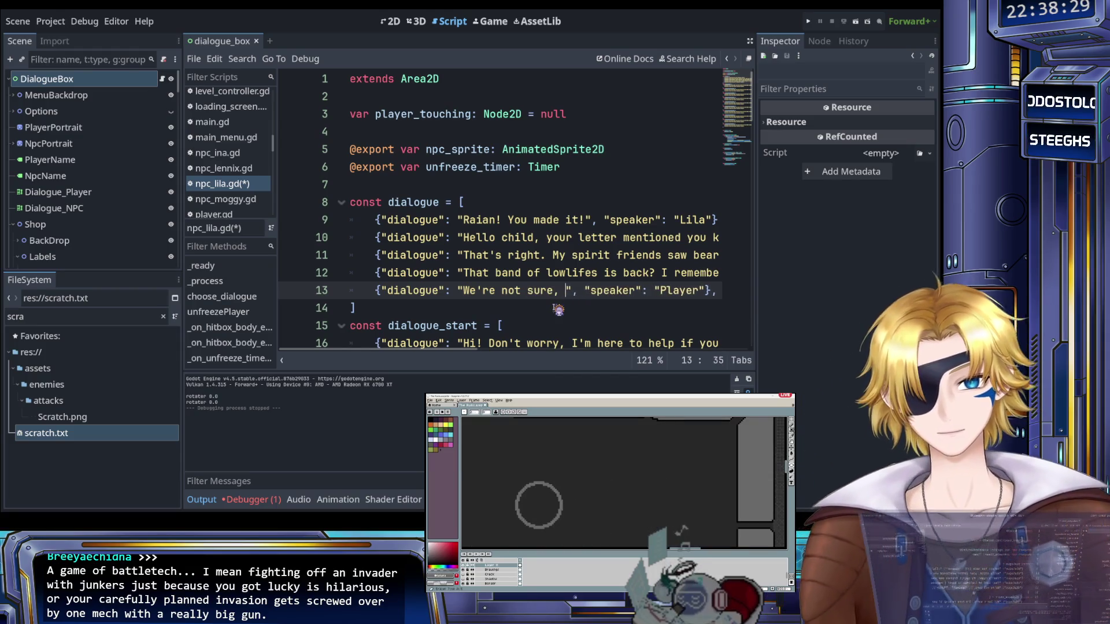
text(but bear )
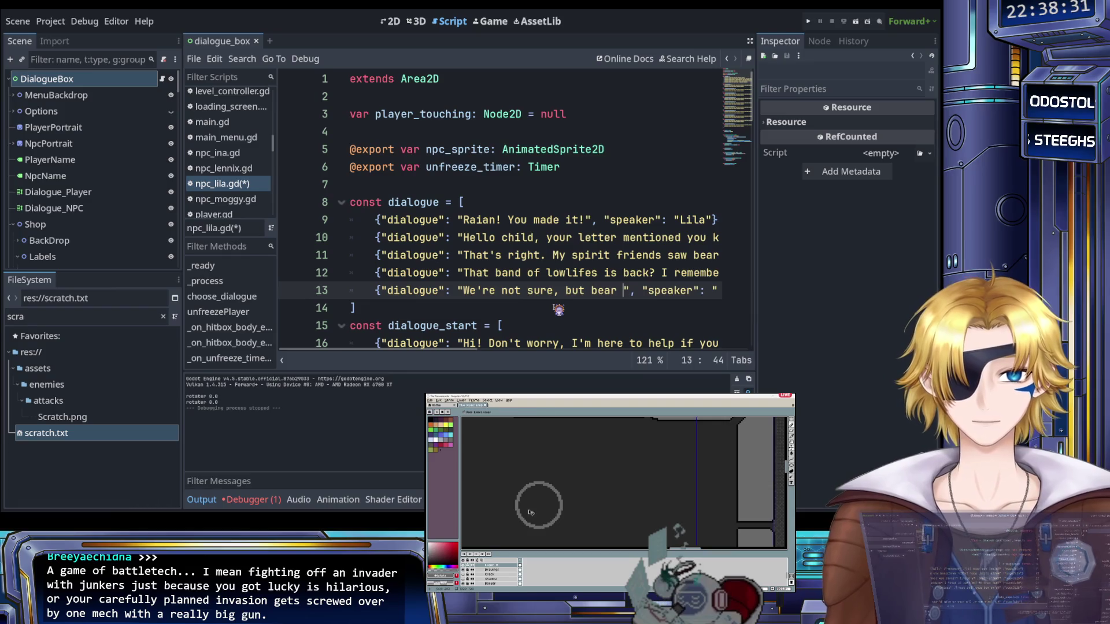
text(looked )
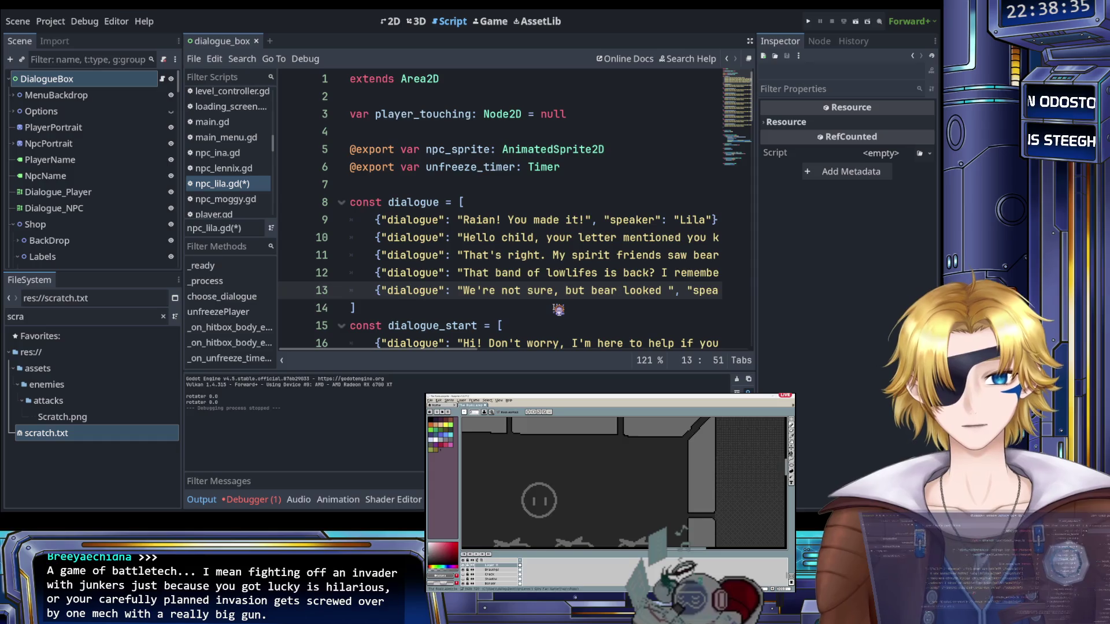
text(quite)
text( distress)
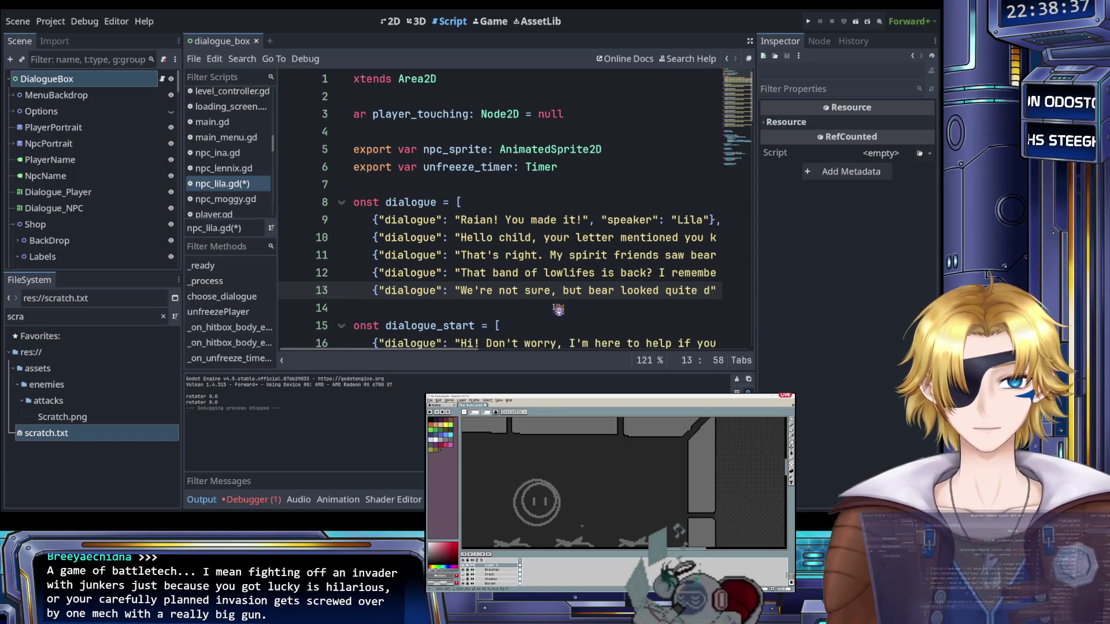
text(ed.", "speaker": "Player"},)
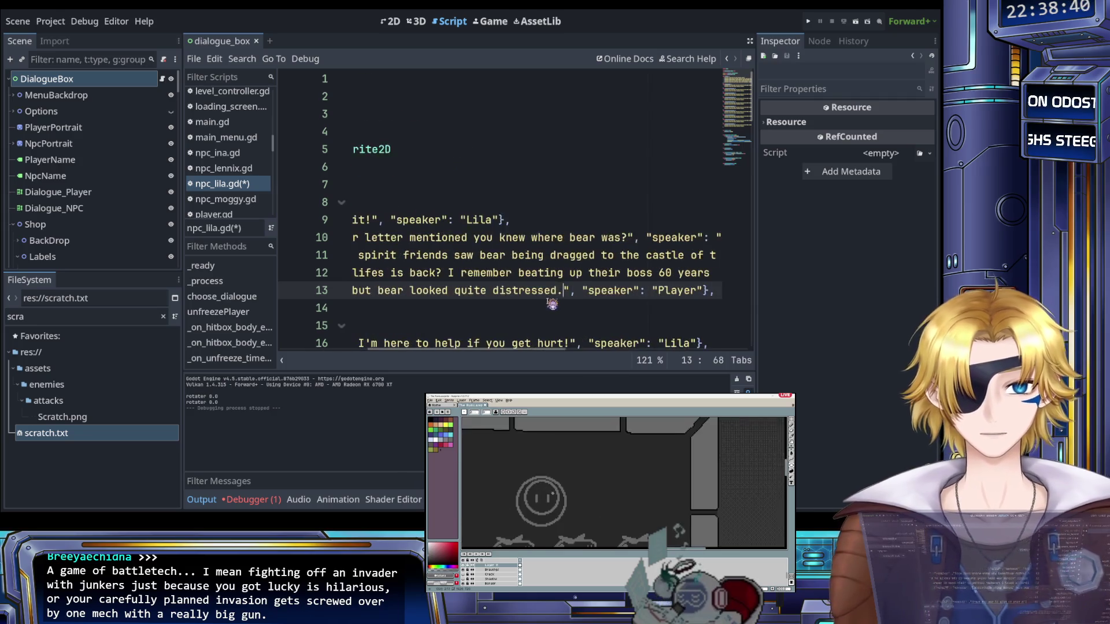
scroll(553, 303, right, 2)
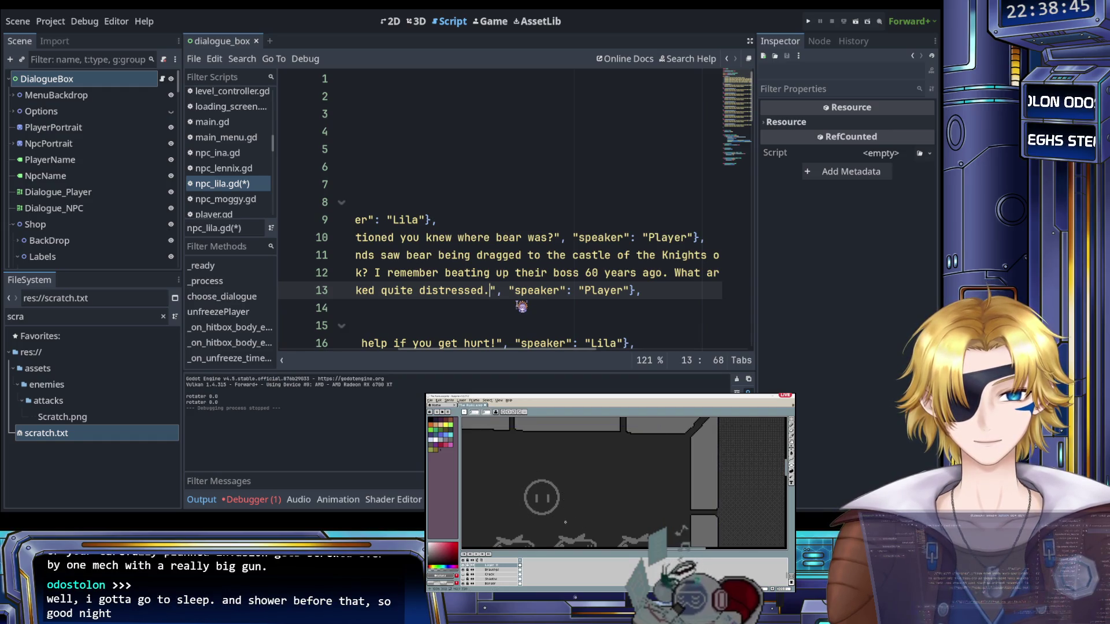
scroll(521, 307, left, 3)
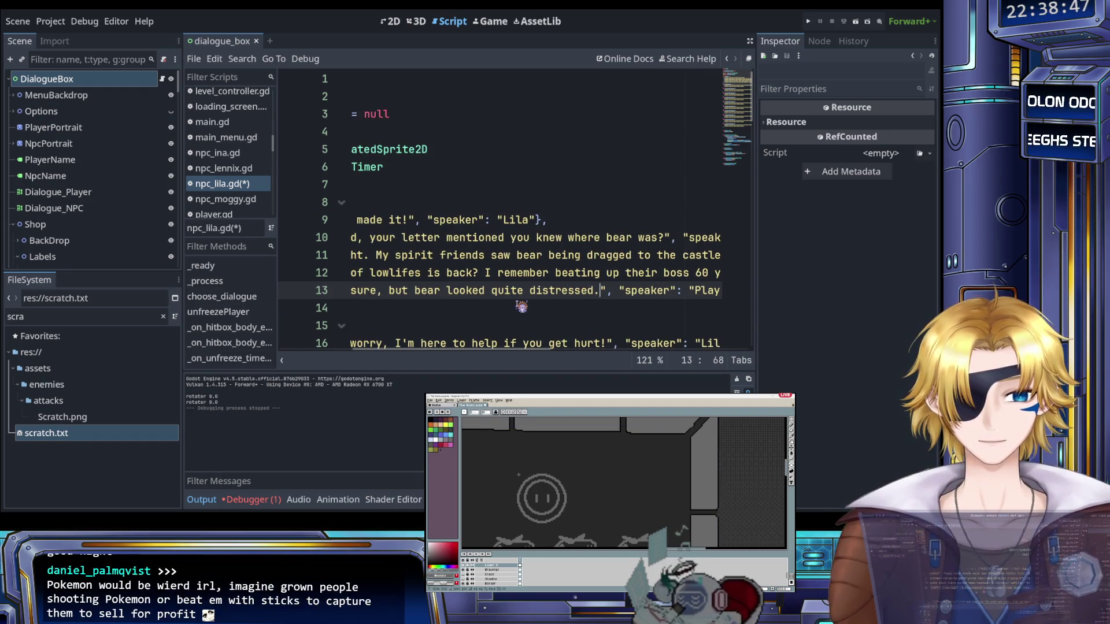
scroll(522, 306, right, 2)
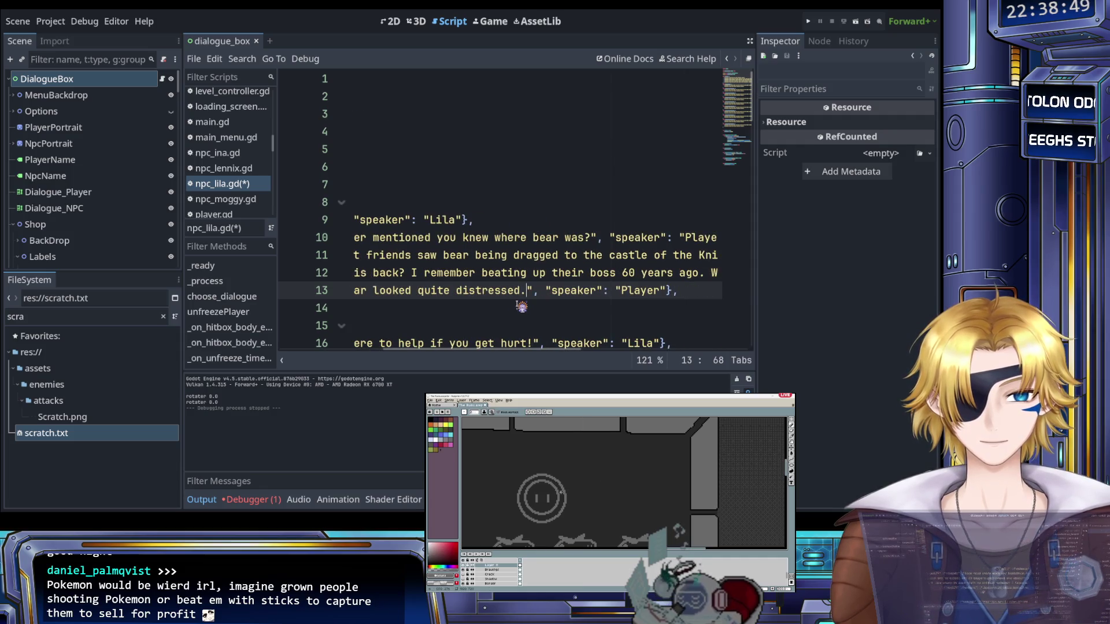
Set the speaker name on line 13 to Lila
double_click(636, 290)
text(Lila)
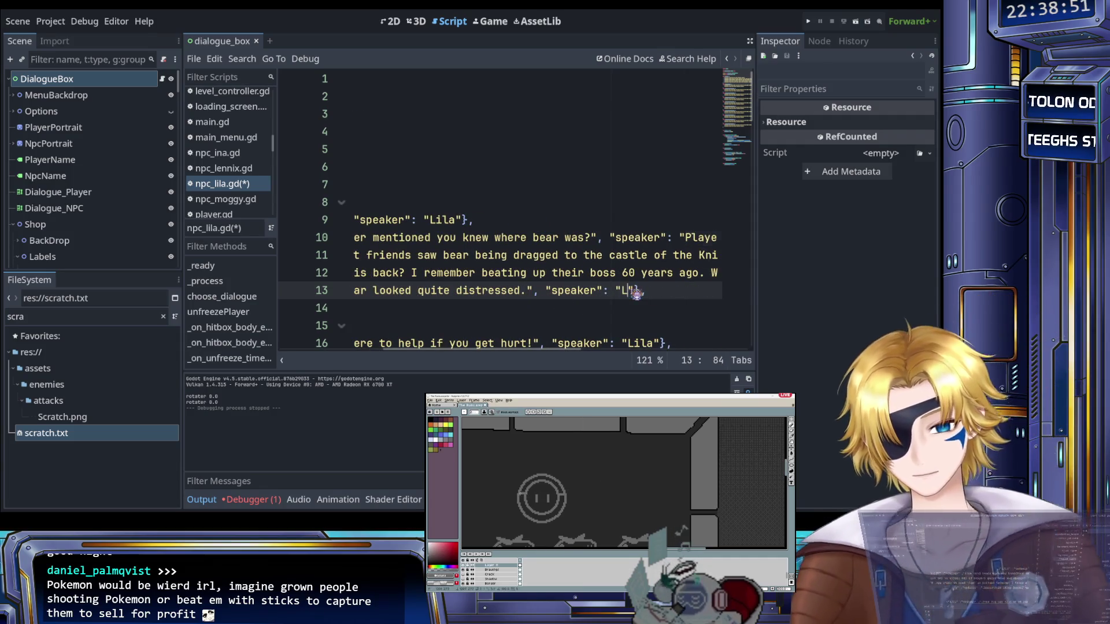
scroll(636, 291, right, 11)
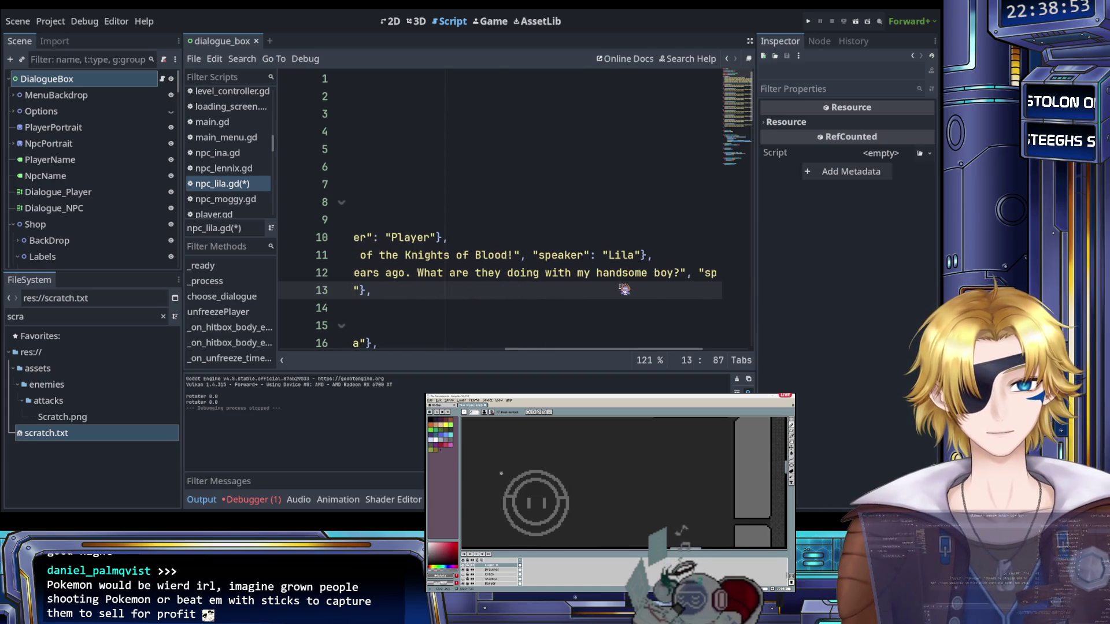
scroll(624, 290, left, 12)
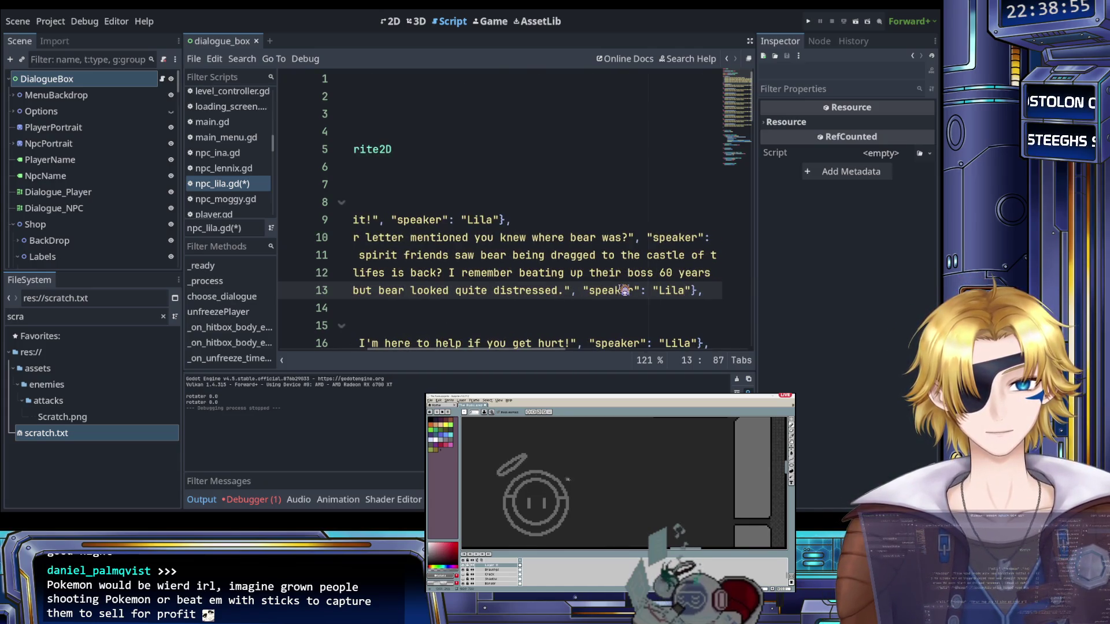
scroll(604, 305, left, 2)
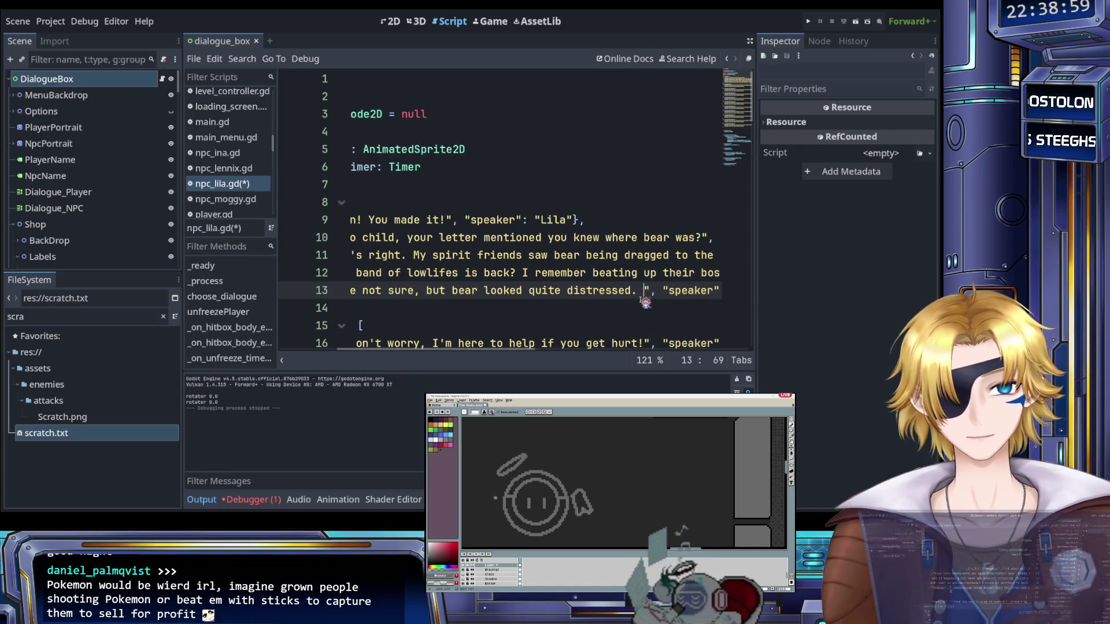
text(The)
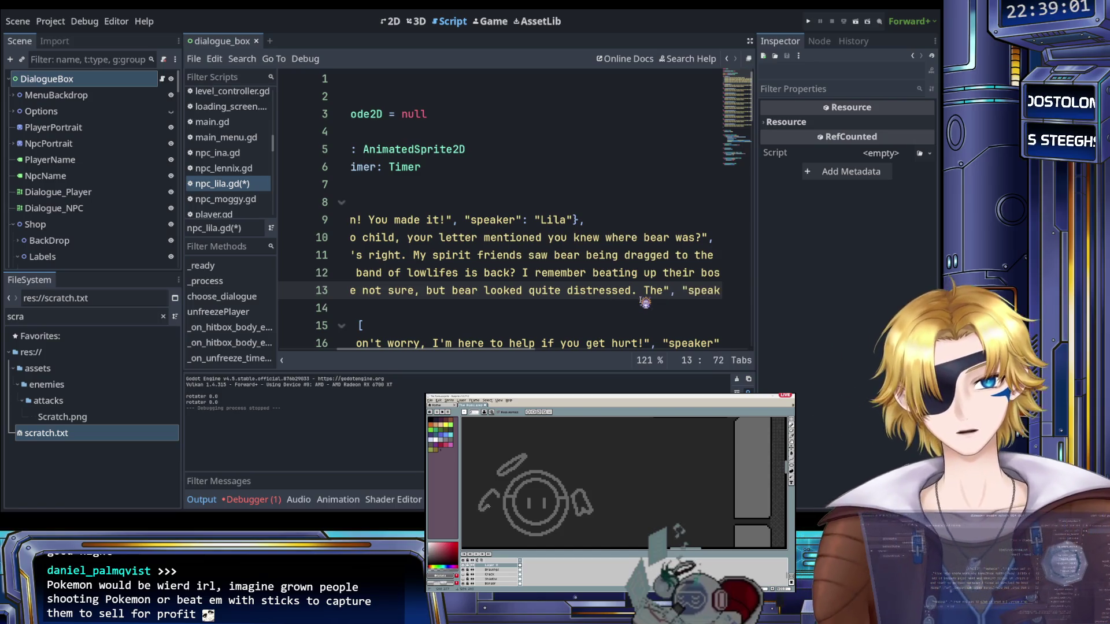
text( problem)
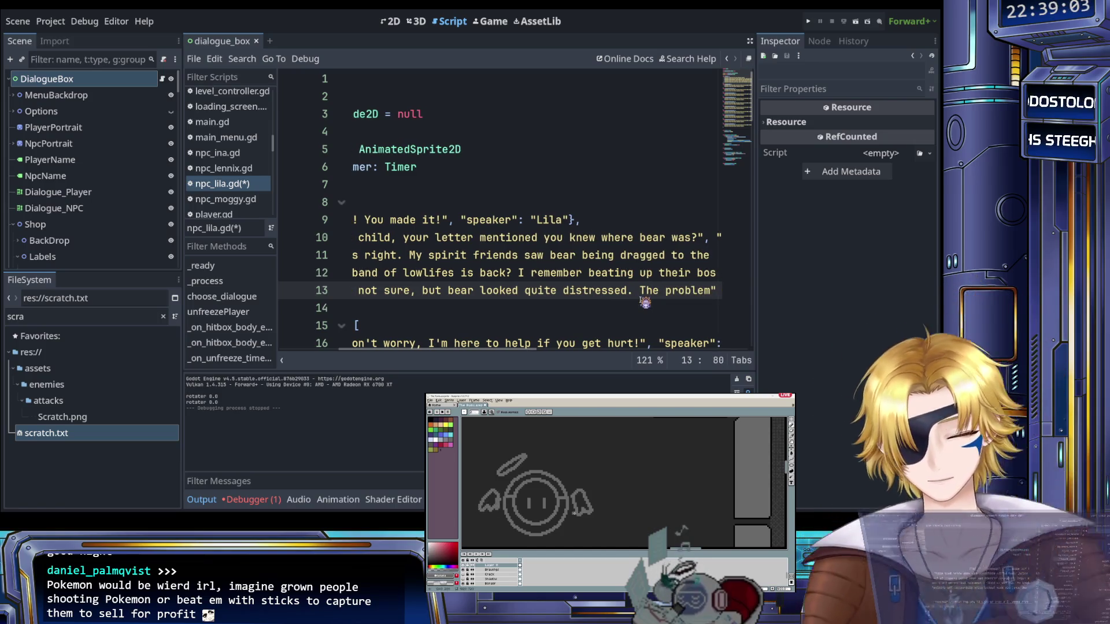
key(BackSpace)
key(BackSpace)
key(BackSpace)
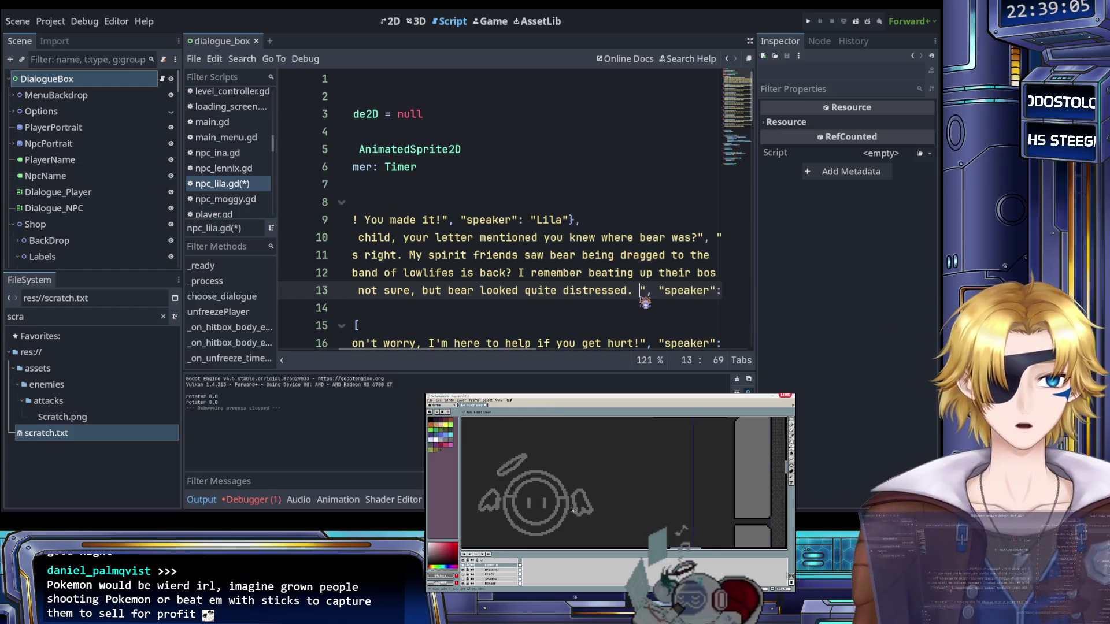
key(BackSpace)
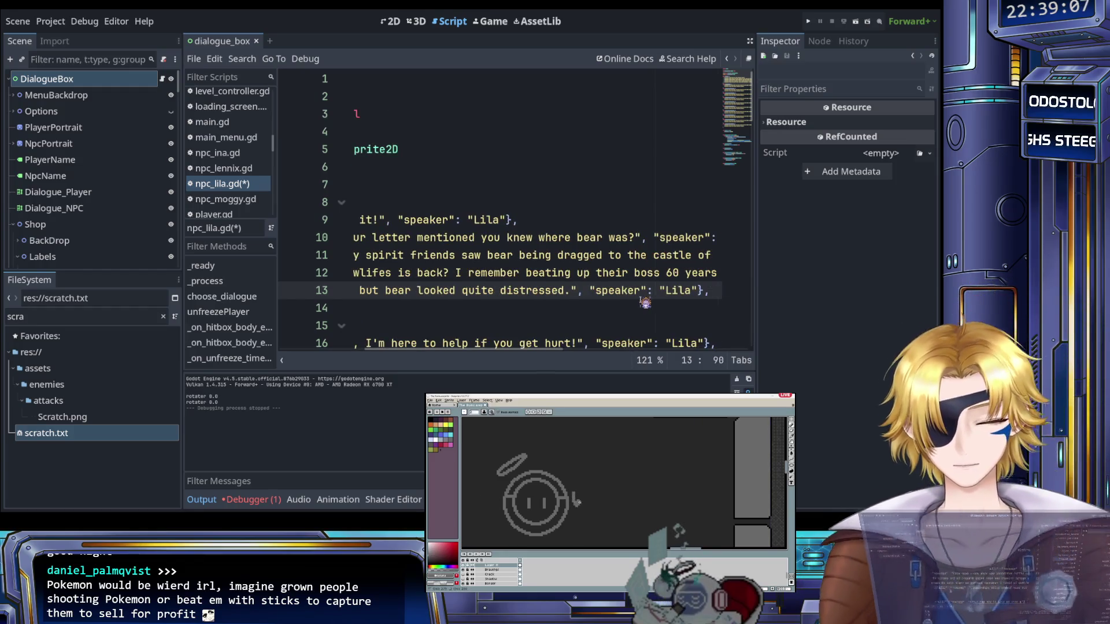
Duplicate line 13 as line 14 reading 'Problem is, their castle is on the other side of the forest.'
key(ctrl+shift+d)
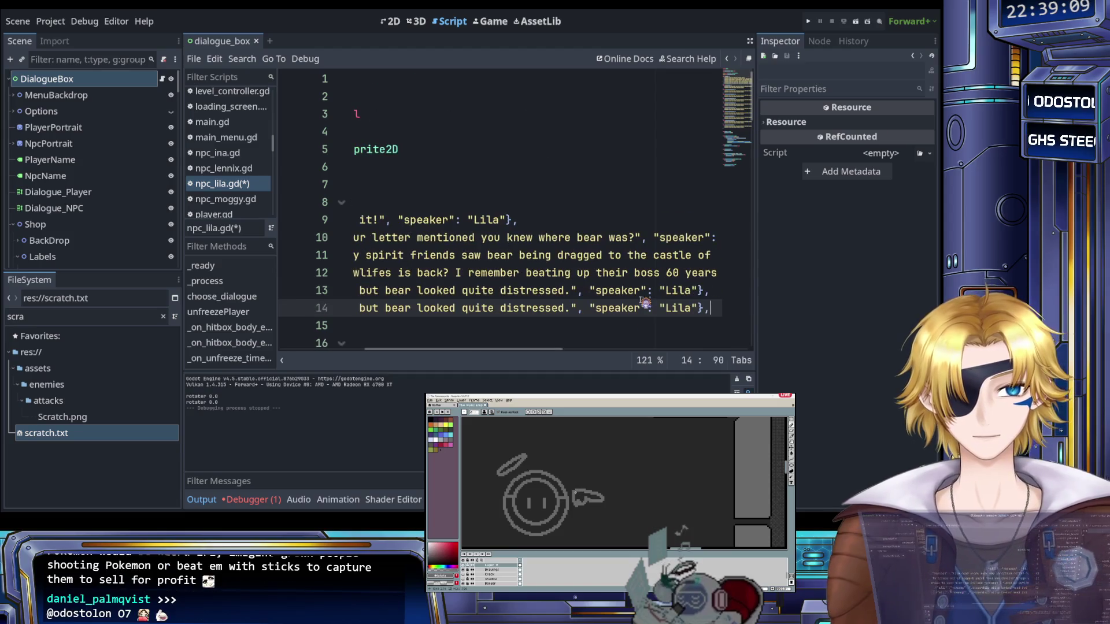
key(Home)
shift+click(515, 308)
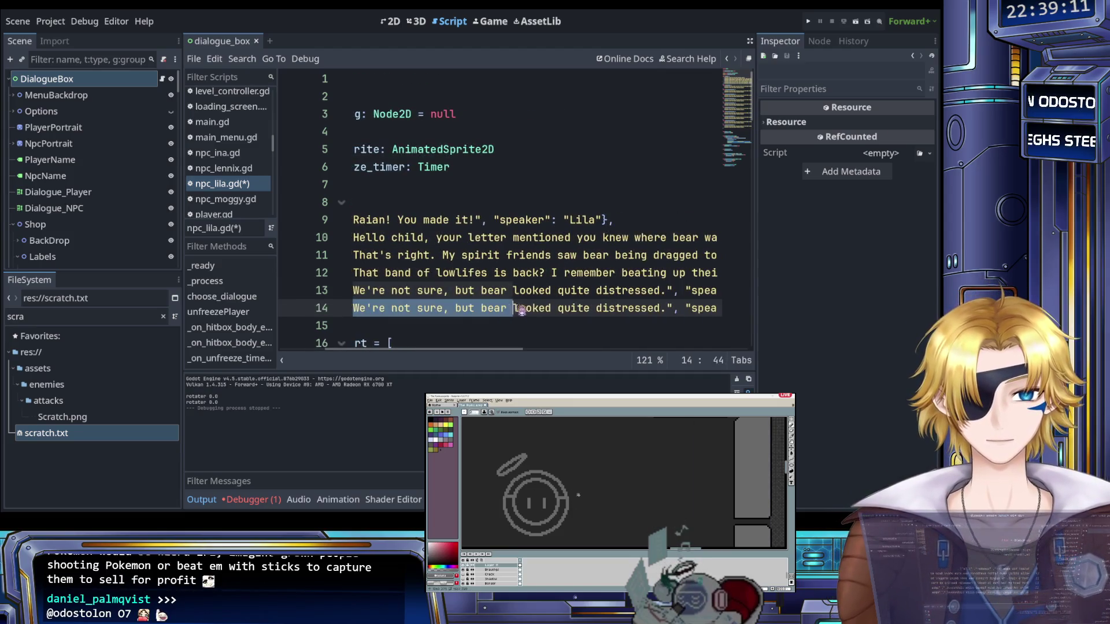
drag(519, 309, 663, 314)
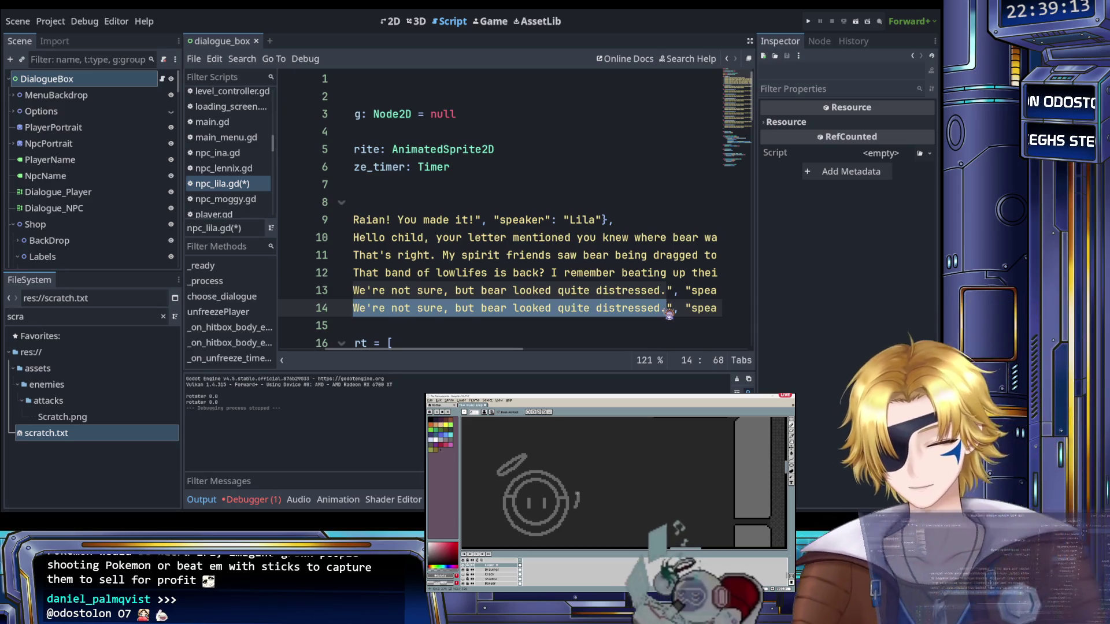
text(Problem is, ", "speaker": "Lila"},)
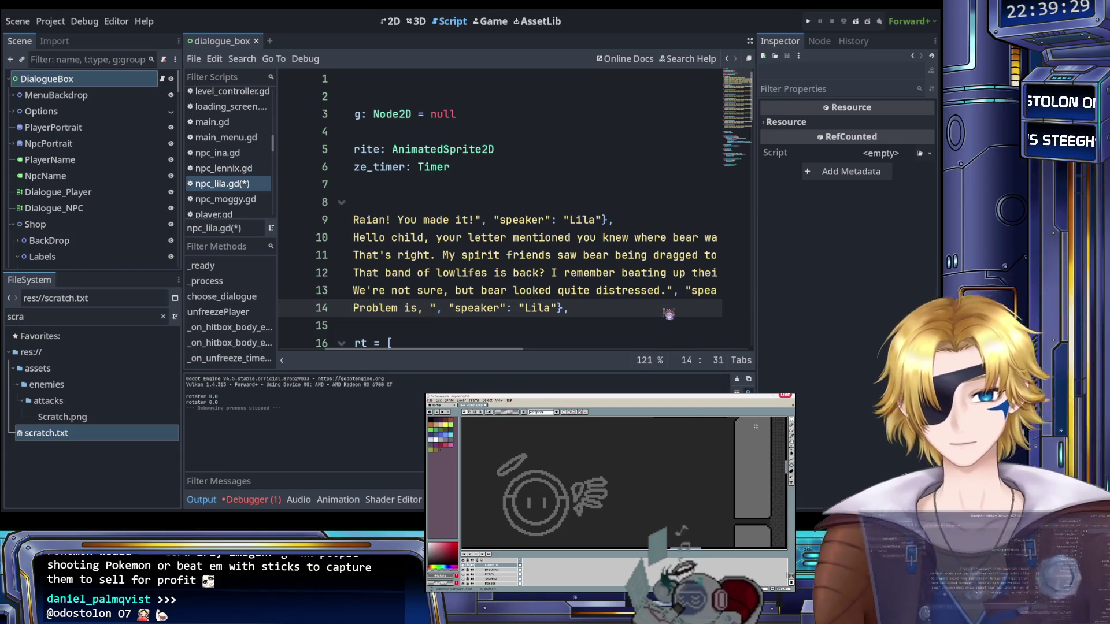
text(th)
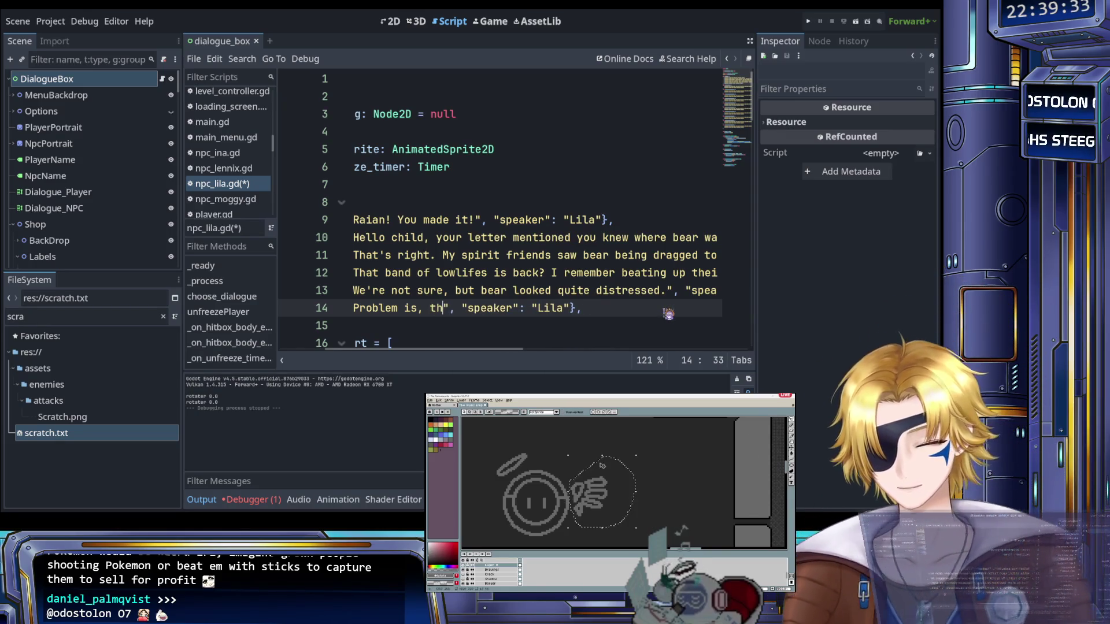
text(eir castle )
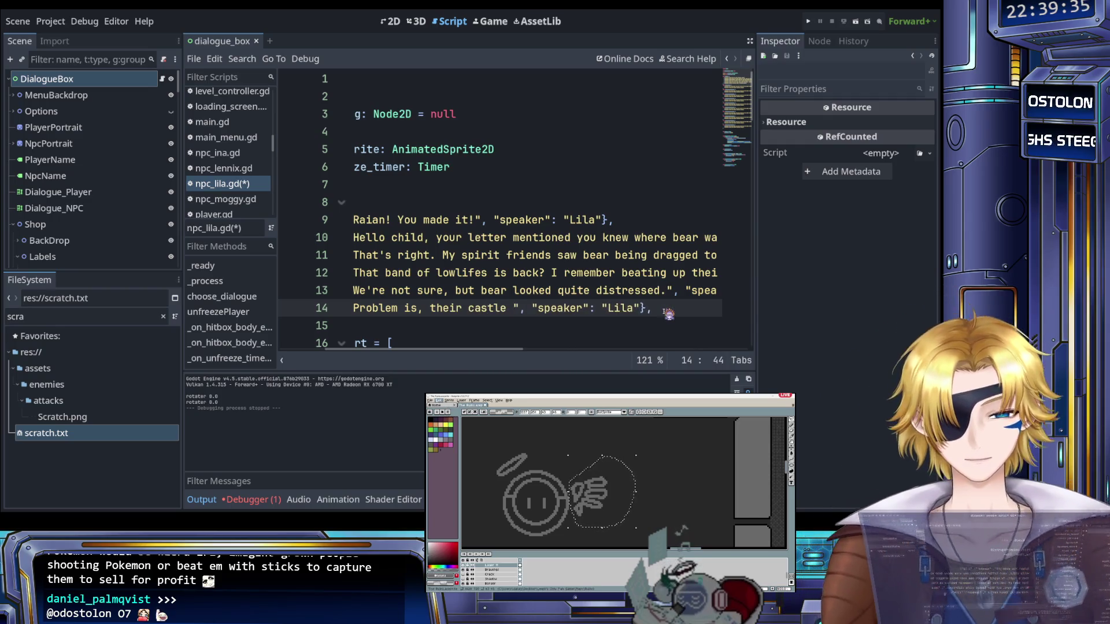
text(is on the )
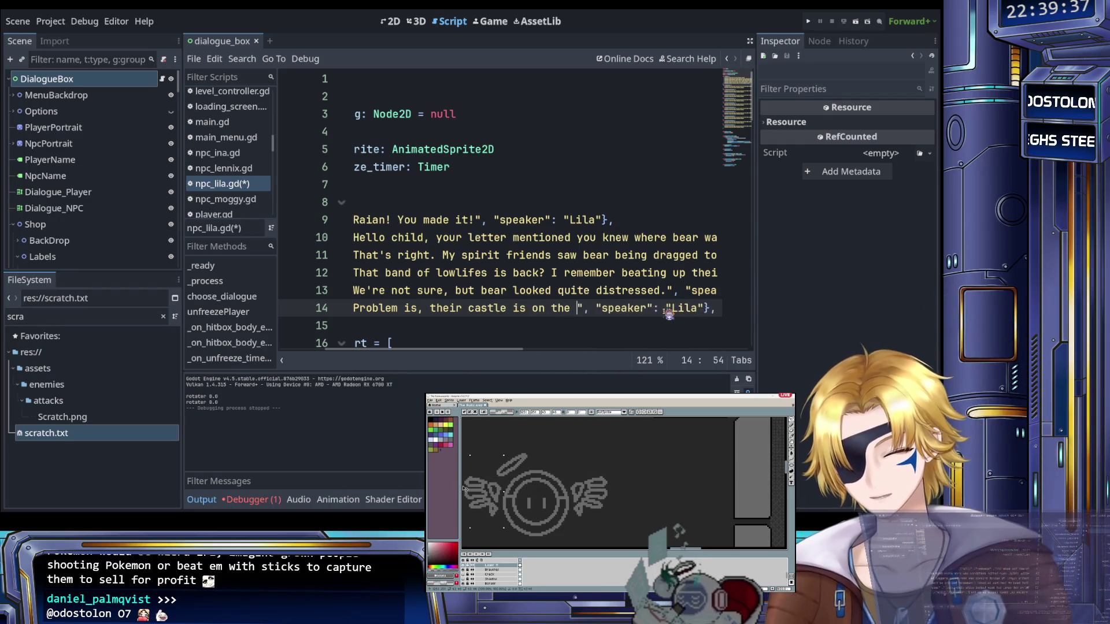
text(other side of the f)
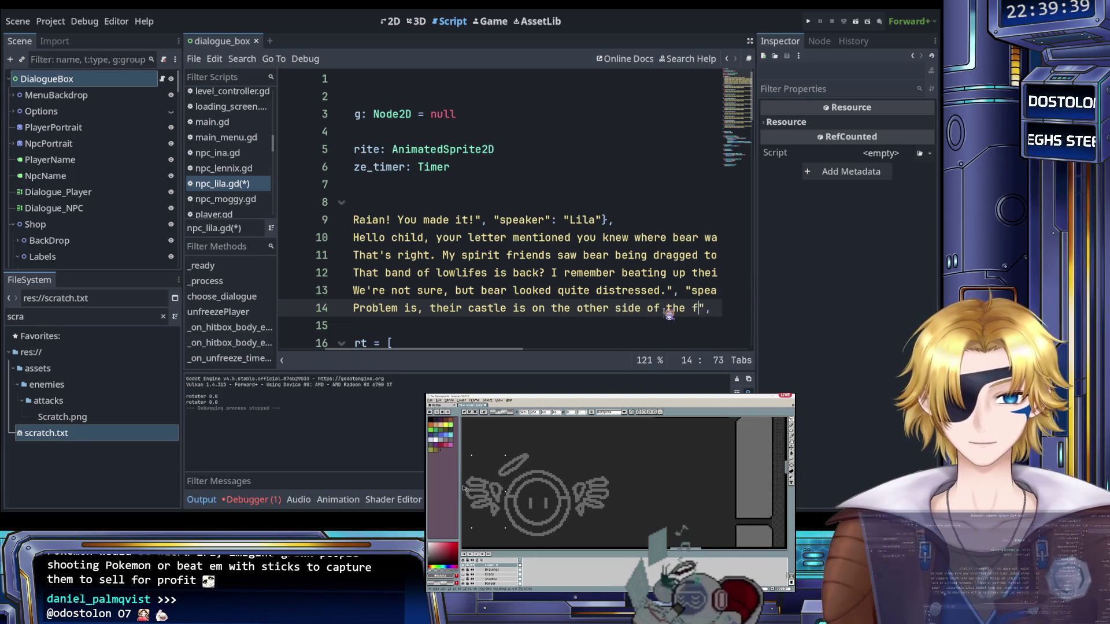
text(orest.)
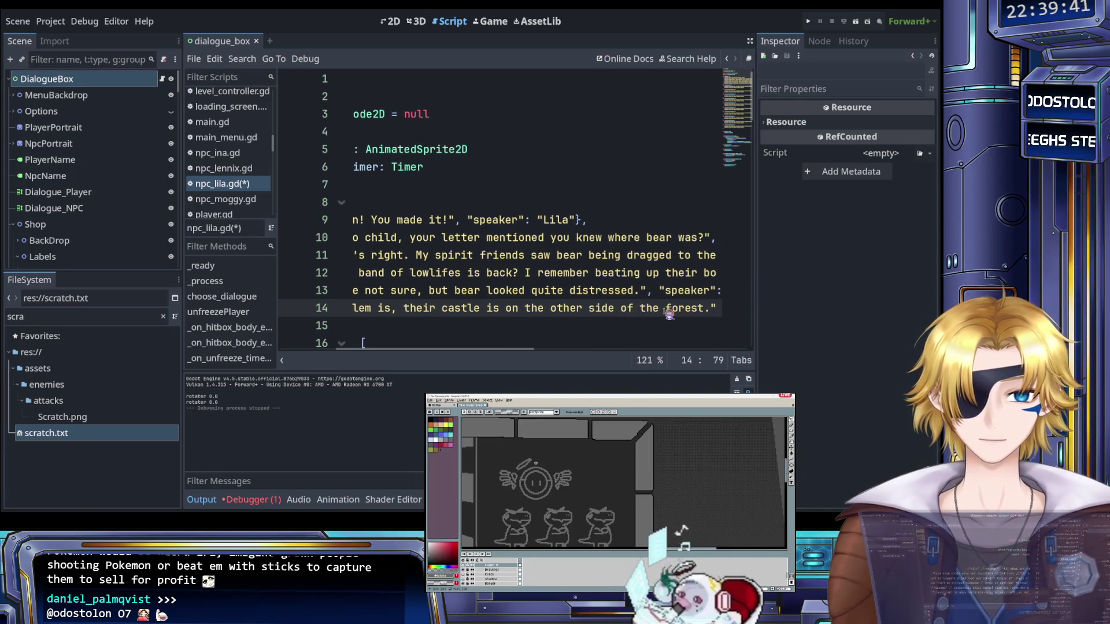
scroll(647, 310, right, 3)
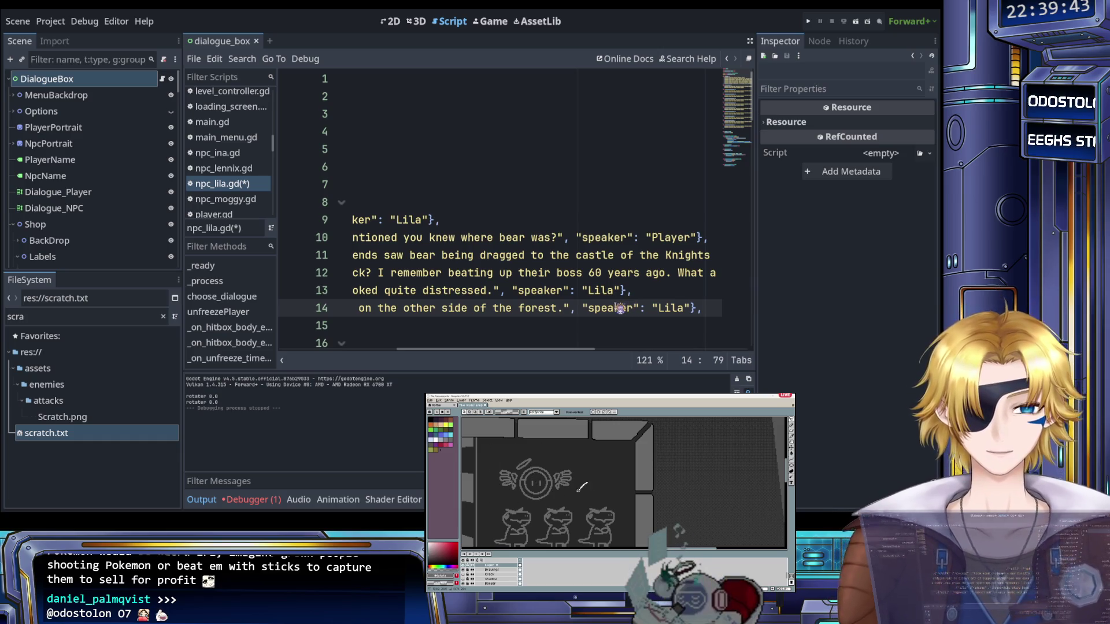
scroll(593, 308, left, 6)
scroll(592, 308, right, 4)
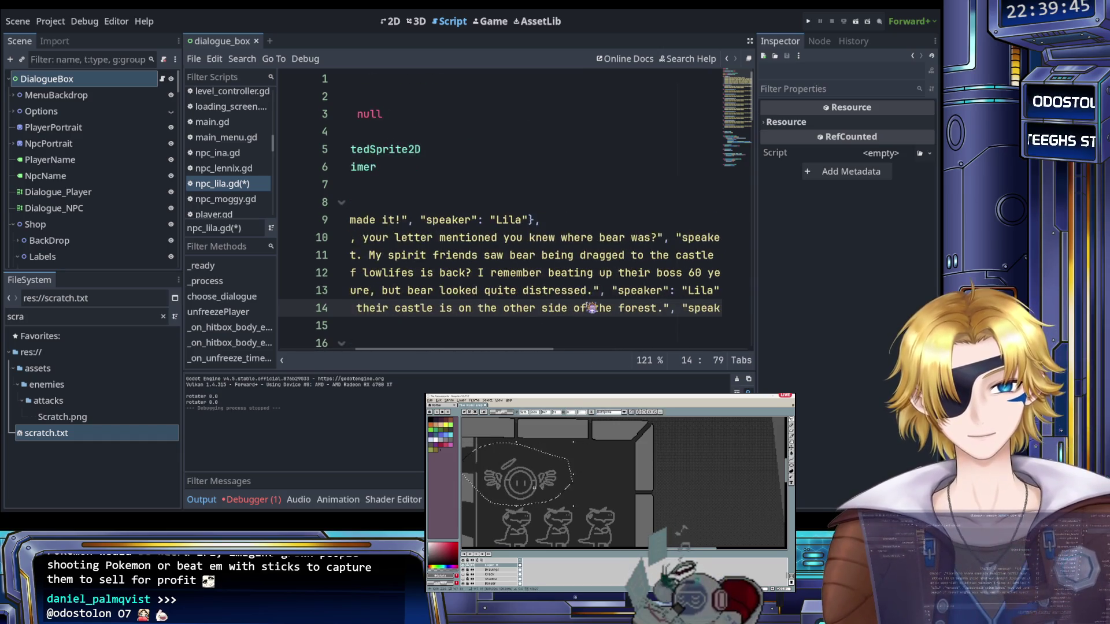
scroll(592, 308, right, 4)
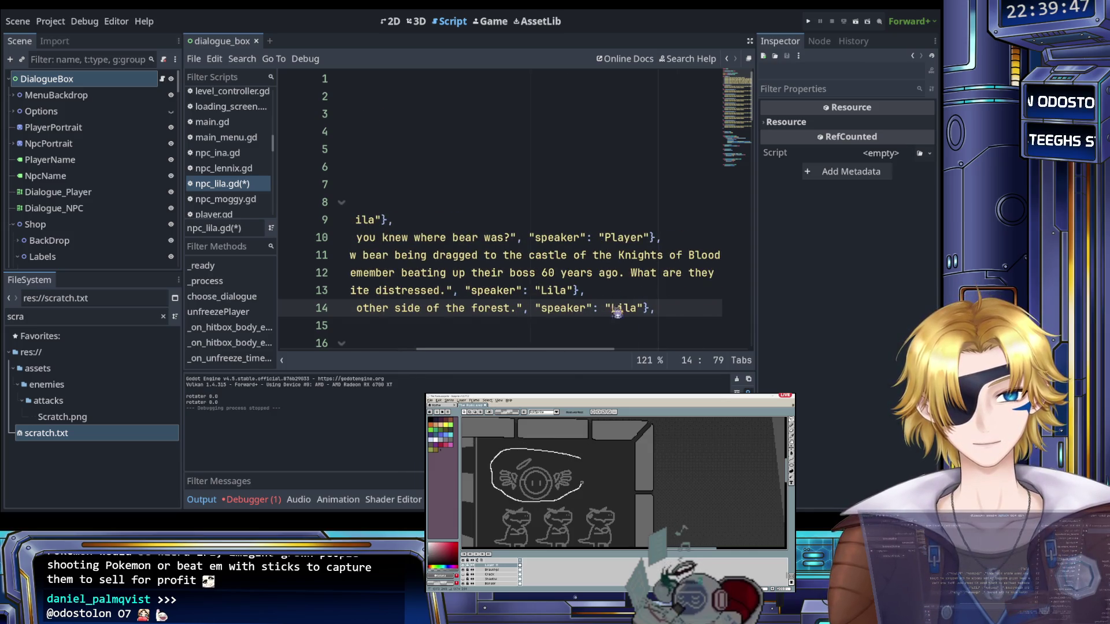
click(677, 311)
Duplicate line 14 as line 15 and change its text to 'I can walk, child.'
key(shift+Home)
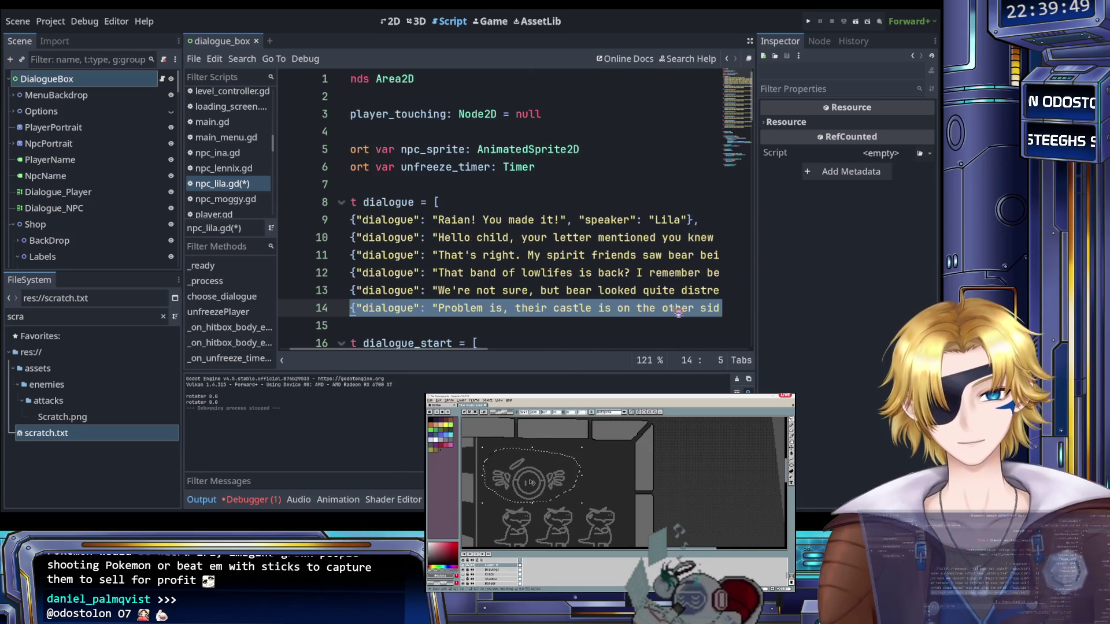
scroll(679, 313, right, 4)
click(685, 311)
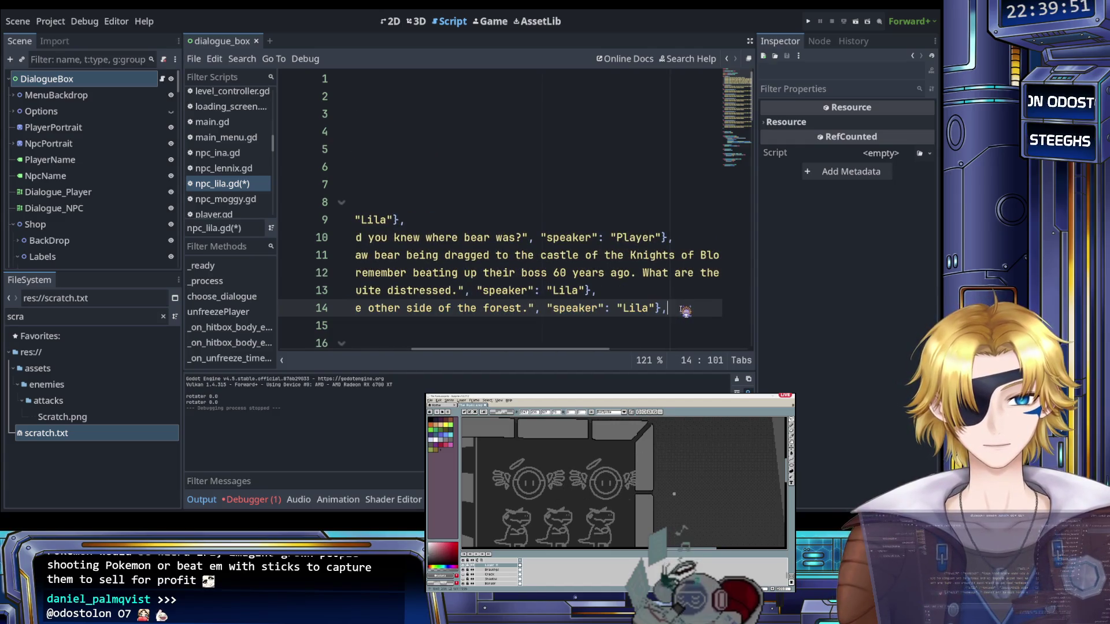
key(Return)
text({"dialogue": "Problem is, their castle is on the other side of the forest.", "speaker": "Lila"},)
scroll(607, 318, left, 4)
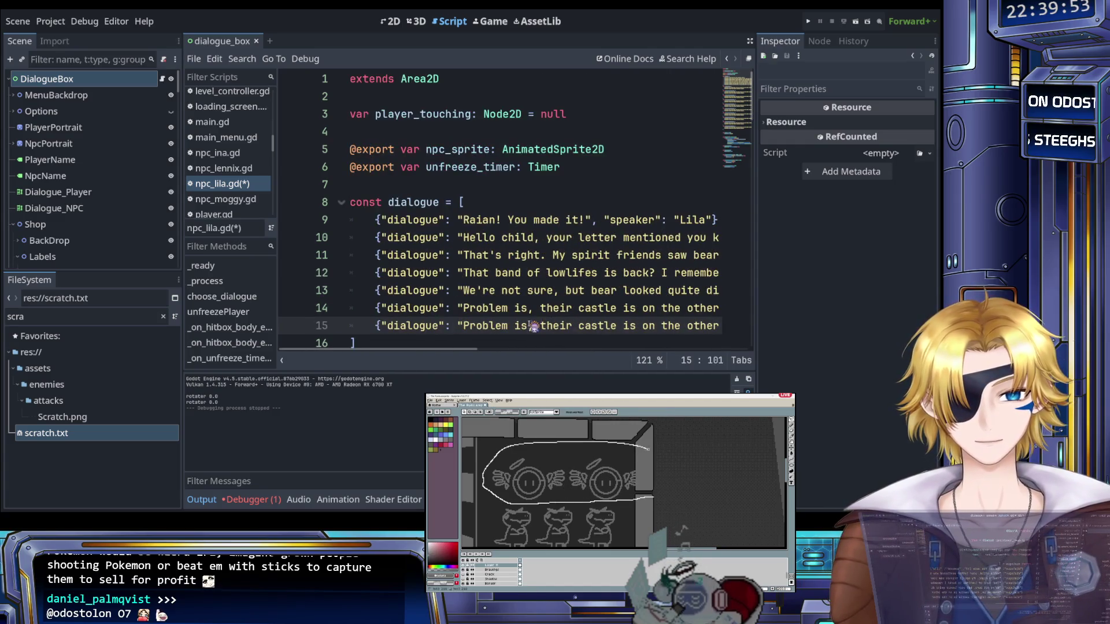
mouse_move(465, 326)
mouse_down()
mouse_move(640, 326)
mouse_move(537, 327)
mouse_move(562, 335)
mouse_up()
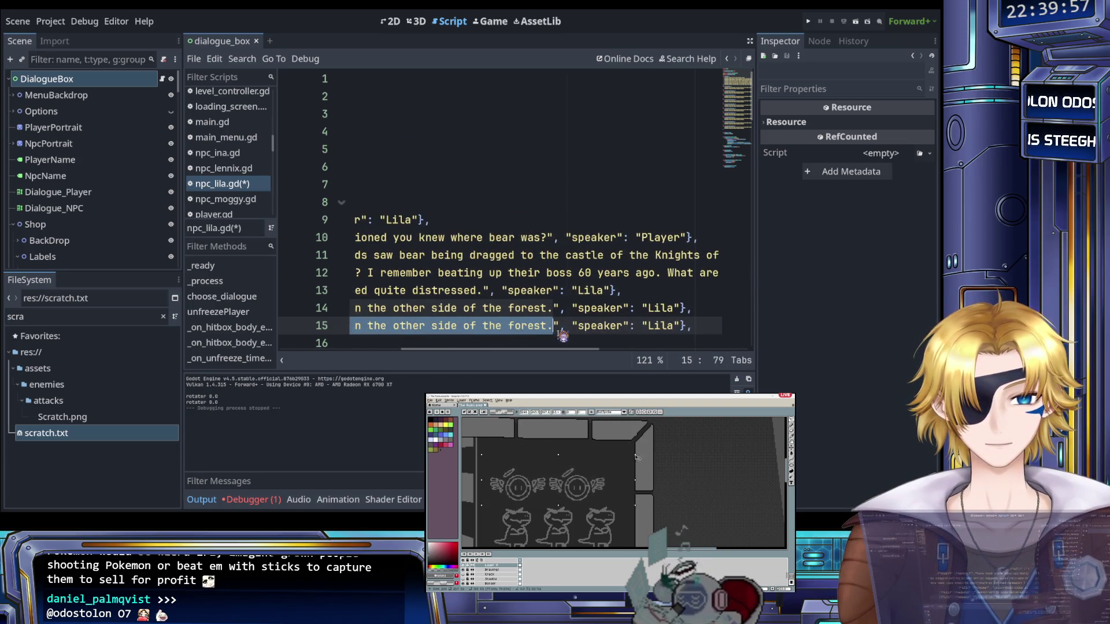
scroll(554, 317, left, 5)
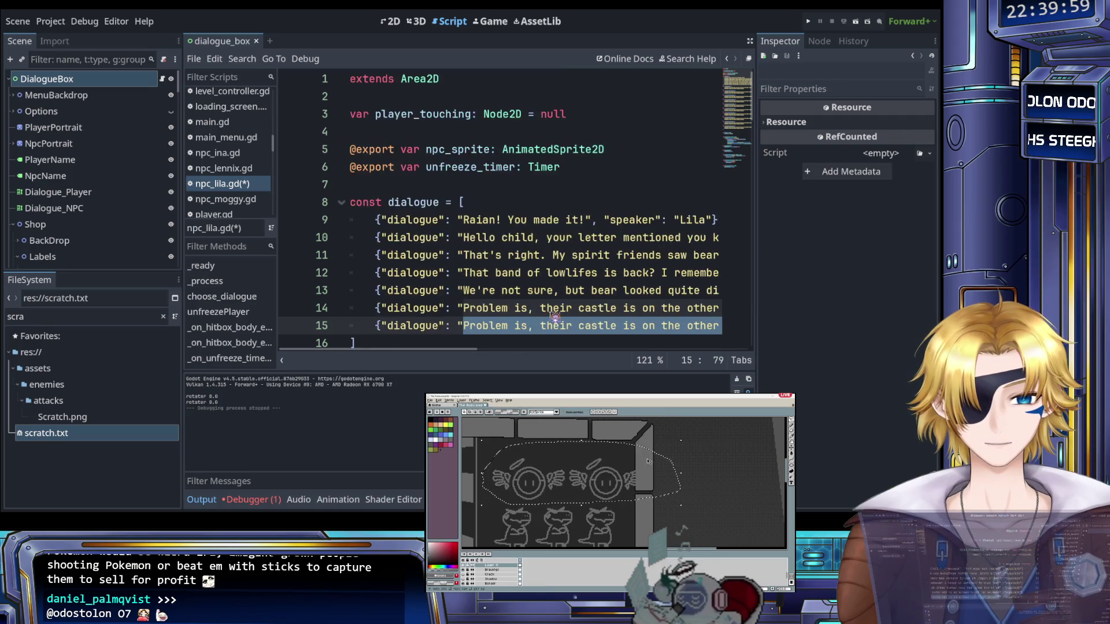
scroll(554, 317, right, 3)
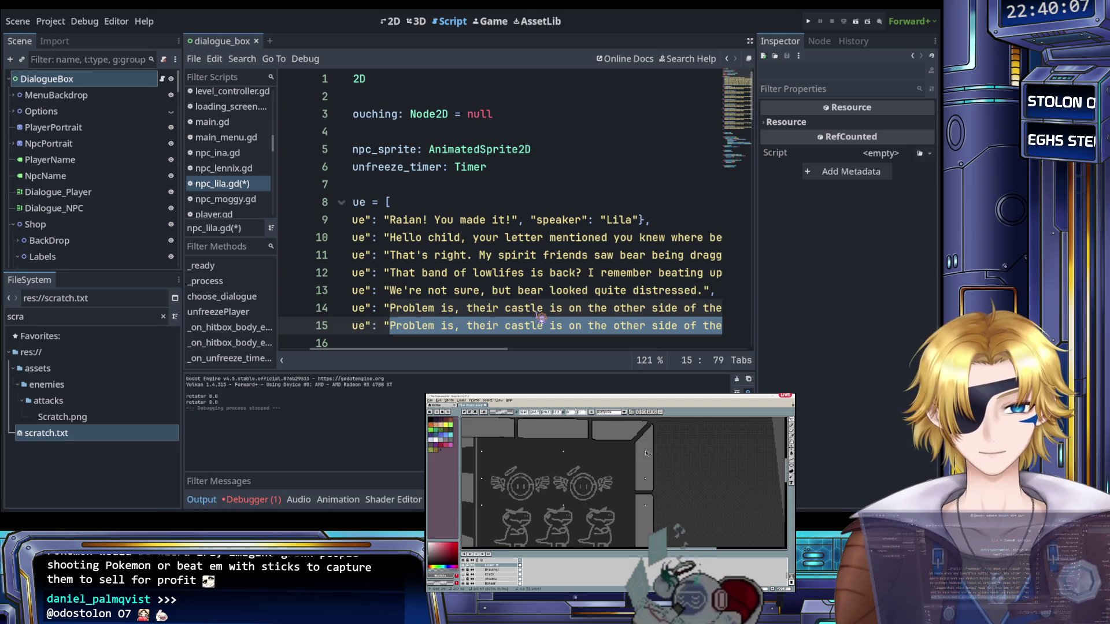
text(I can walk,)
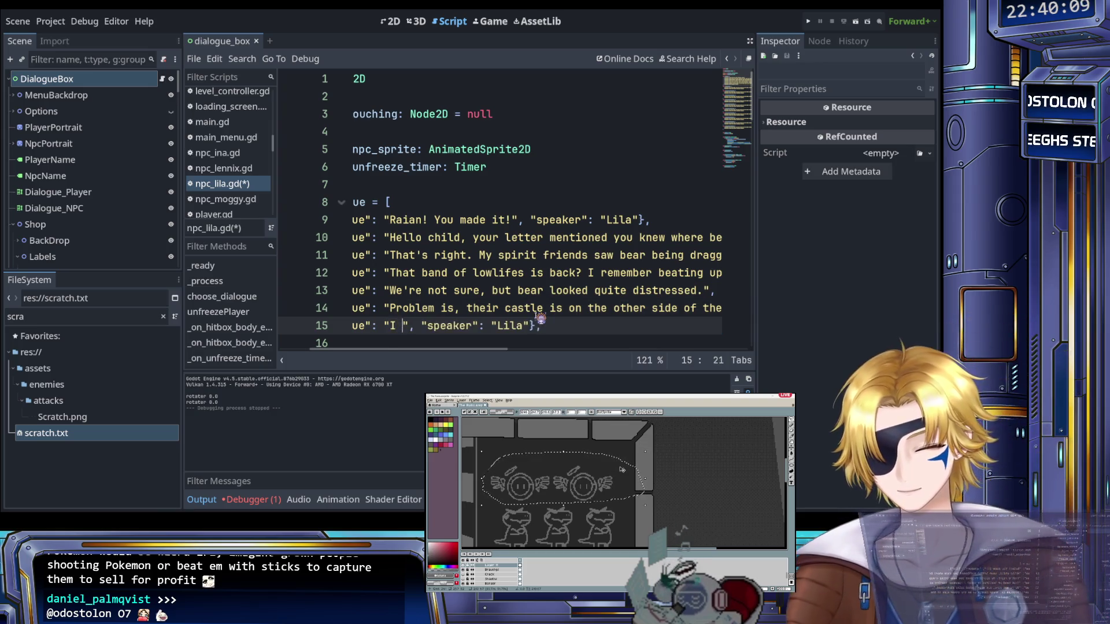
text( ch)
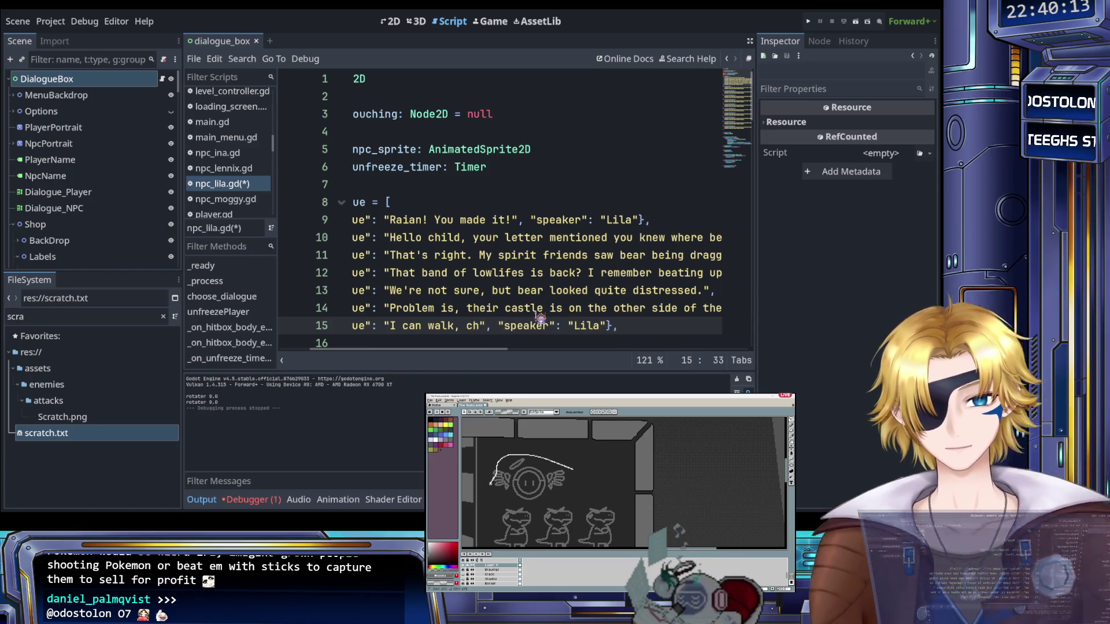
text(ild.)
Change line 15's speaker from Lila to Player
scroll(524, 310, right, 2)
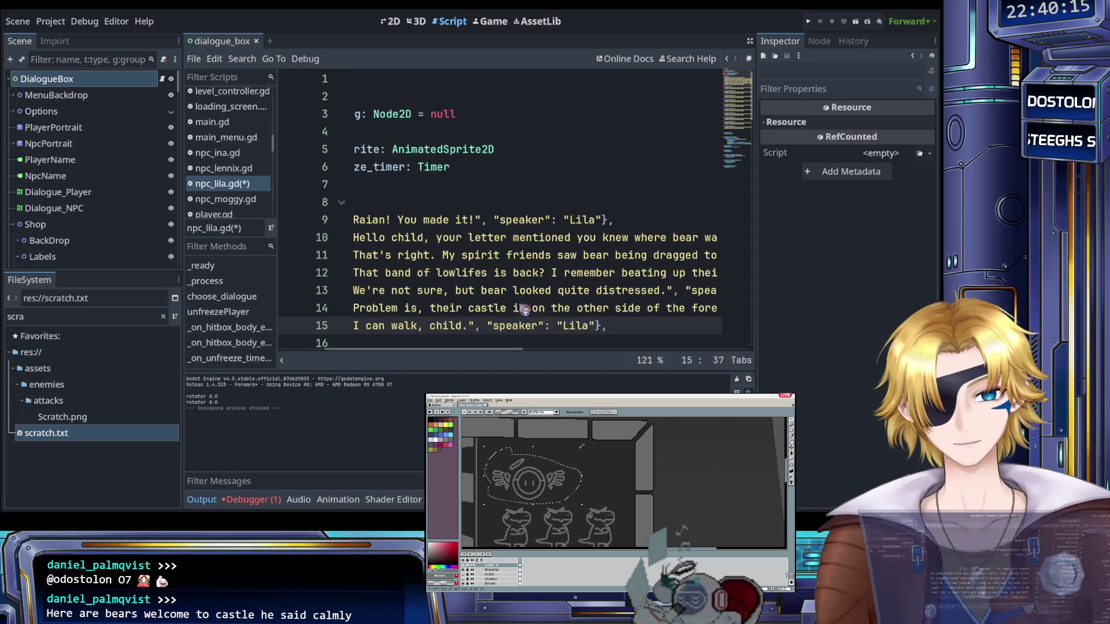
scroll(525, 309, right, 1)
double_click(543, 325)
text(Playe)
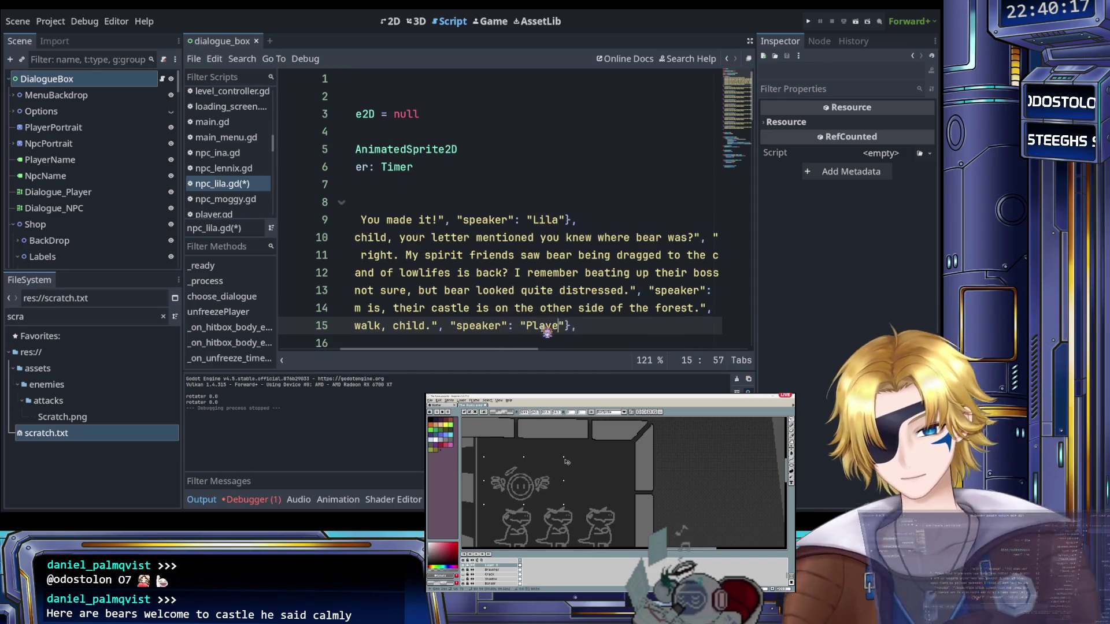
text(r)
Duplicate line 15 onto a new line 16
triple_click(600, 325)
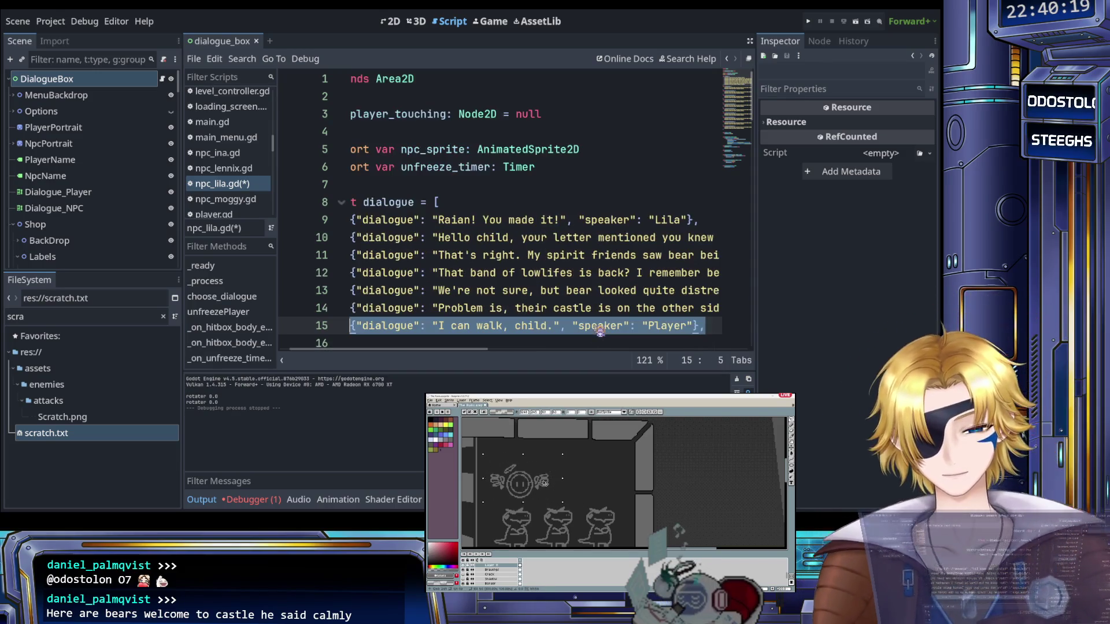
key(ctrl+c)
key(End)
key(Return)
key(ctrl+v)
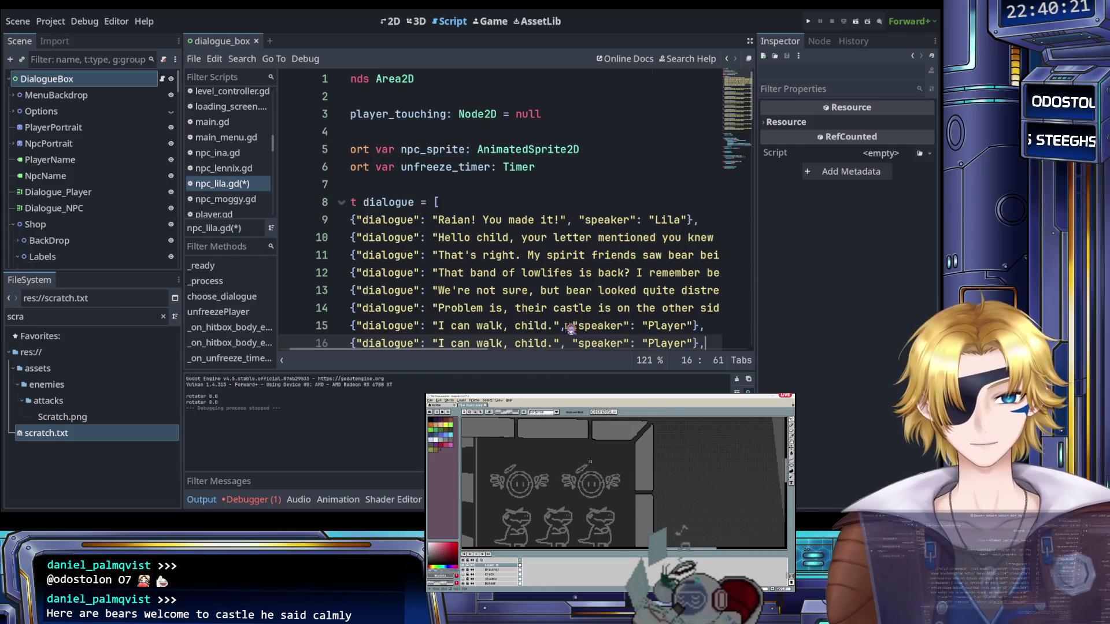
scroll(500, 331, down, 1)
Change line 16's text to 'I know!! But a terrifying monster has made the forest his home and is blocking the way.'
mouse_move(440, 290)
mouse_down()
mouse_move(598, 292)
mouse_move(557, 293)
mouse_up()
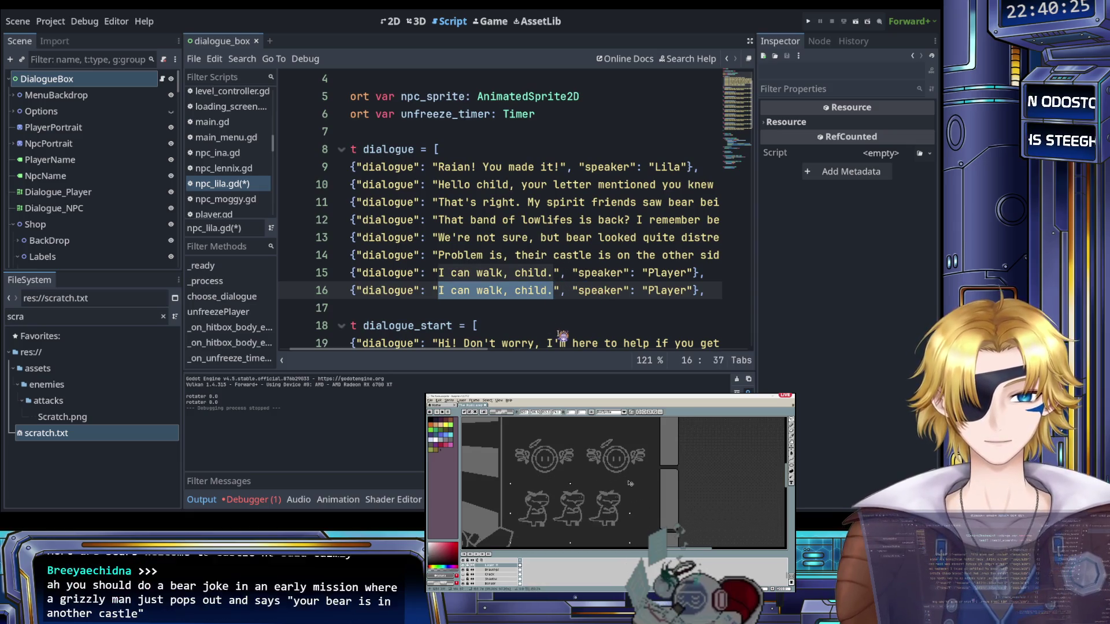
text(I kno)
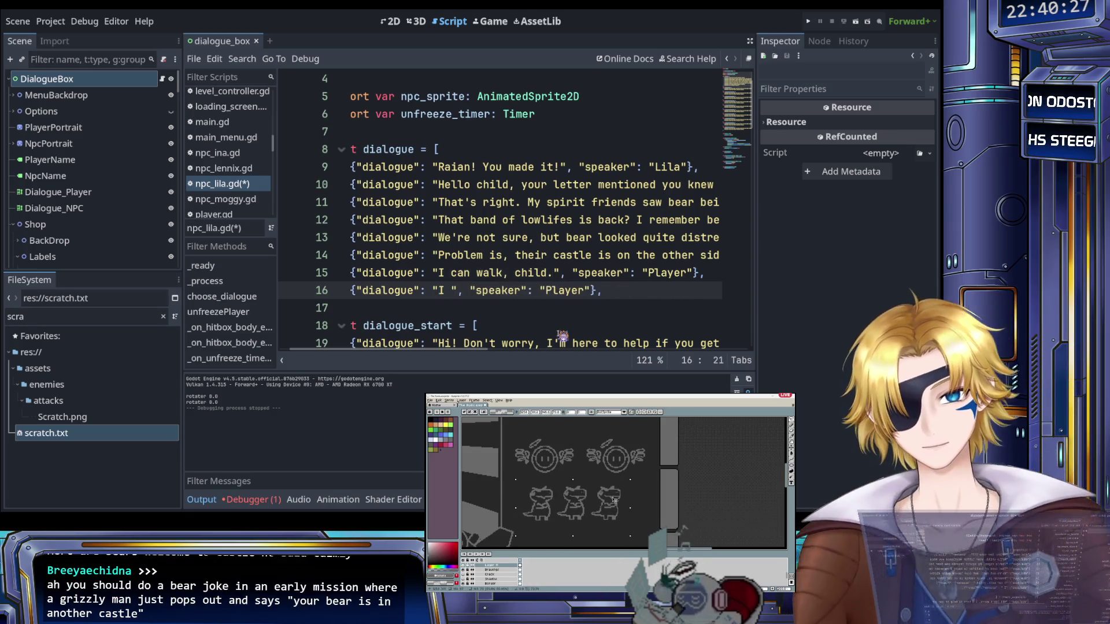
text(w!!)
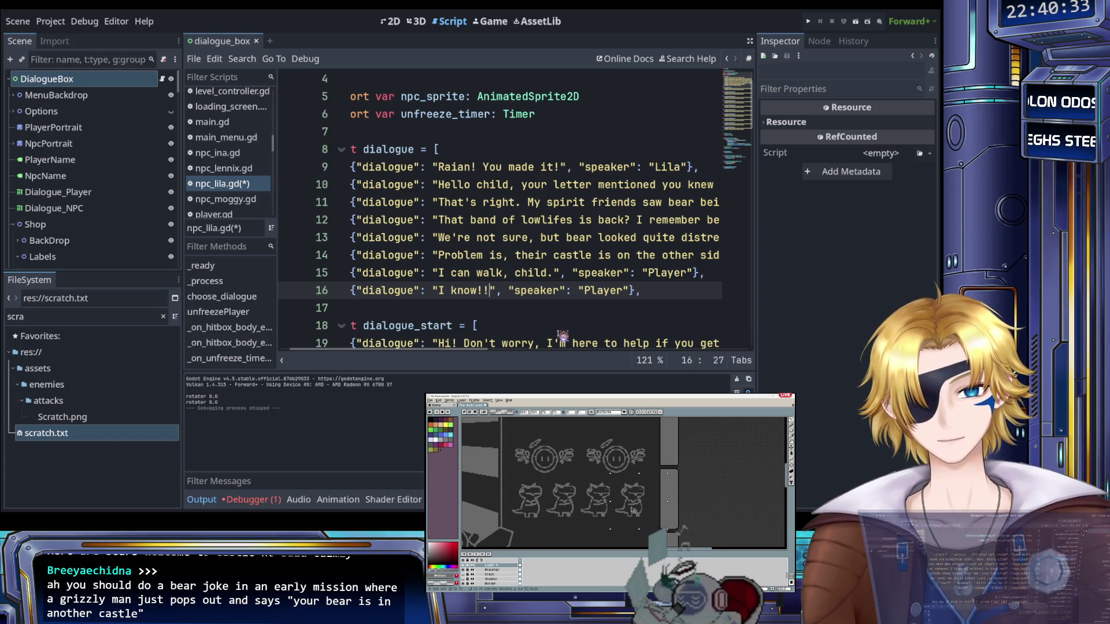
text( But a te)
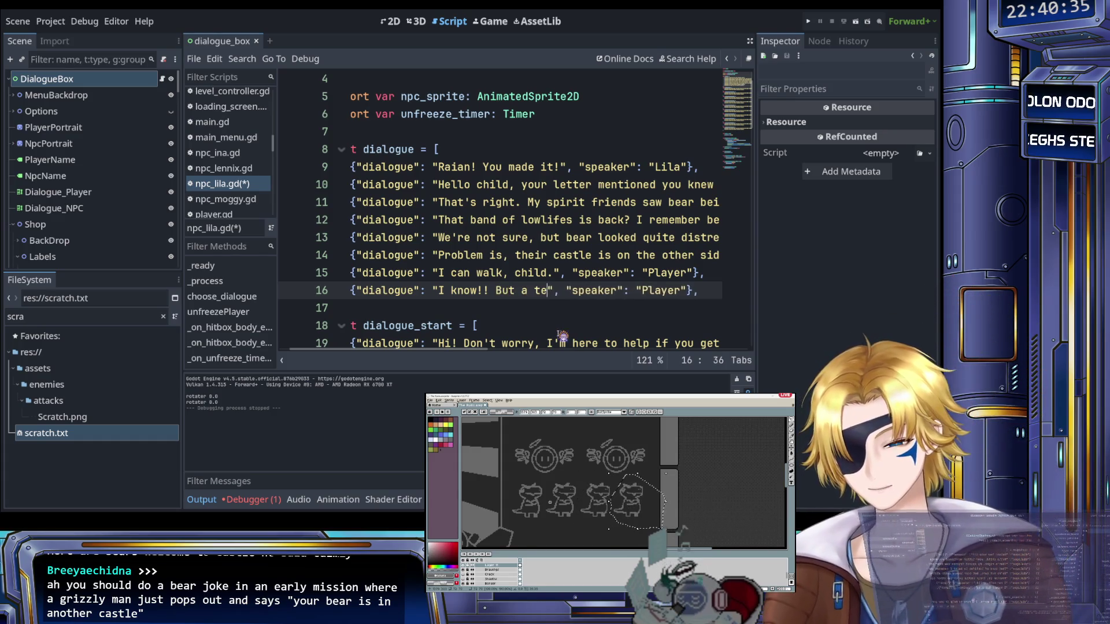
text(rrifying monst)
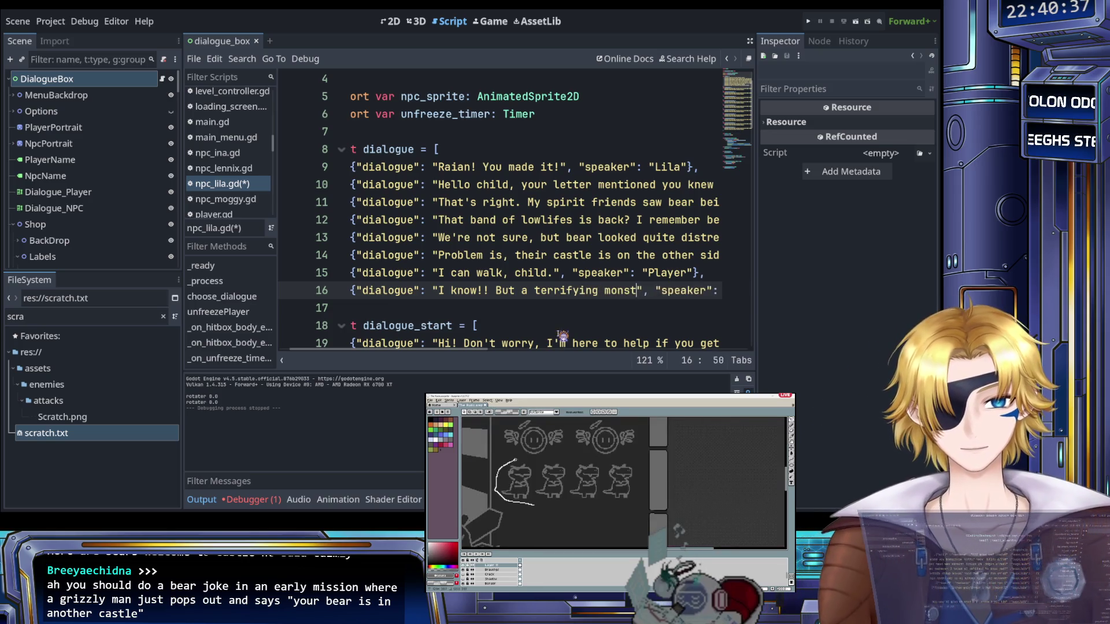
text(er has )
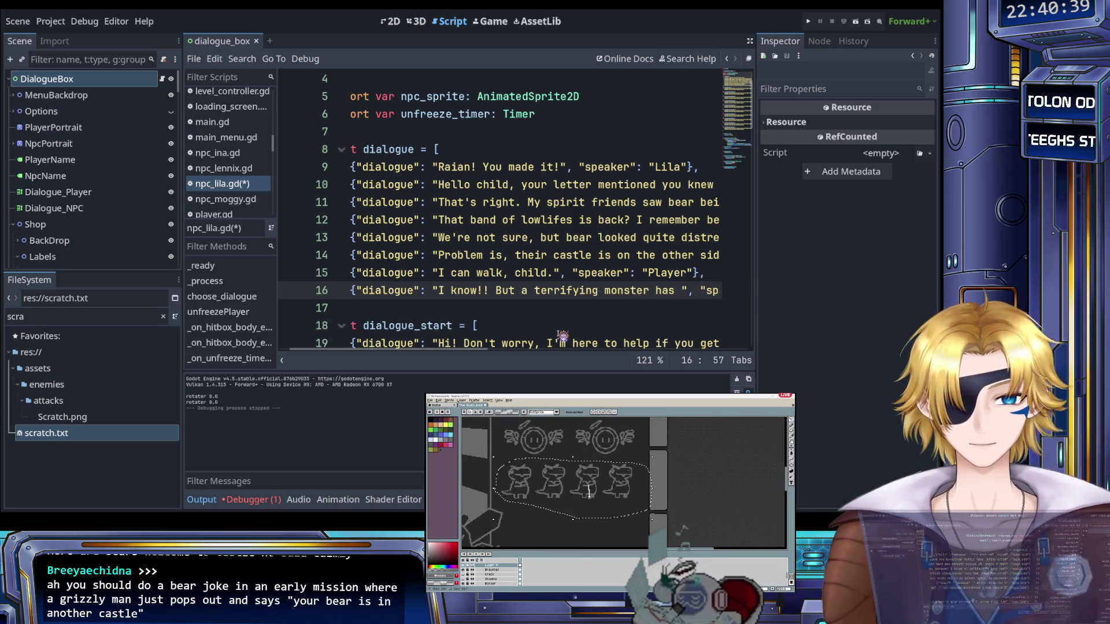
text(made the f)
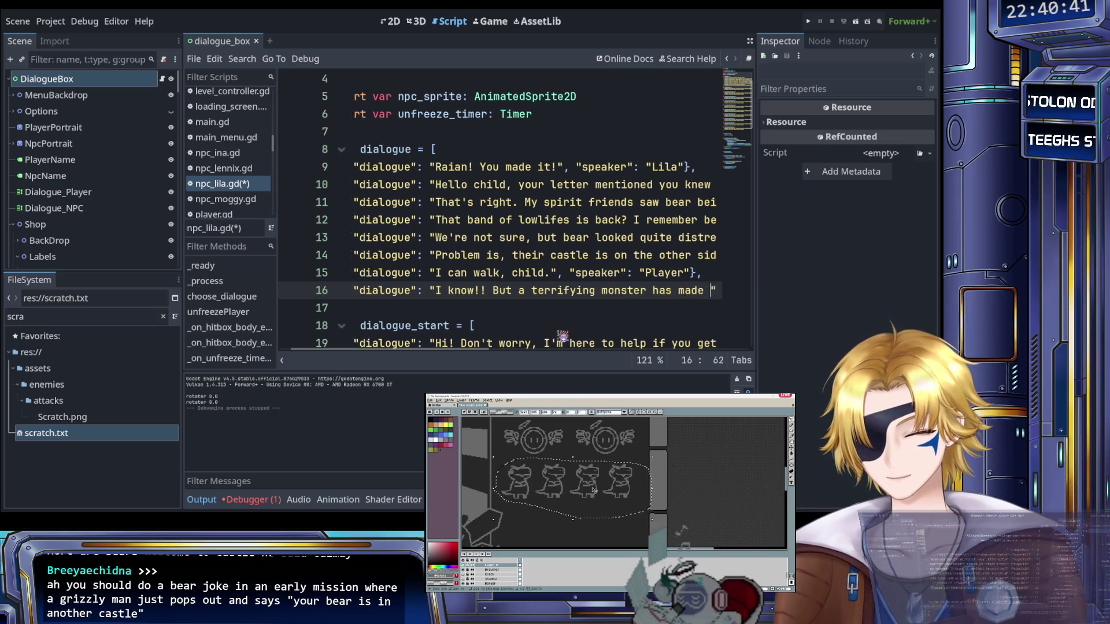
text(orest his hom)
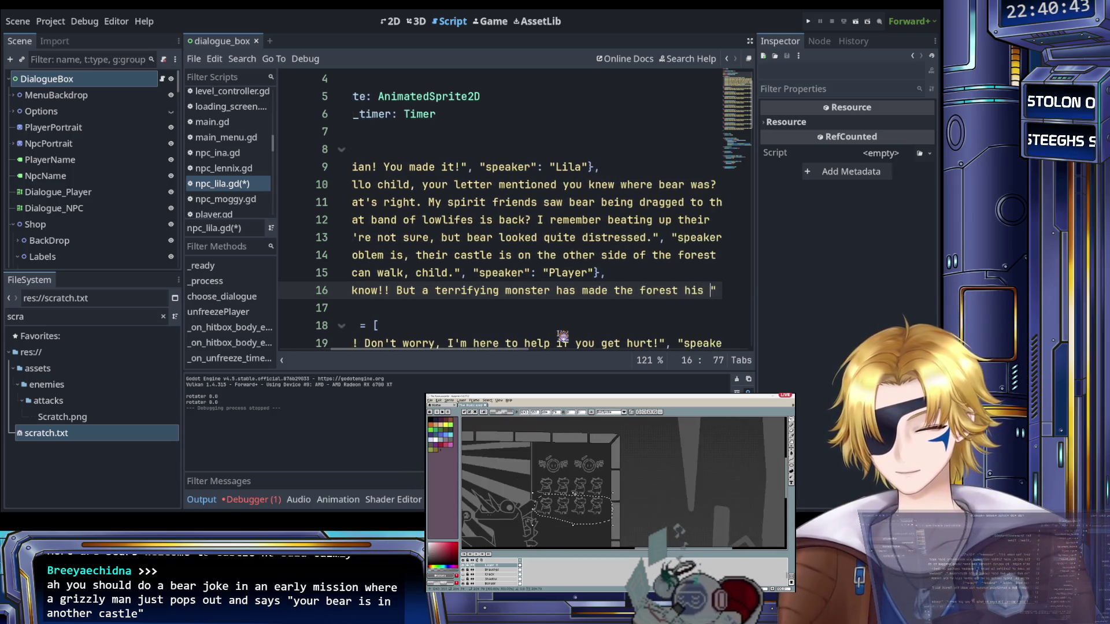
text(e )
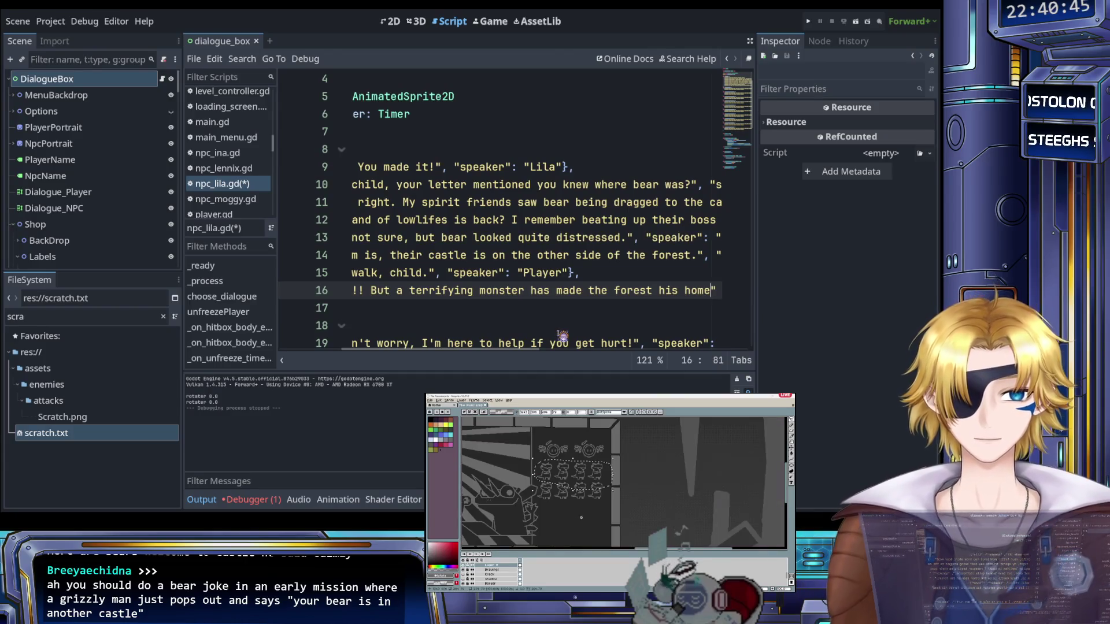
text(and is)
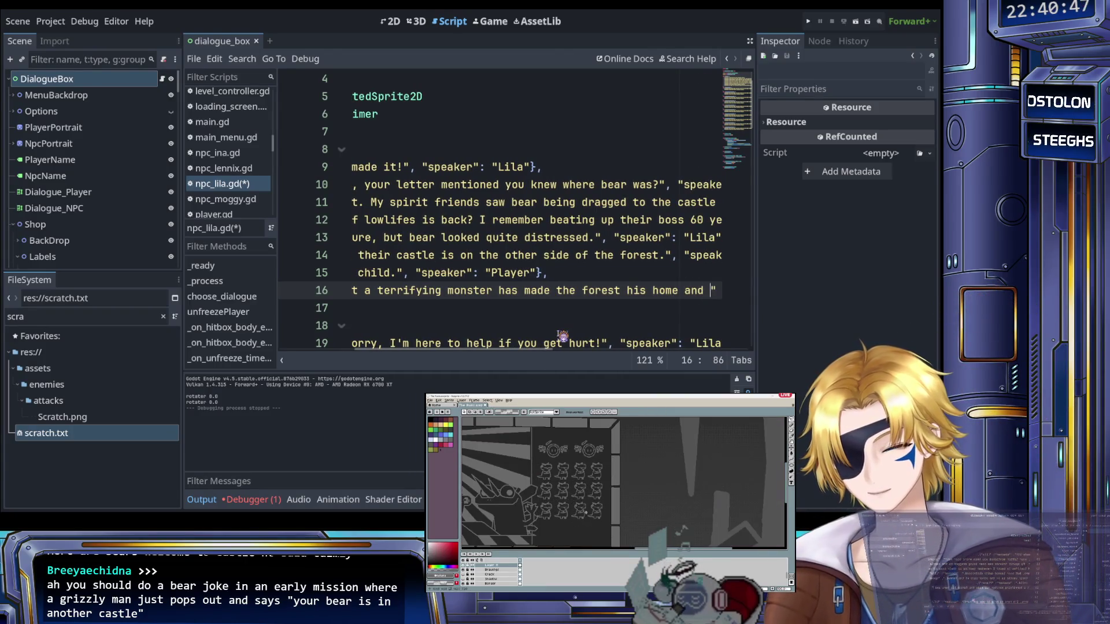
text( blockign the)
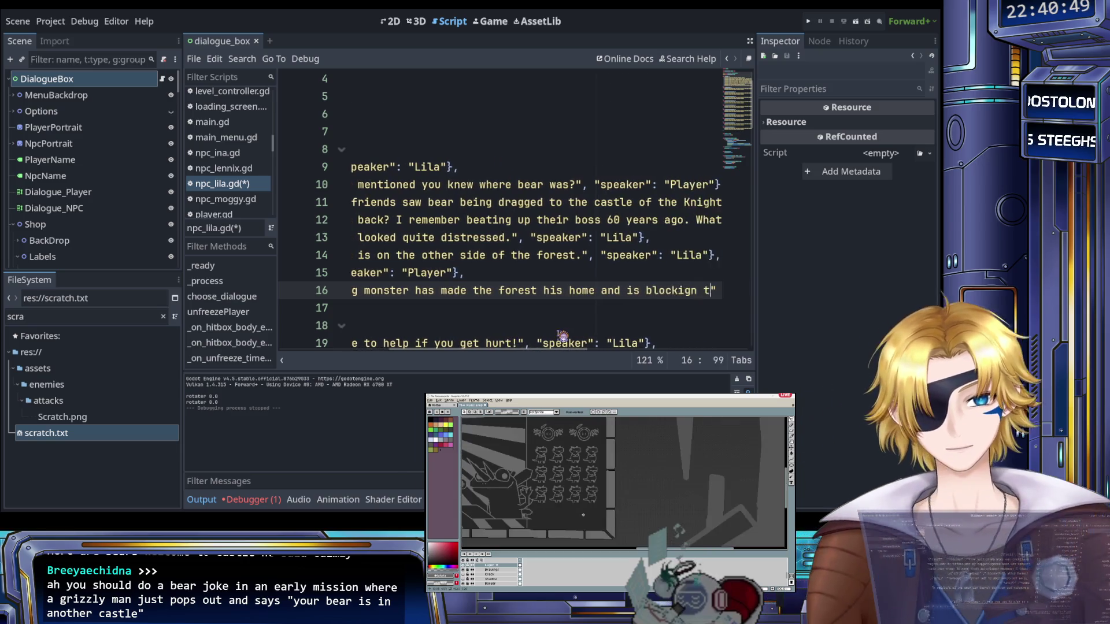
key(BackSpace)
key(BackSpace)
text(ng thge)
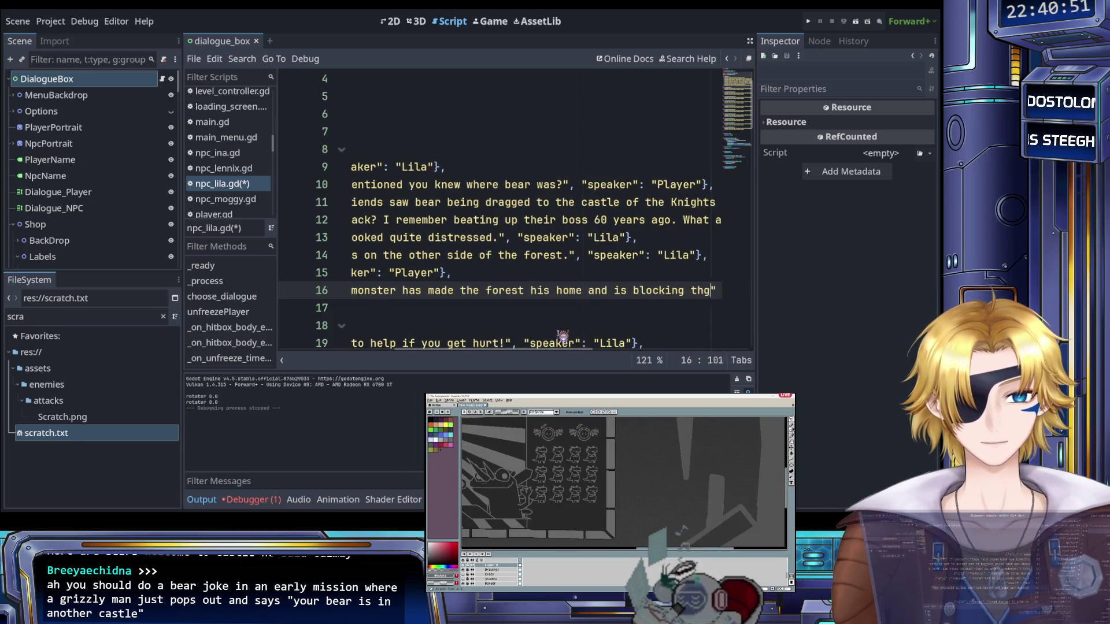
text( way.)
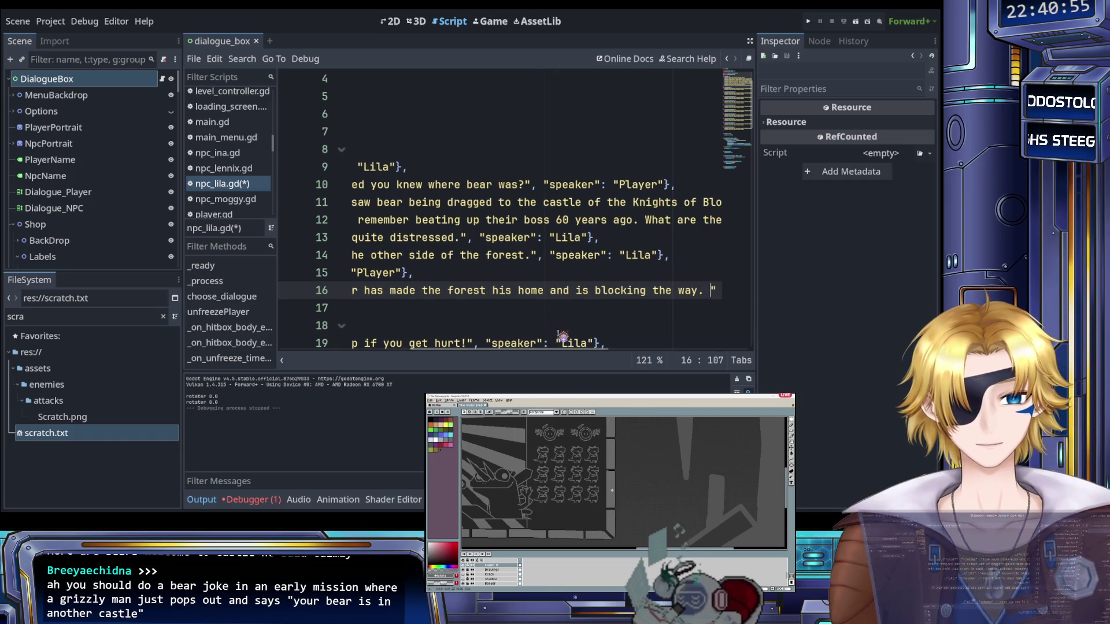
key(BackSpace)
scroll(527, 326, right, 3)
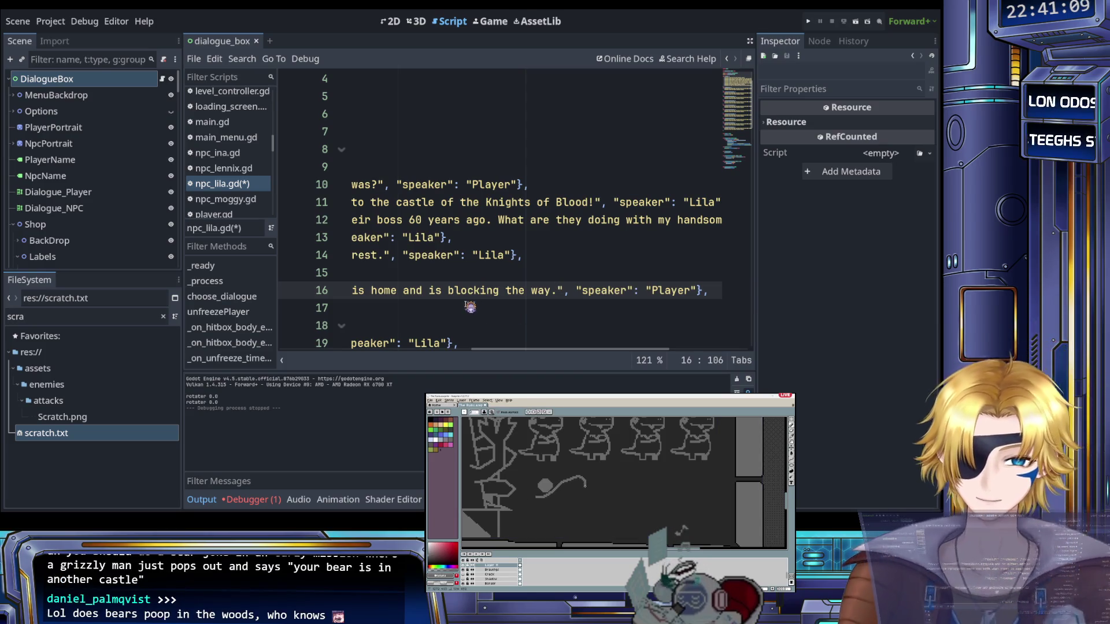
Append 'He's sapping the forest of its energy!' to line 16's dialogue text
scroll(470, 305, left, 10)
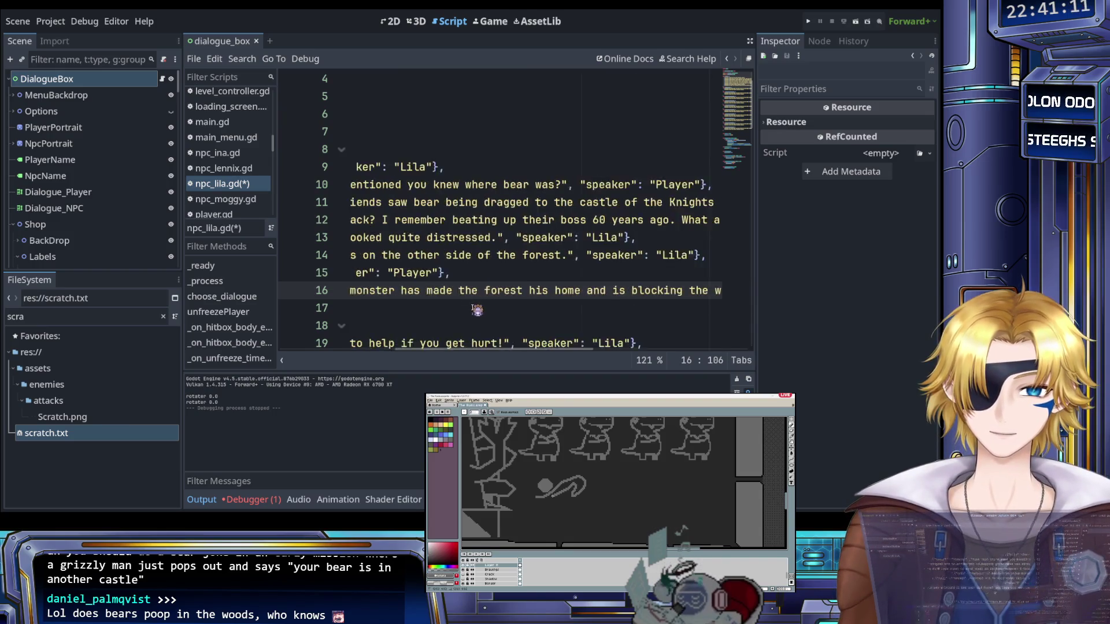
scroll(478, 310, right, 10)
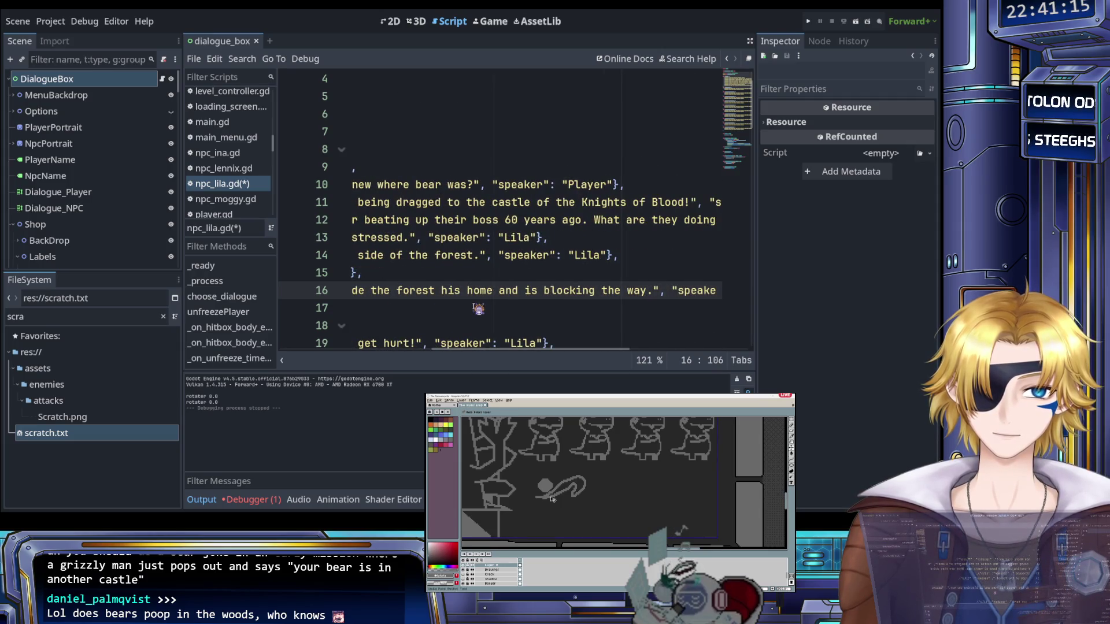
scroll(478, 309, right, 5)
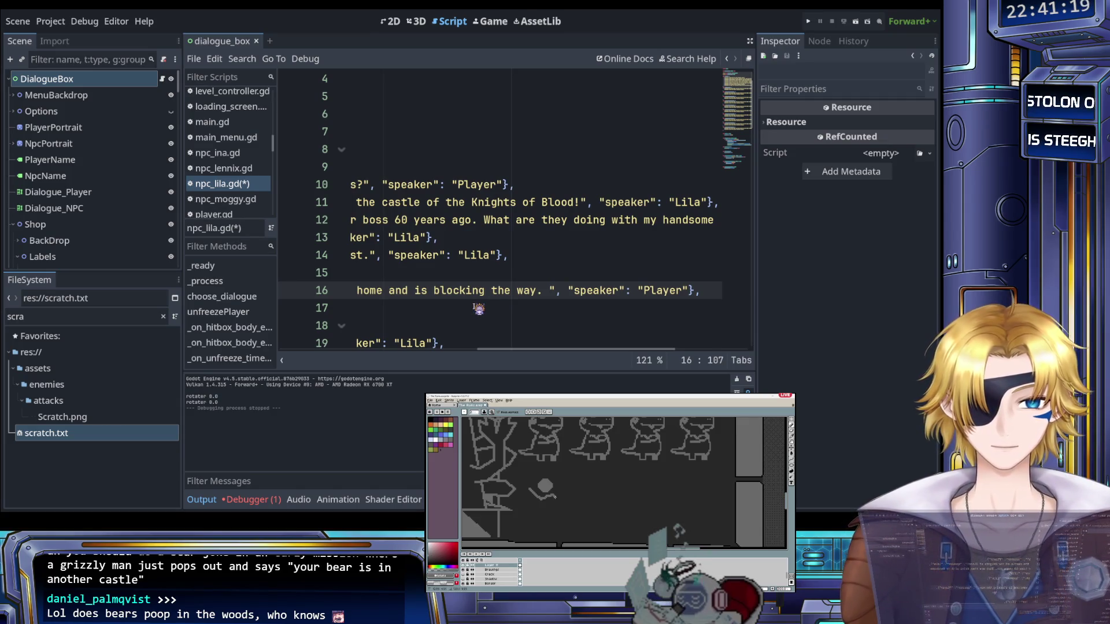
key(BackSpace)
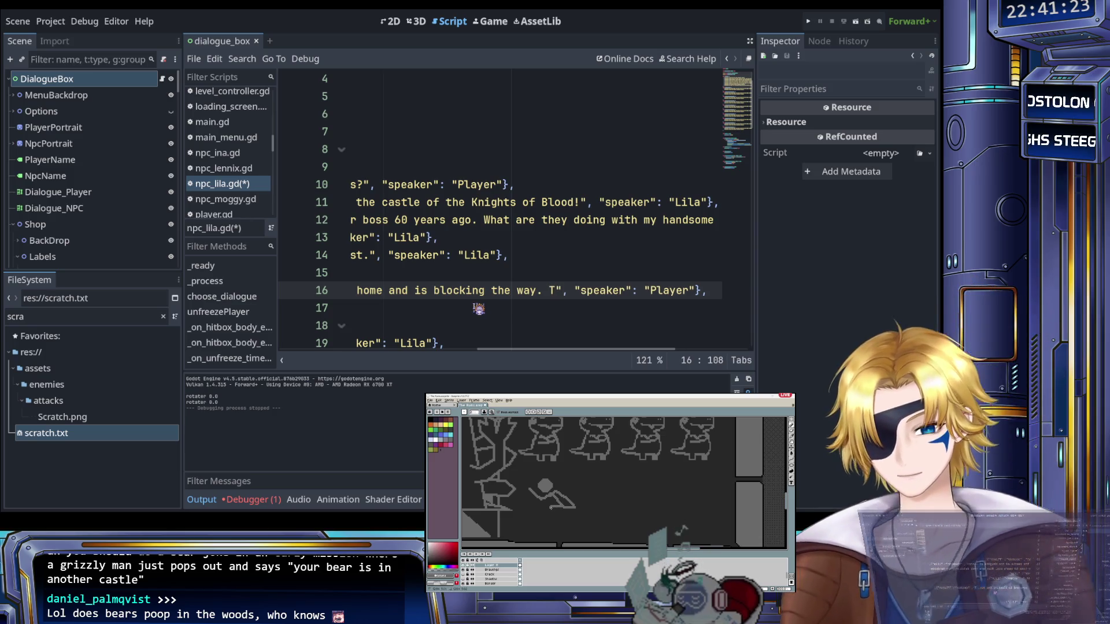
text(His)
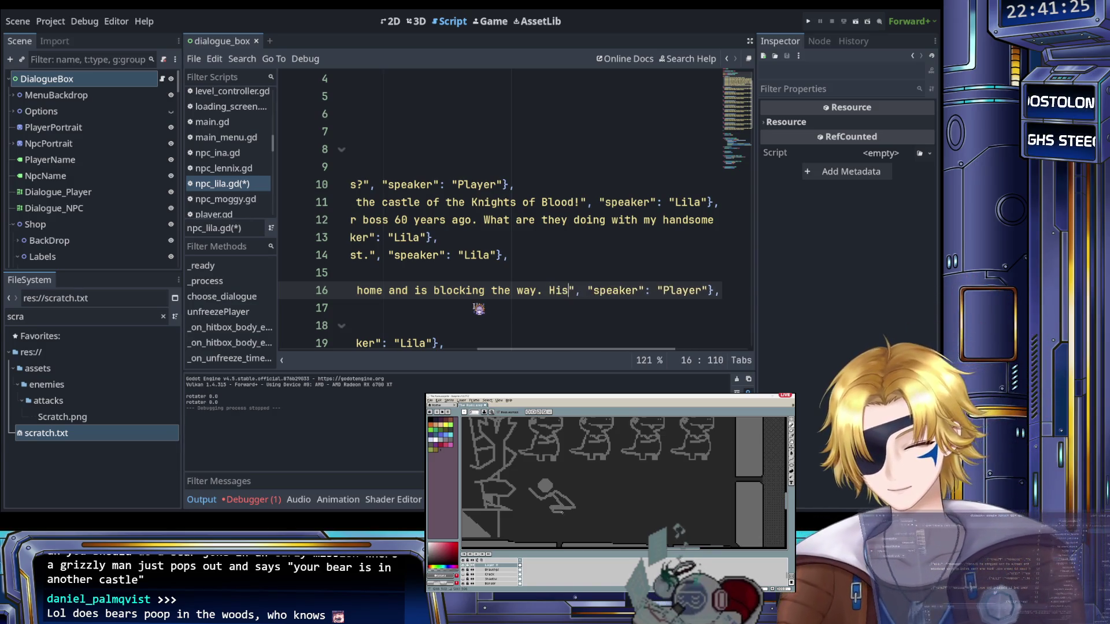
key(BackSpace)
key(BackSpace)
key(BackSpace)
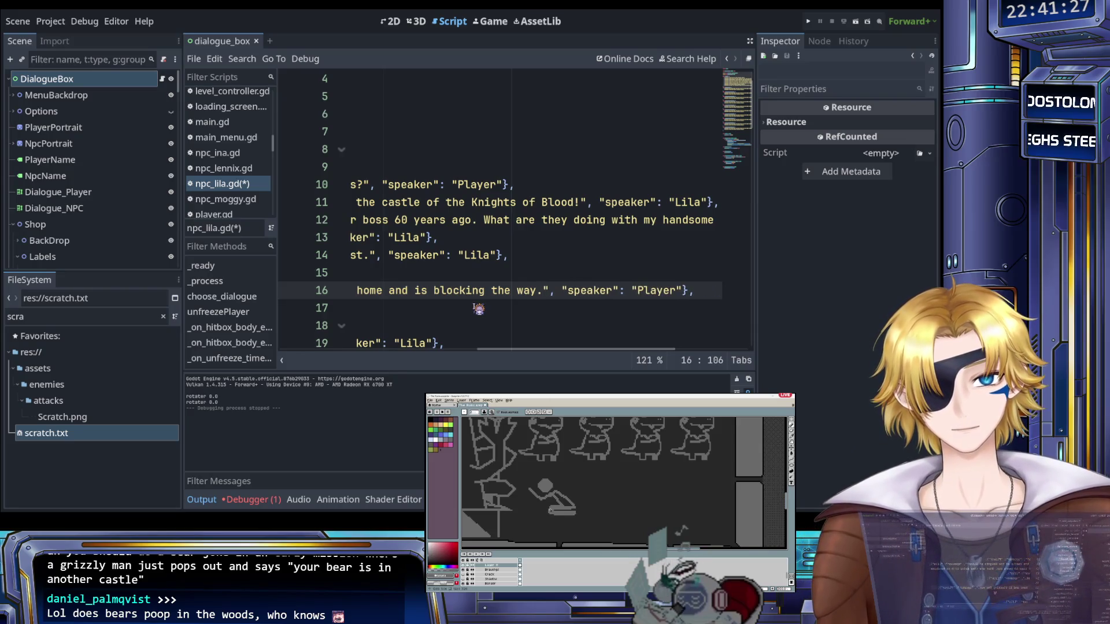
key(End)
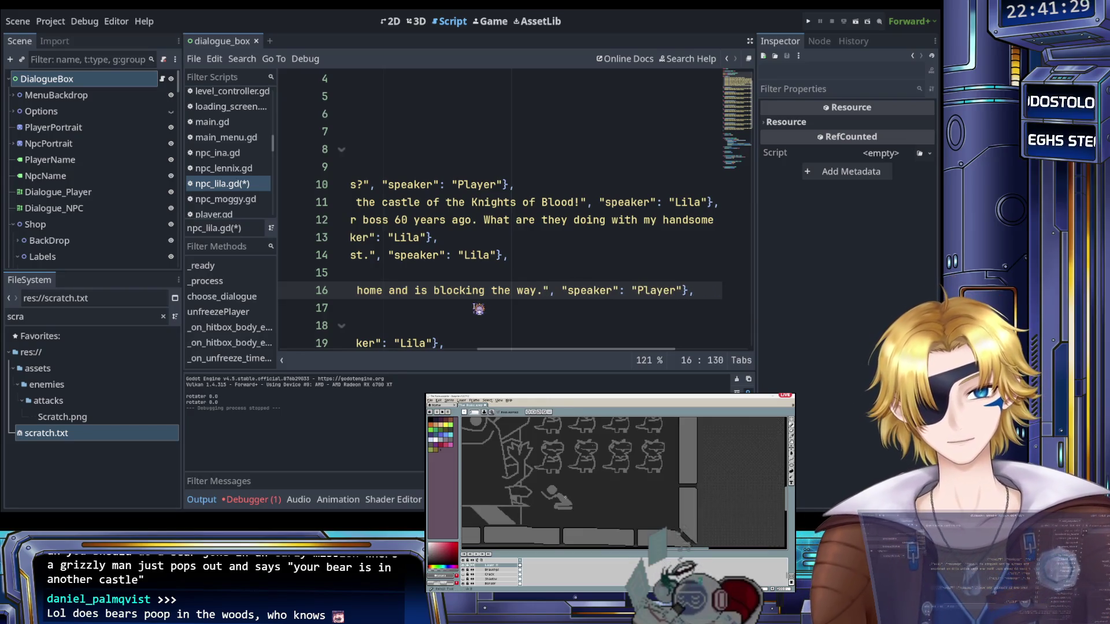
key(shift+Home)
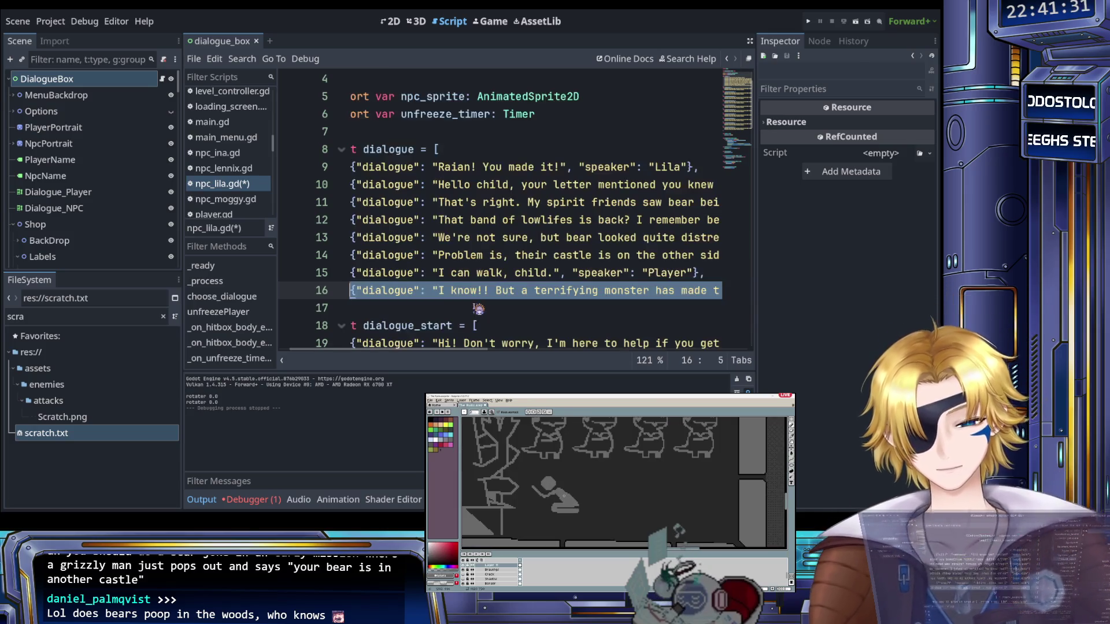
key(End)
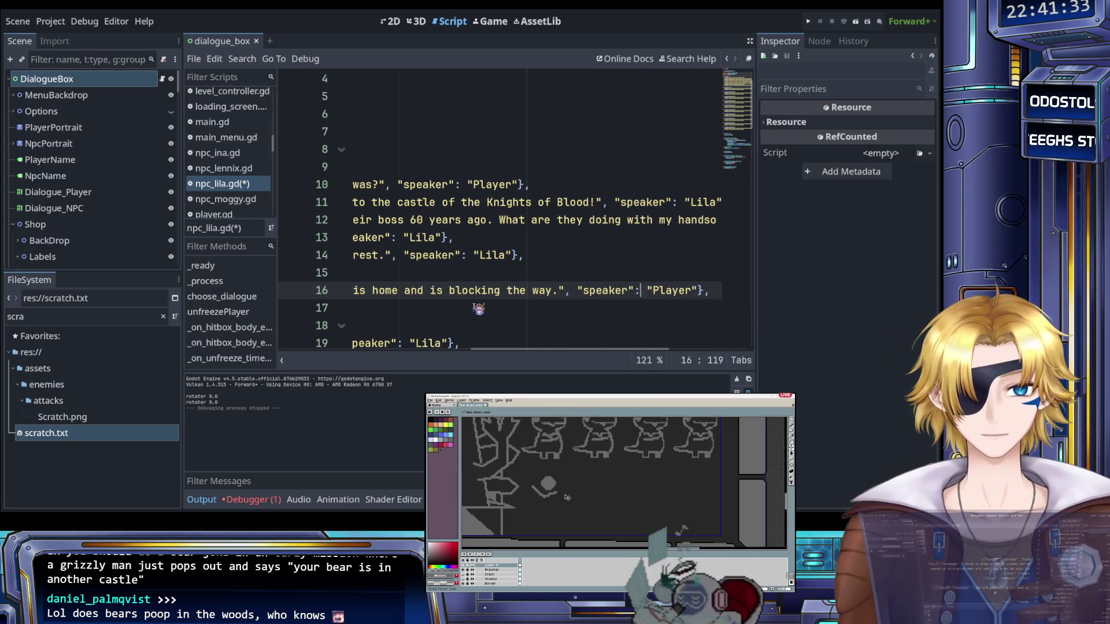
key(Left)
text(He's)
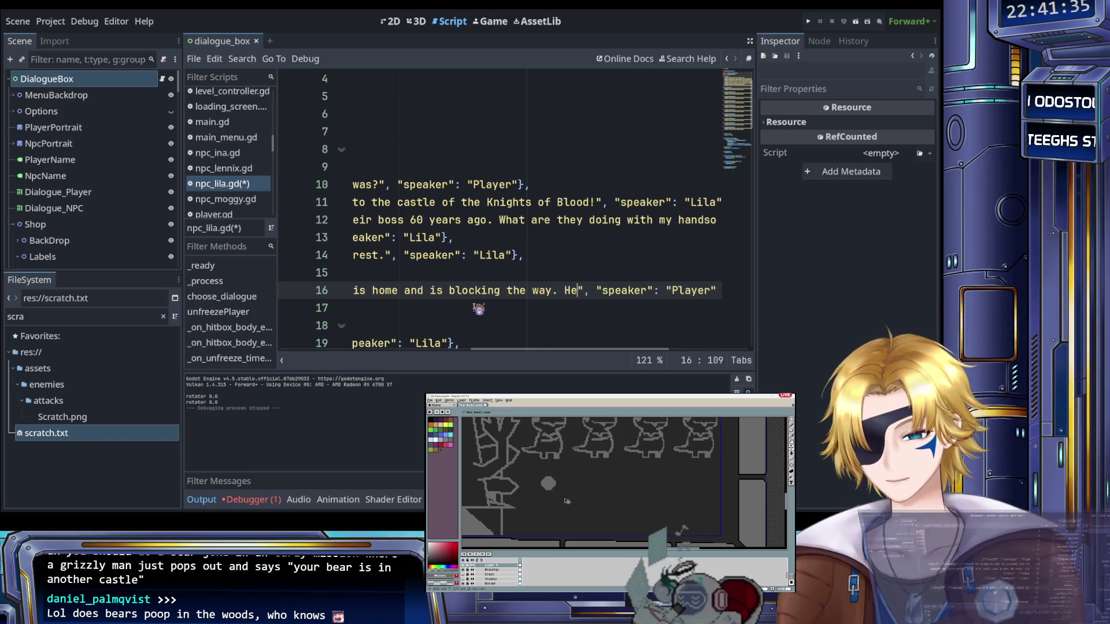
text( sapping the f)
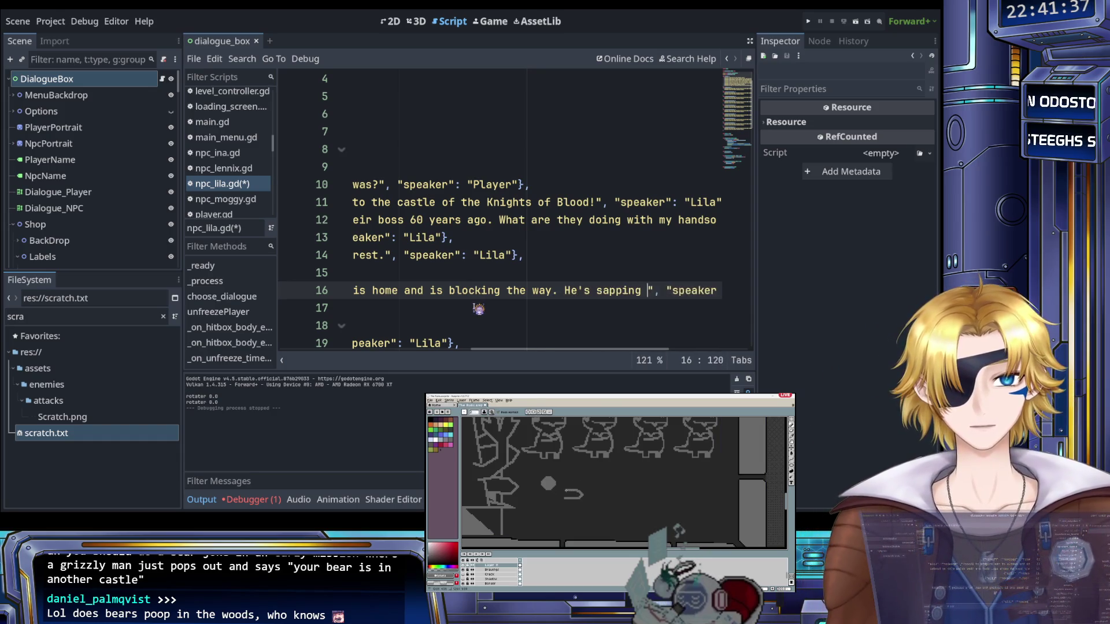
text(orest of it)
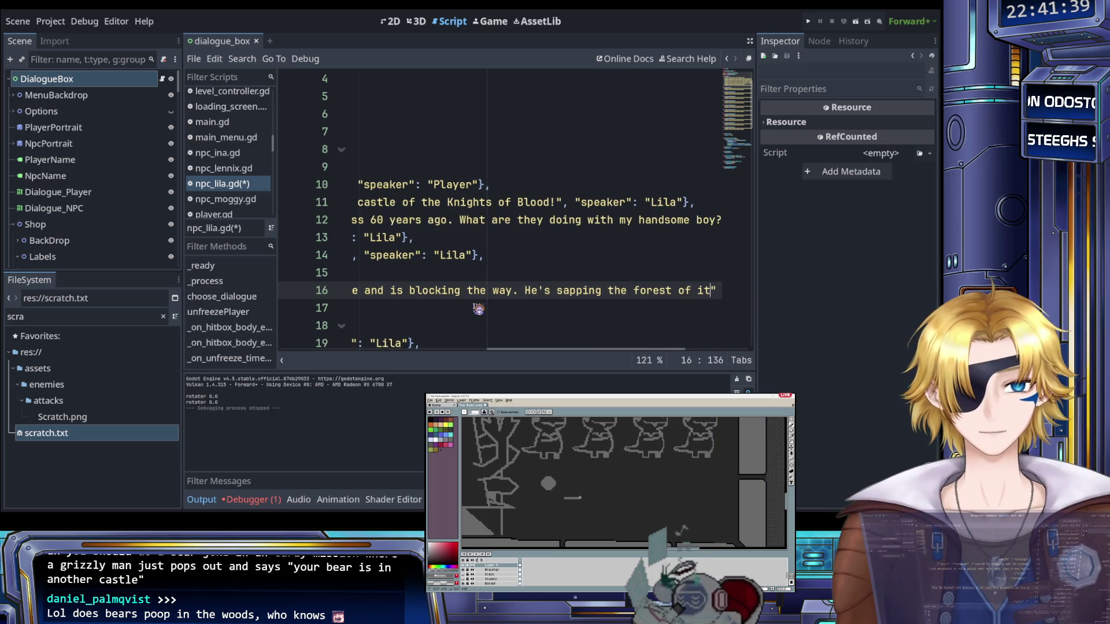
text(s energy!")
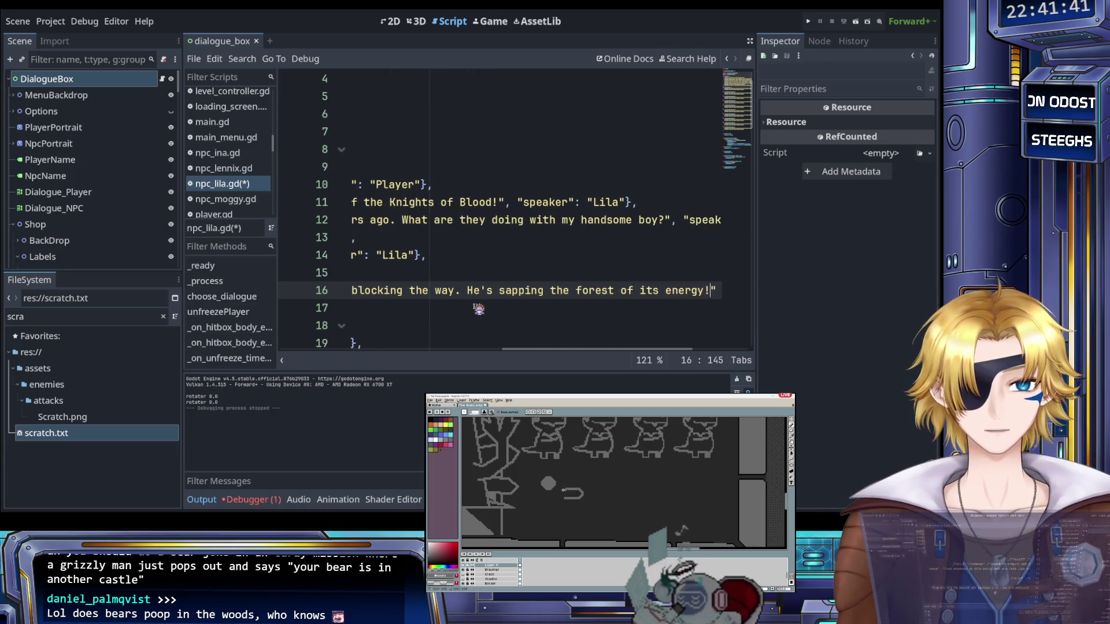
text(, "spe)
Paste the copied dialogue entry as a new line 17
key(End)
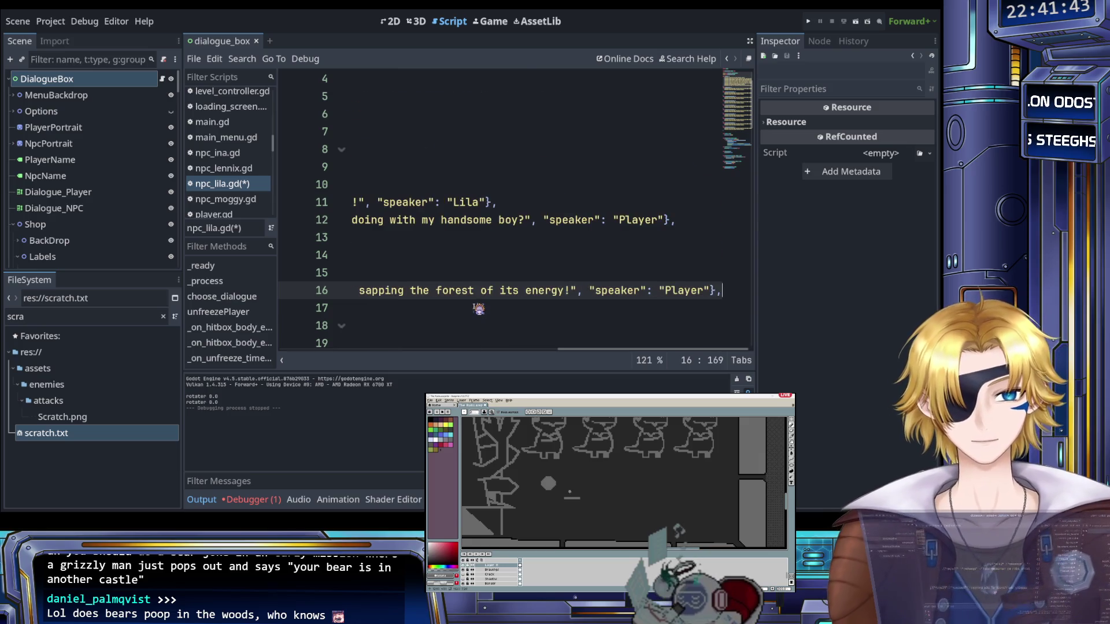
key(Return)
key(ctrl+v)
Change the speaker on lines 16 and 17 from Player to Lila
scroll(525, 289, right, 4)
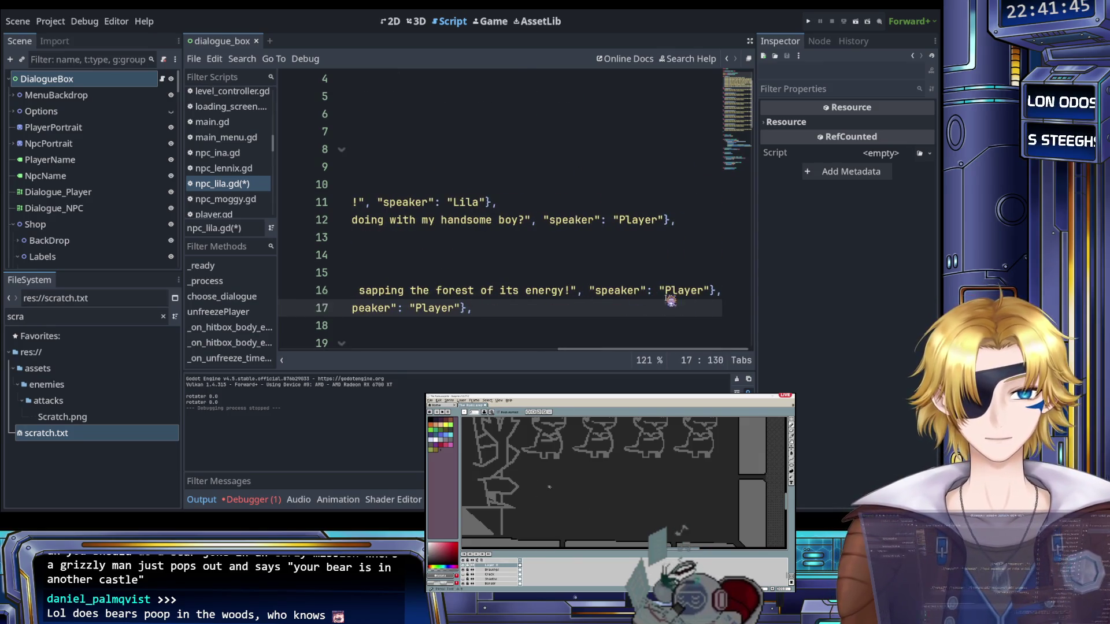
double_click(685, 294)
text(Lila)
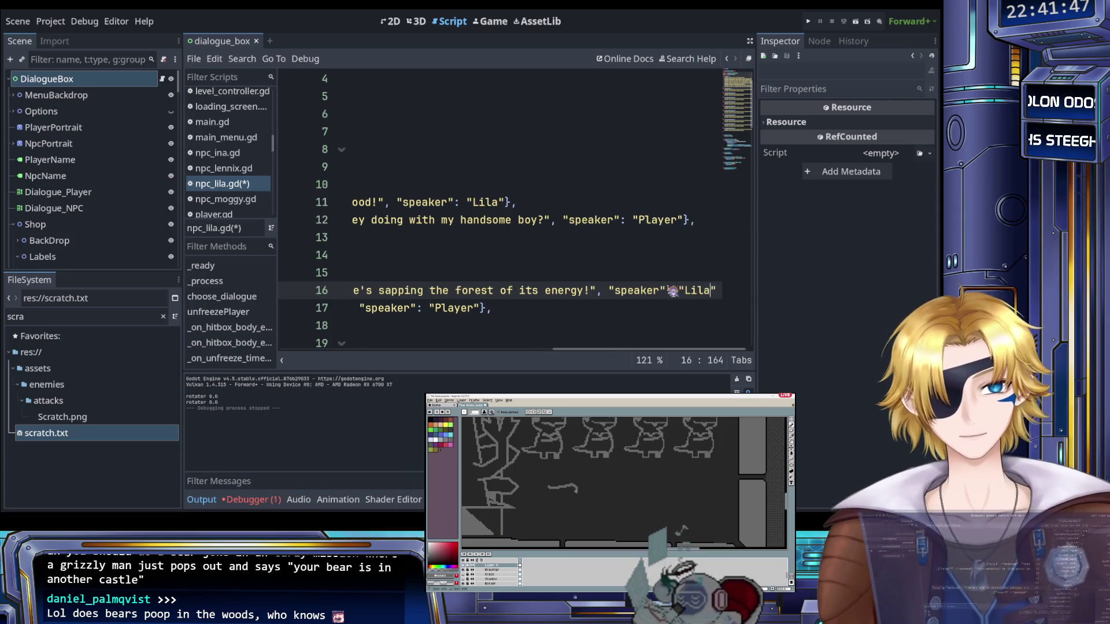
double_click(462, 310)
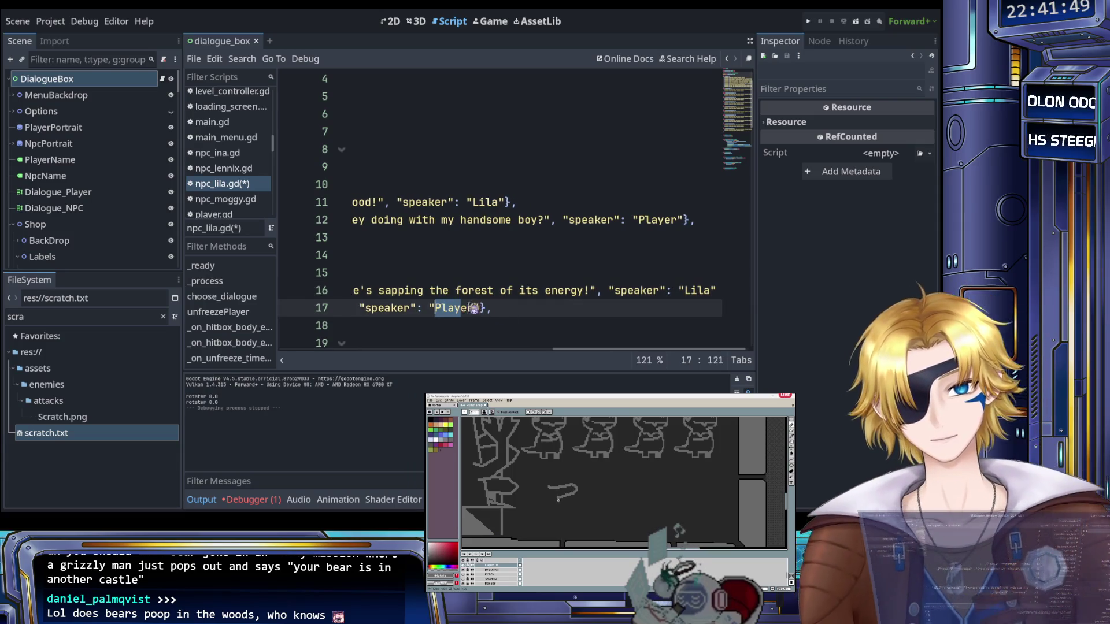
double_click(464, 307)
text(Li)
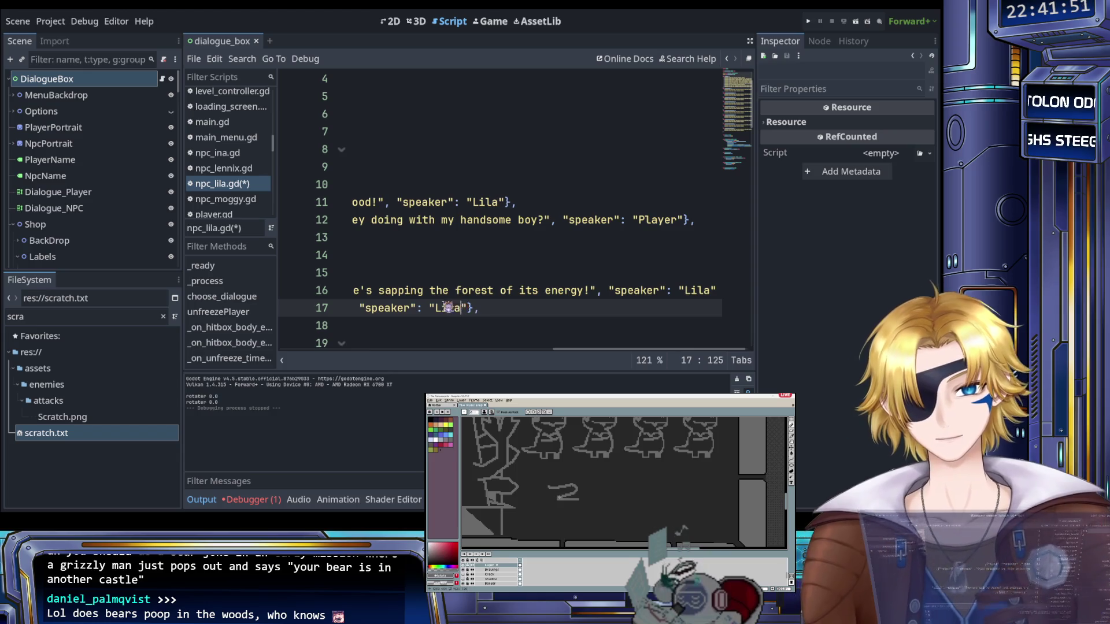
Replace line 17's dialogue text with 'His name ...'
scroll(447, 306, left, 10)
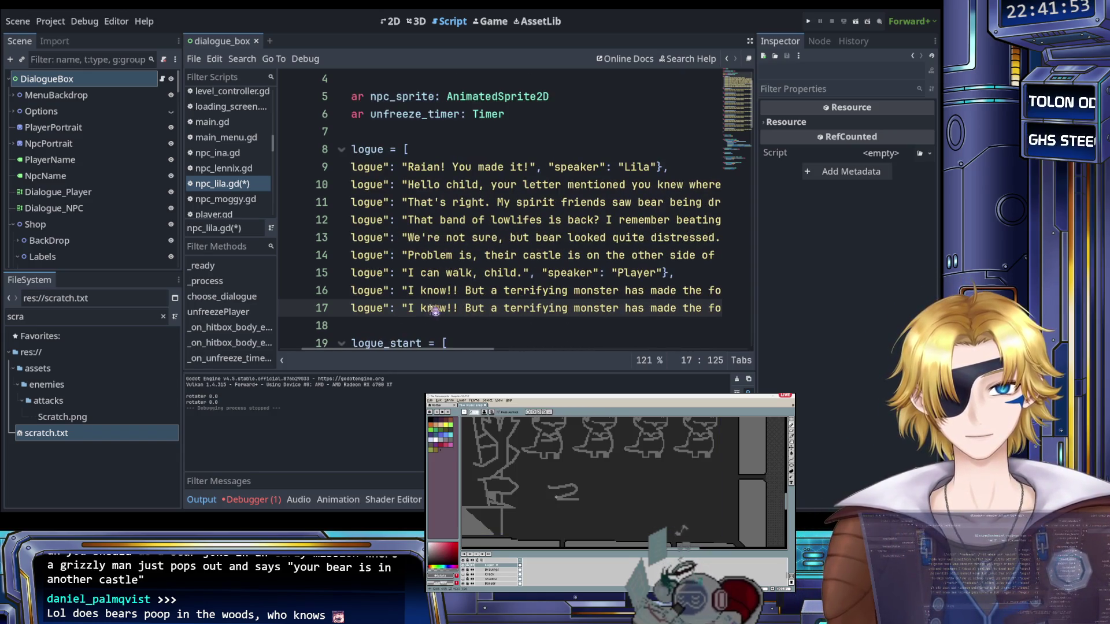
drag(410, 308, 598, 312)
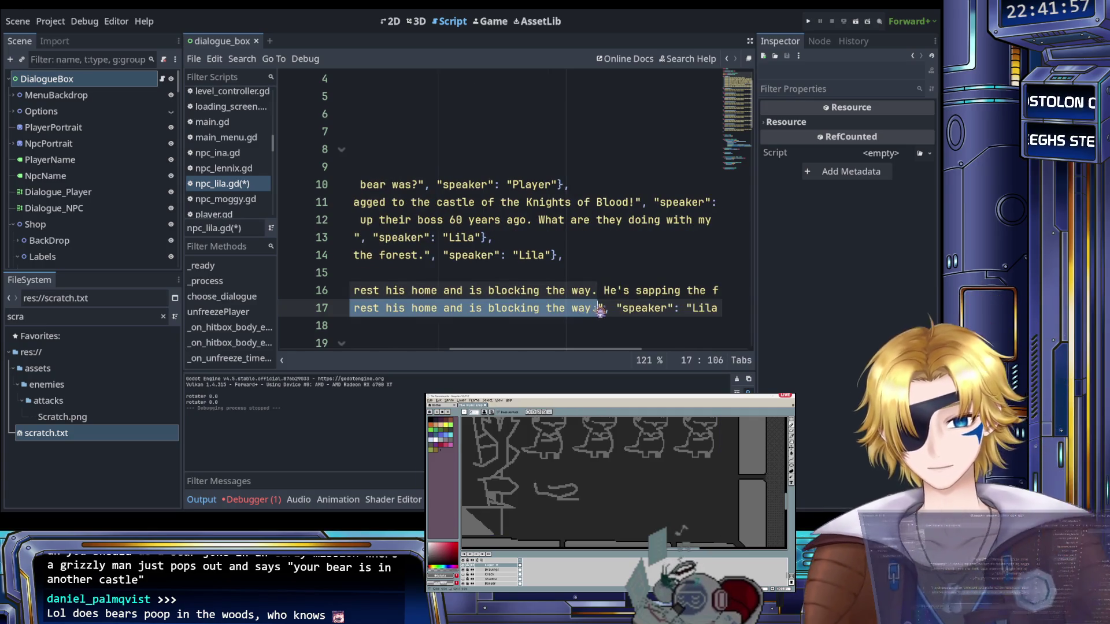
key(BackSpace)
text(n)
text(ame ...", "speaker": "Lila"},)
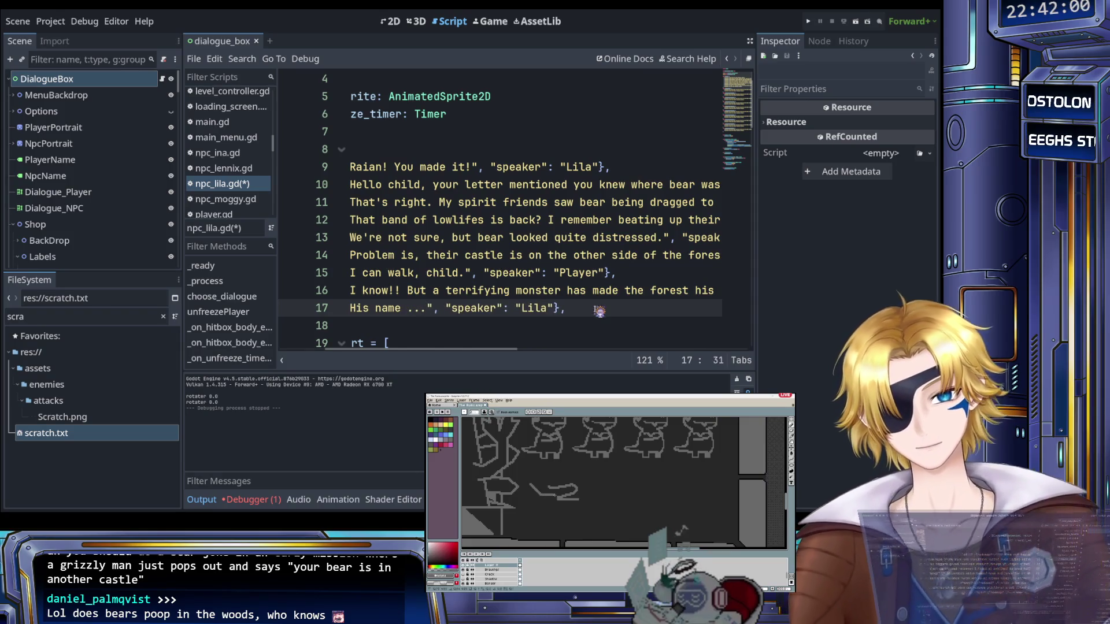
scroll(598, 307, right, 3)
scroll(597, 304, left, 3)
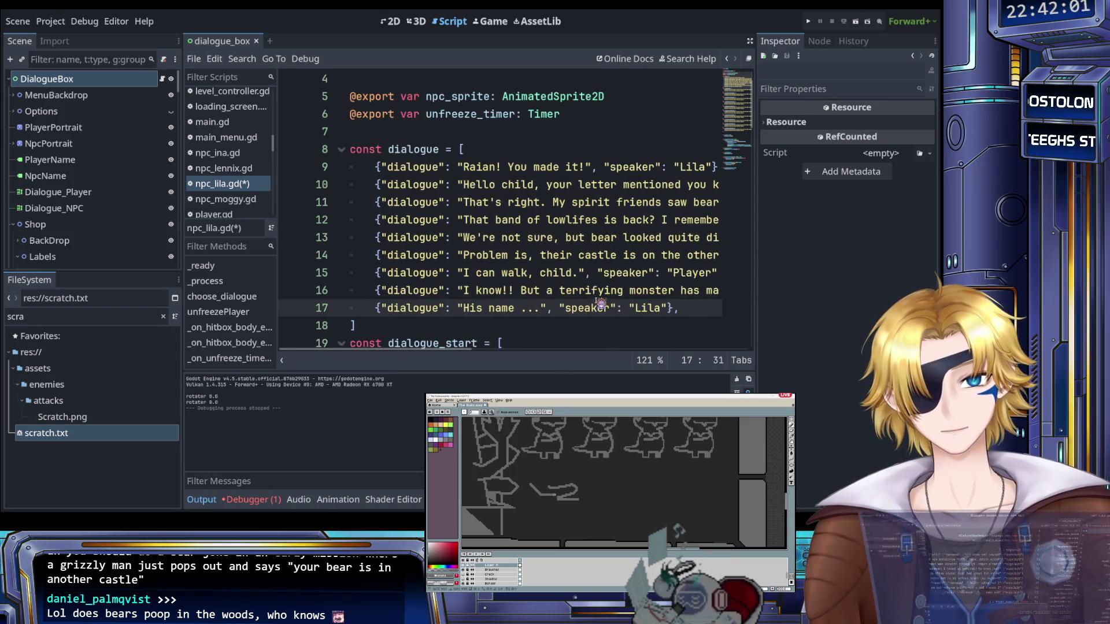
scroll(600, 312, right, 3)
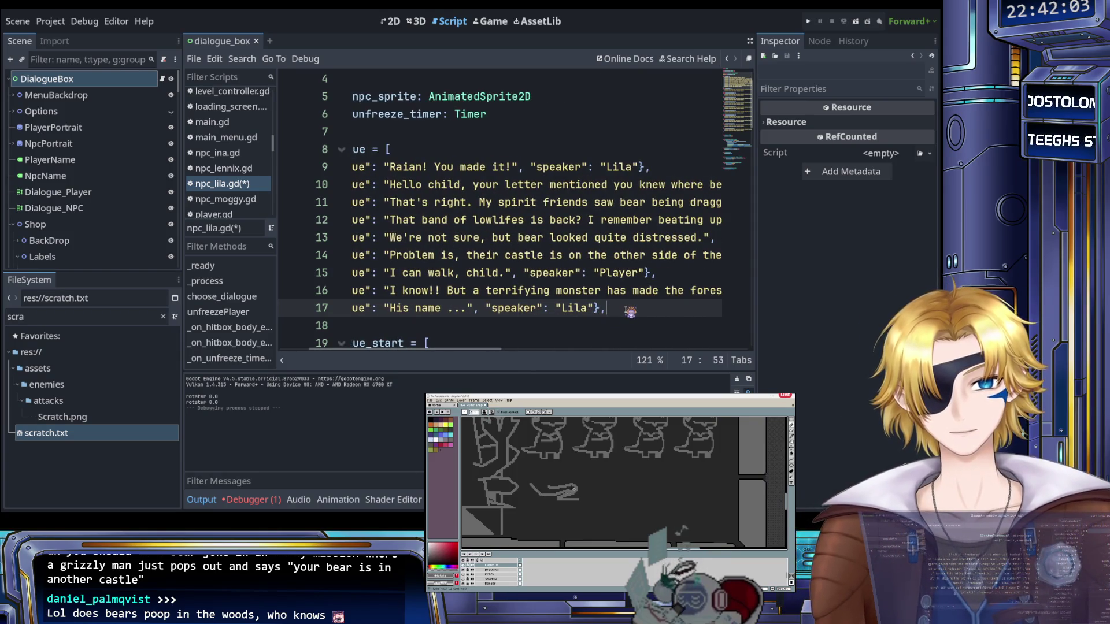
Duplicate line 17 as line 18 and change its text to 'Grandpa slime!'
key(shift+Home)
key(ctrl+c)
key(End)
key(Return)
key(ctrl+v)
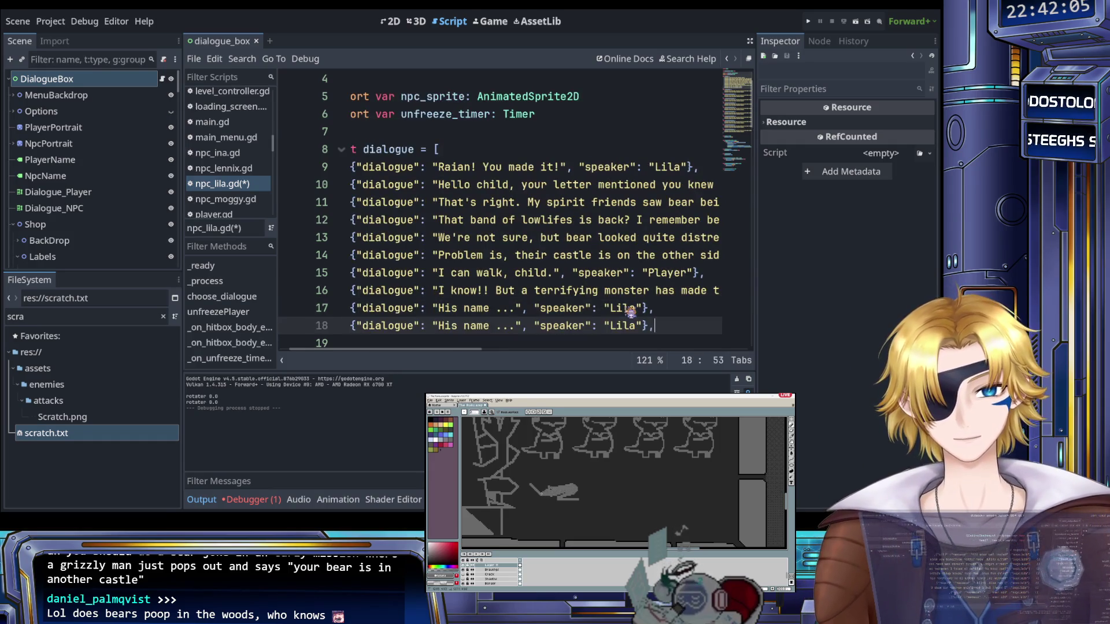
drag(439, 326, 515, 326)
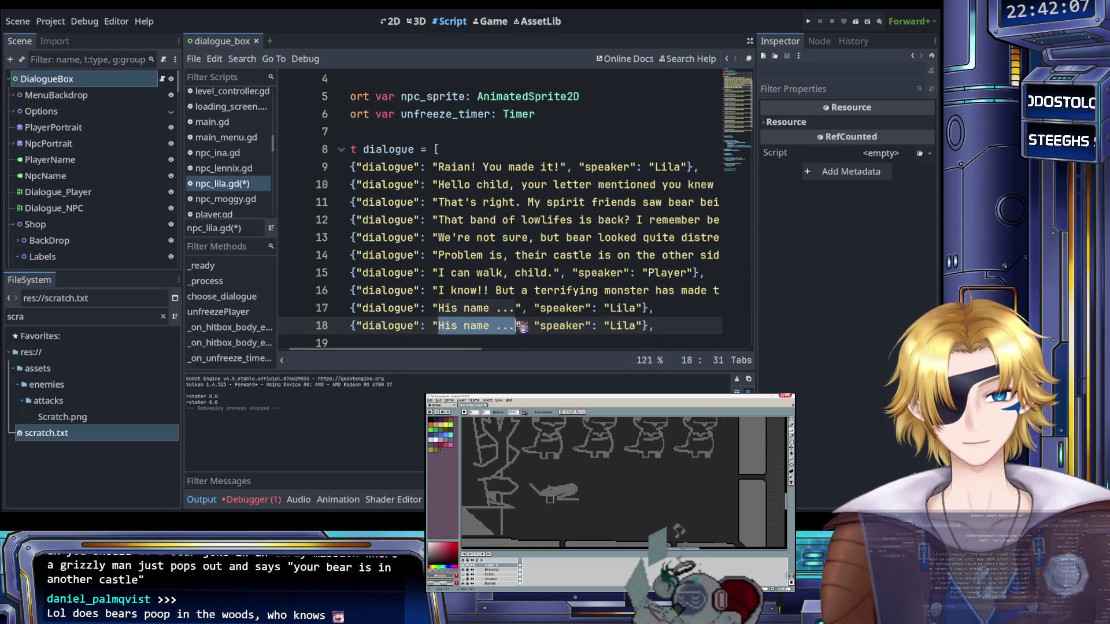
text(gro)
key(BackSpace)
key(BackSpace)
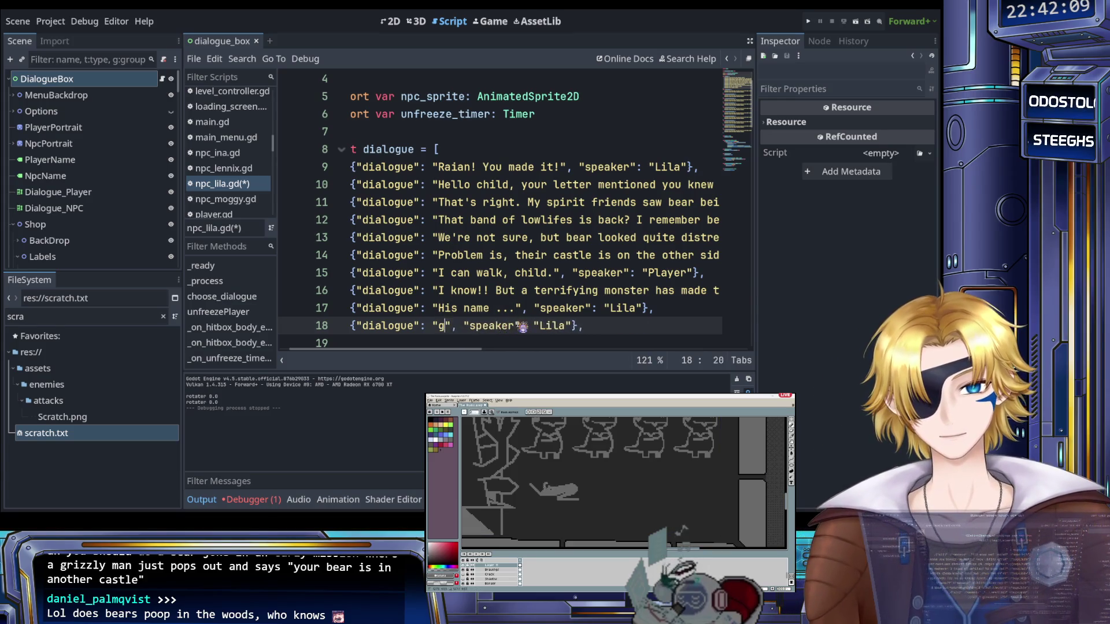
key(BackSpace)
text(Grandpa )
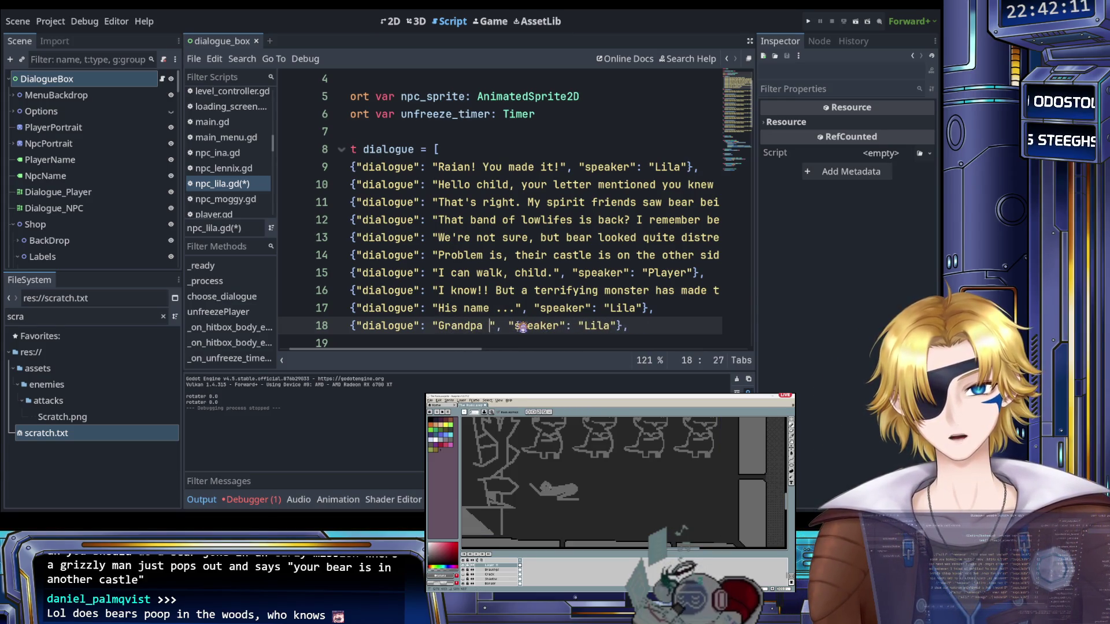
text(slime)
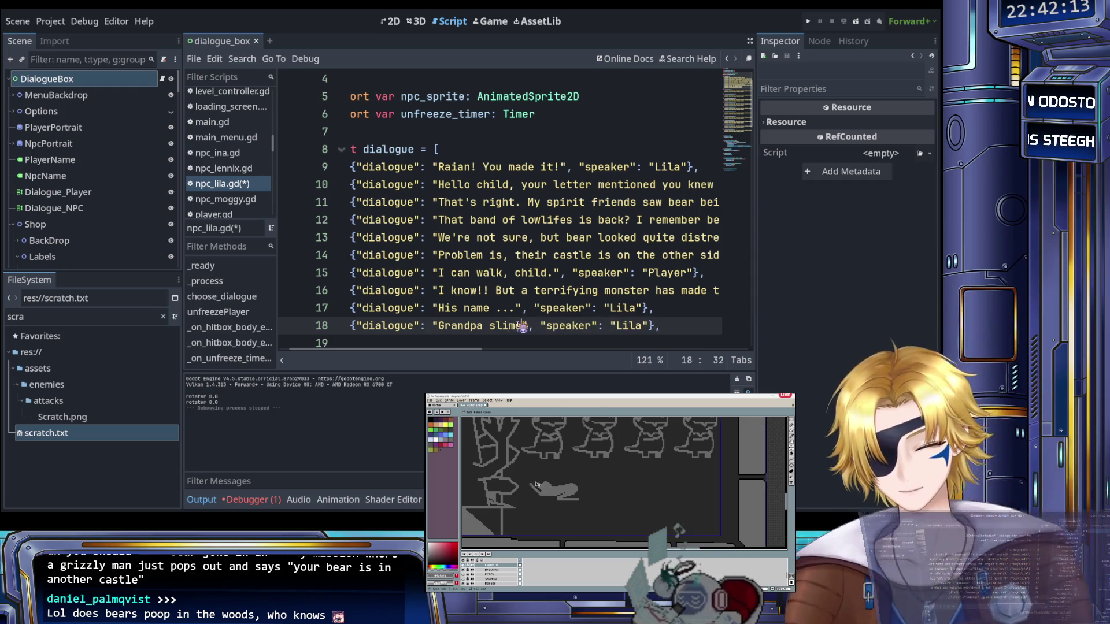
text(!)
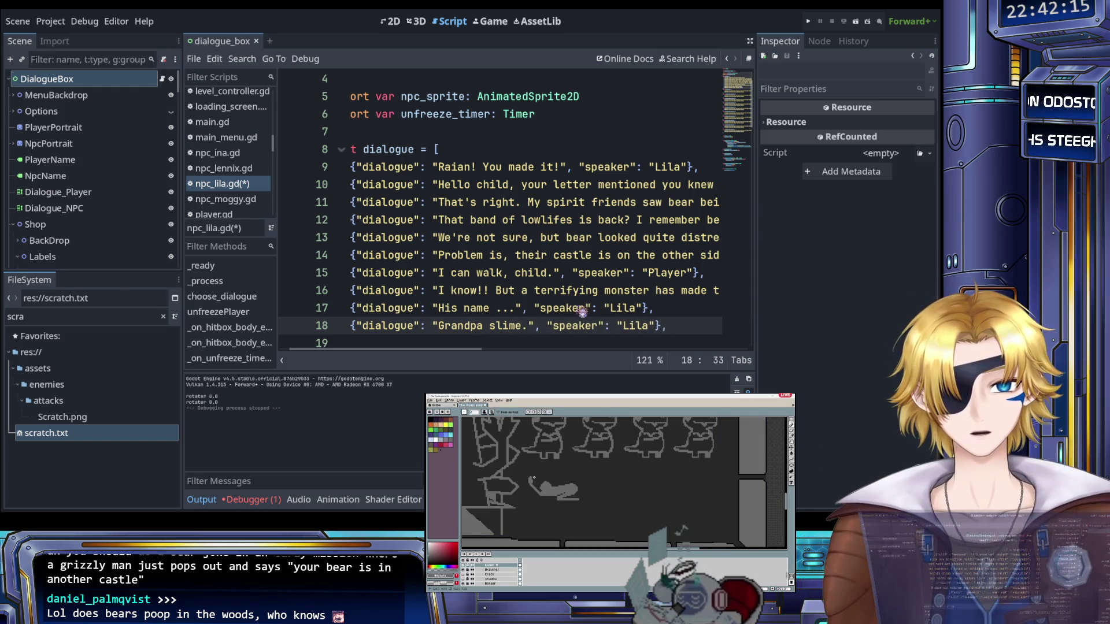
scroll(608, 314, down, 1)
Copy the 'Grandpa slime.' line below itself as Raian's reply 'Is this a joke?', ending with a comma
click(683, 276)
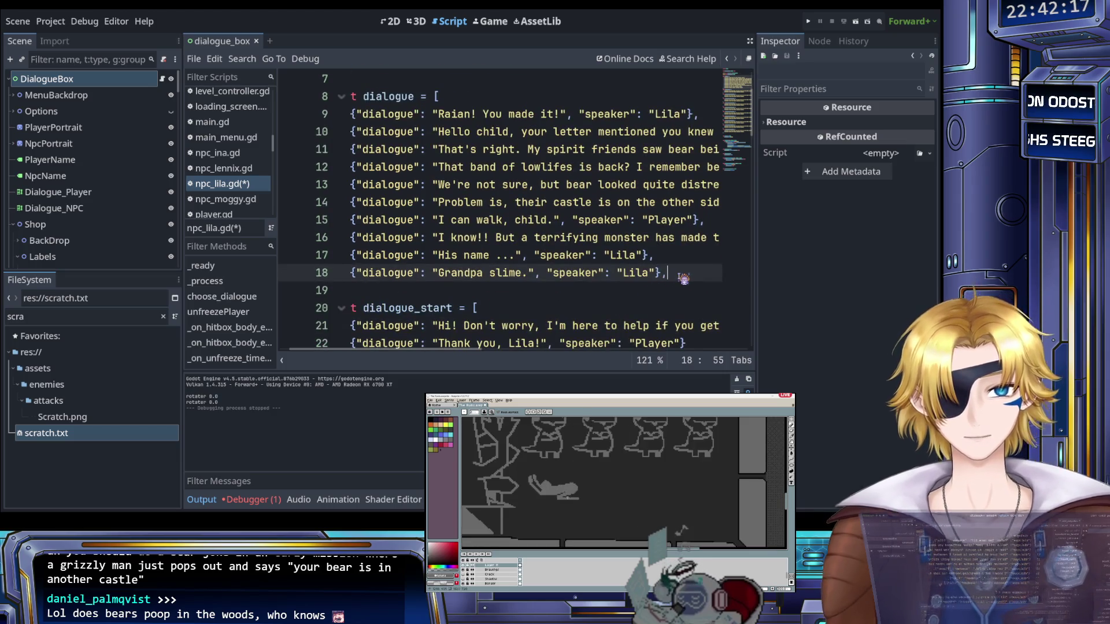
key(shift+Home)
key(ctrl+c)
key(End)
key(Return)
key(ctrl+v)
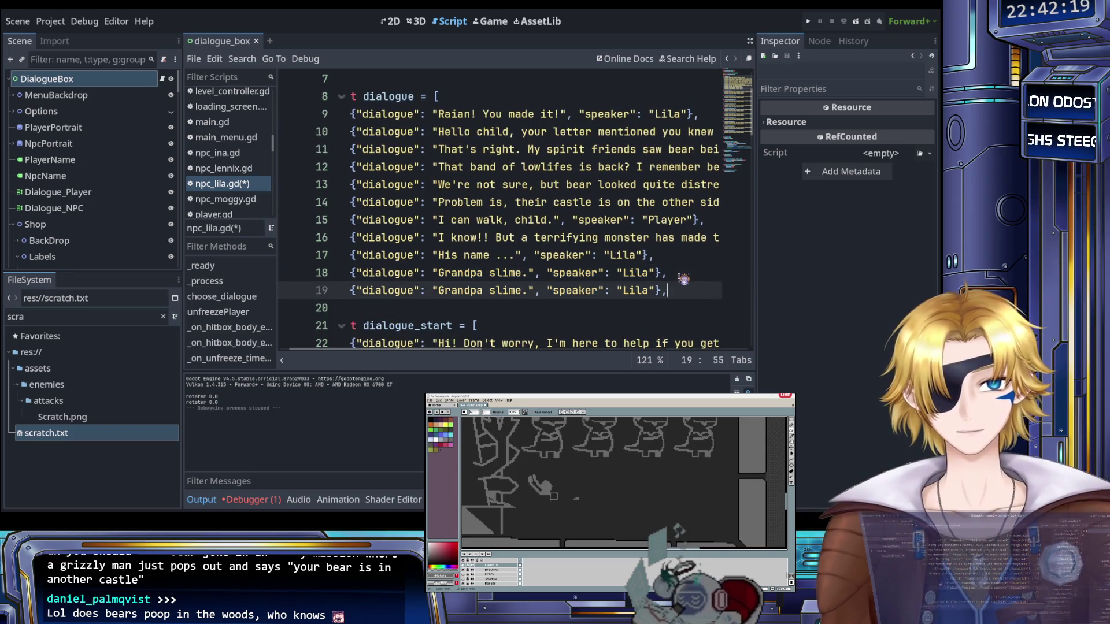
drag(439, 291, 532, 293)
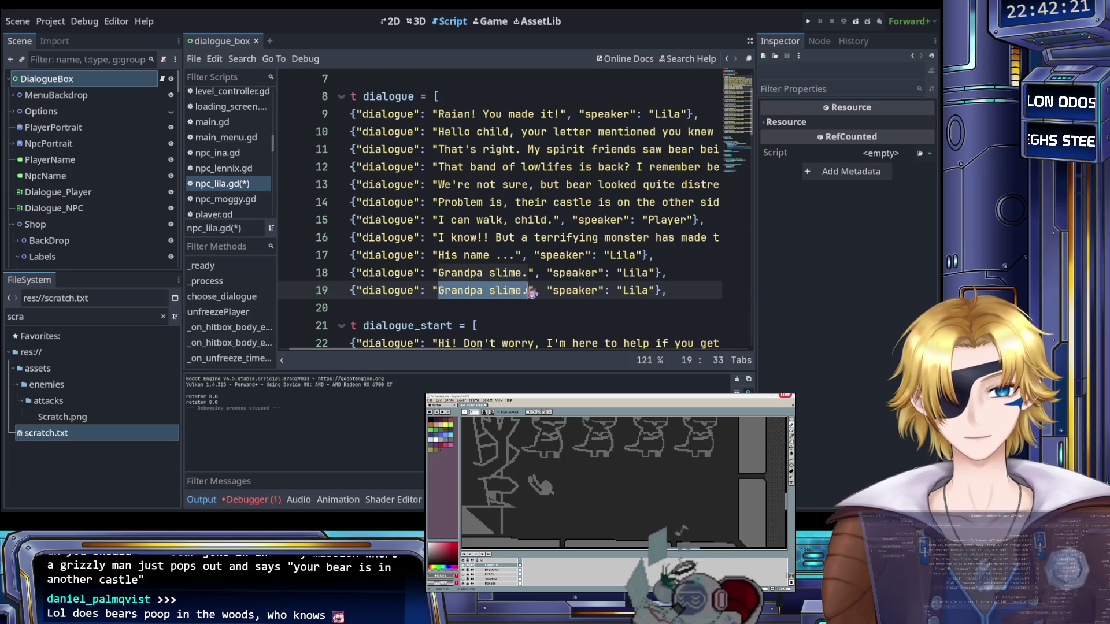
text(Is this )
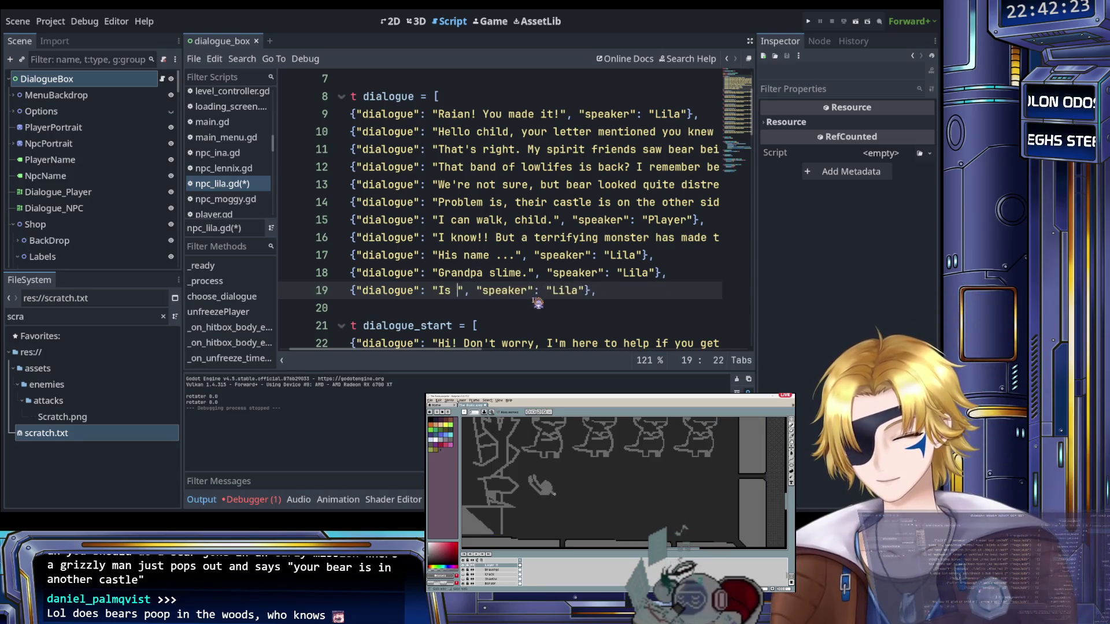
text(a joke?)
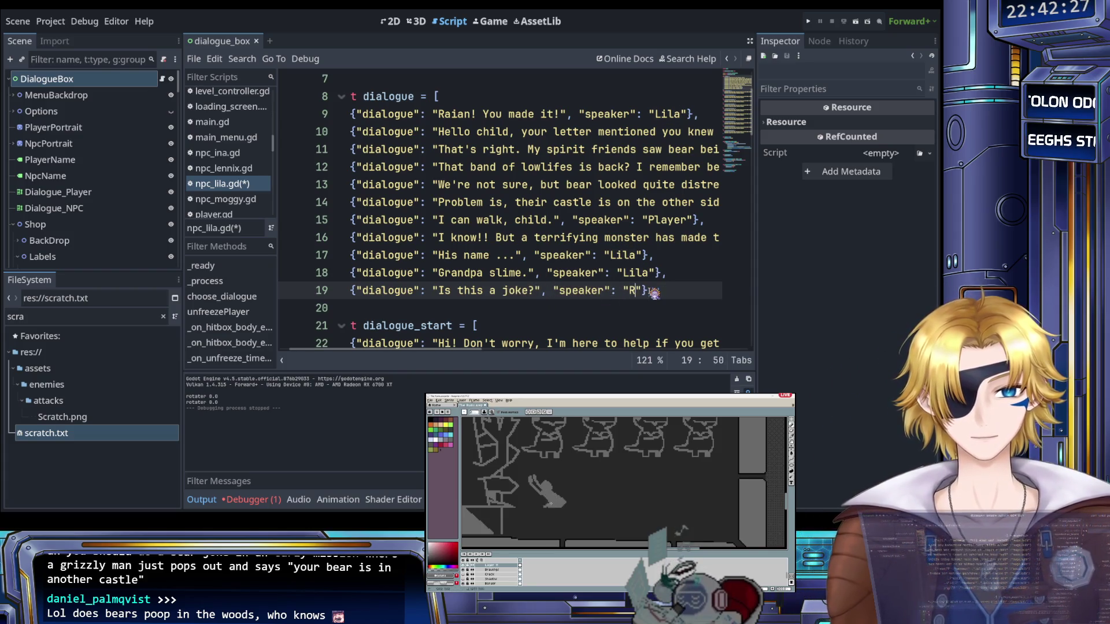
text(Raian)
key(End)
text(,)
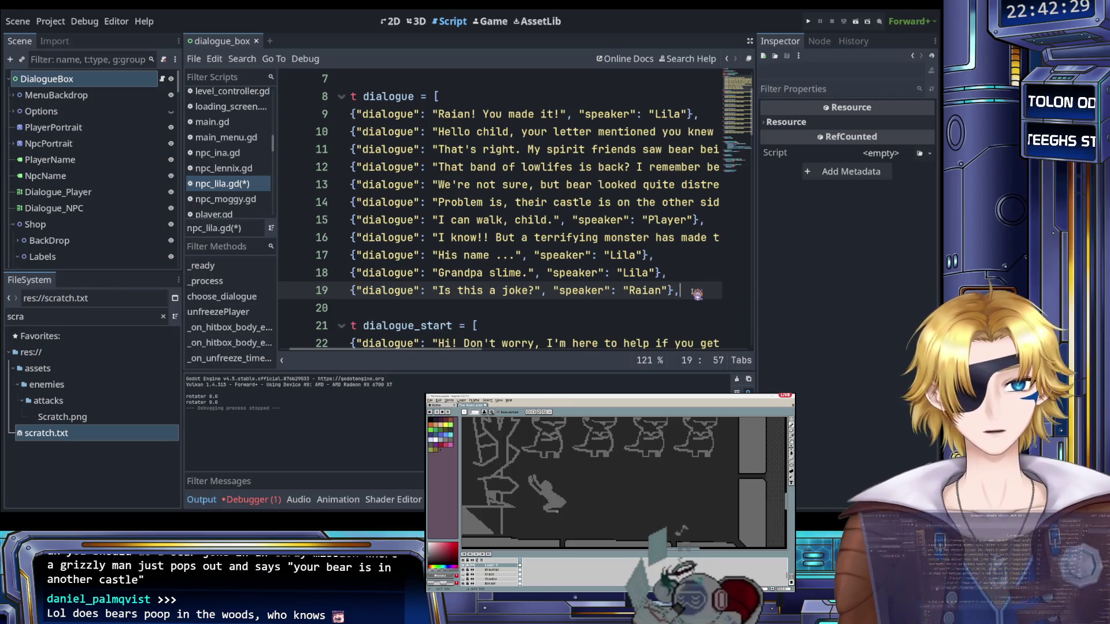
Duplicate the 'Is this a joke?' line onto line 20
key(shift+Home)
key(ctrl+c)
key(End)
key(Return)
key(ctrl+v)
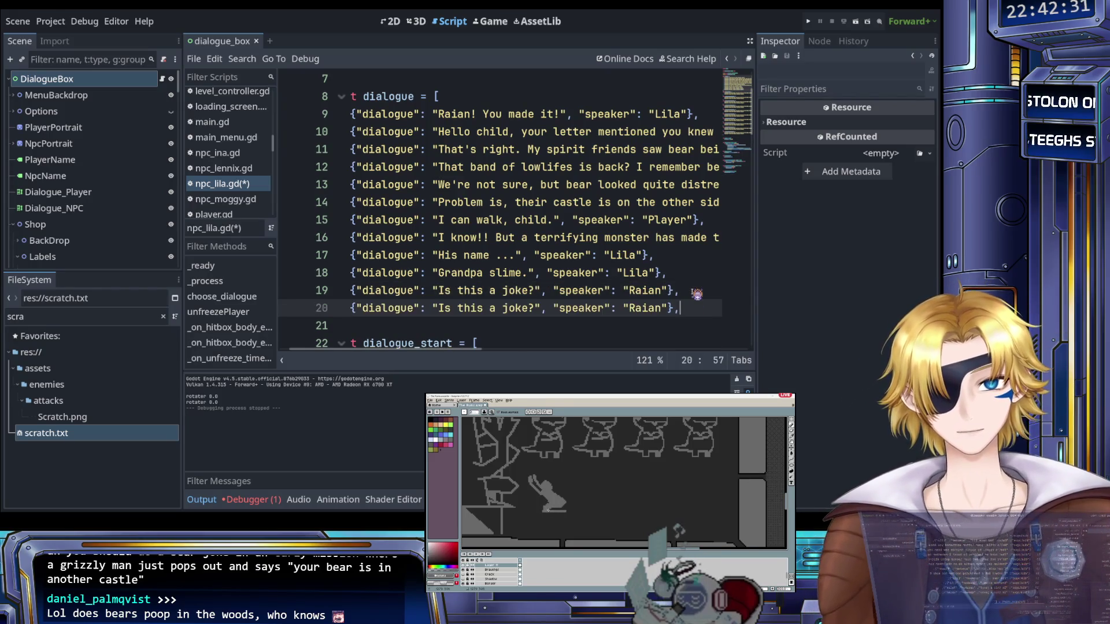
Replace the copied line 20's 'Is this a joke?' text with 'Brave knight,'
drag(434, 307, 533, 310)
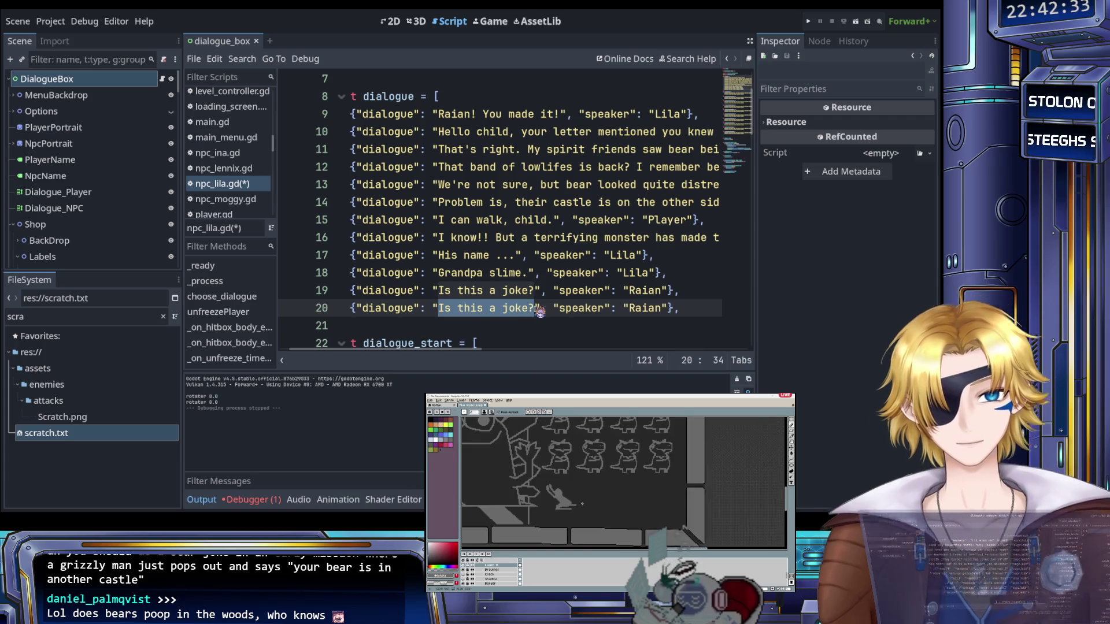
text(Brave knight,)
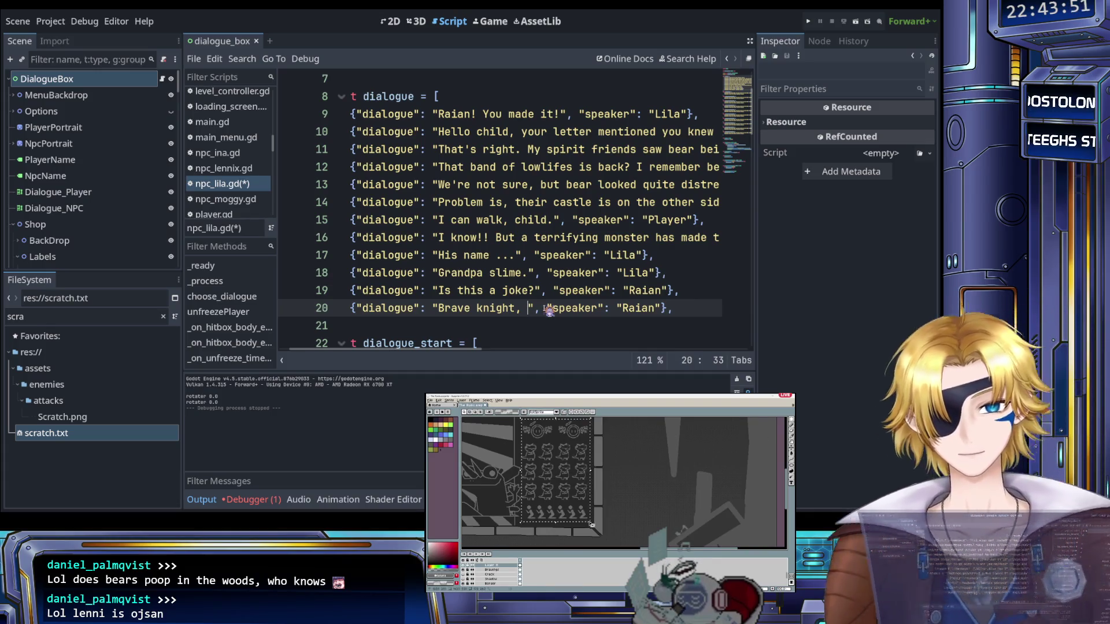
Complete line 20's text: 'please liberate our forest from the terrors that plague it, and clear the way to save your friend!'
text(please l)
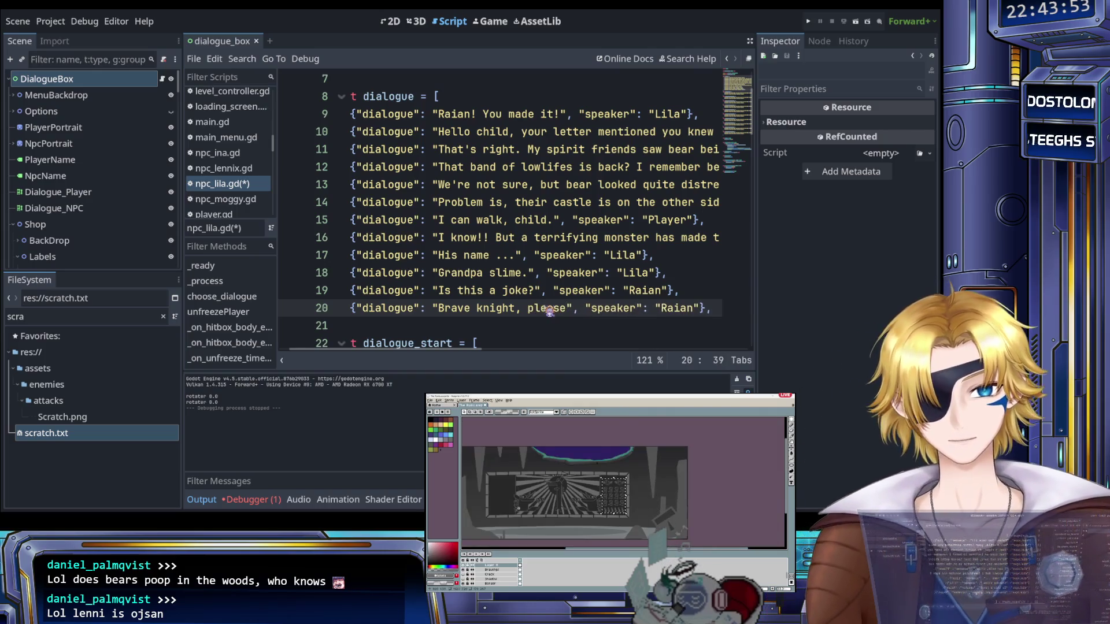
text(iberate our )
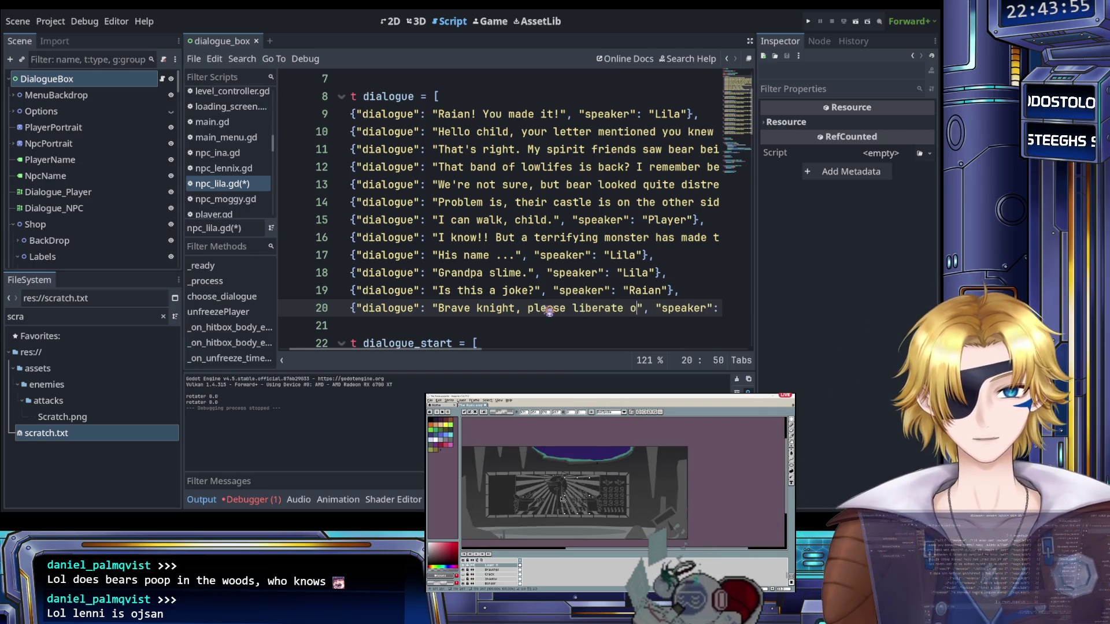
text(f)
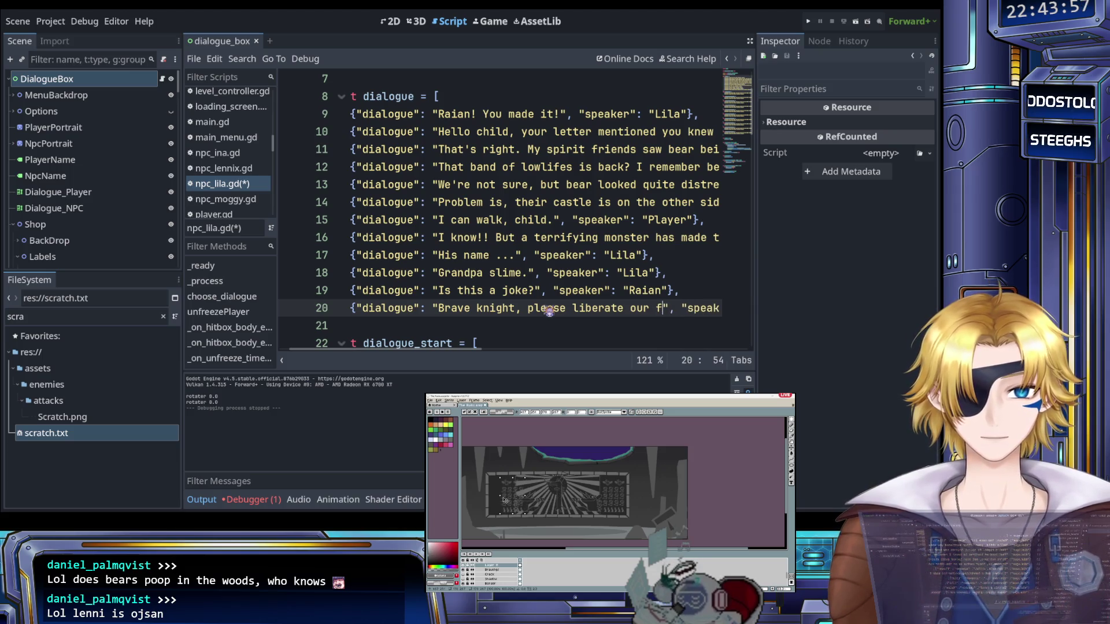
text(orest from the)
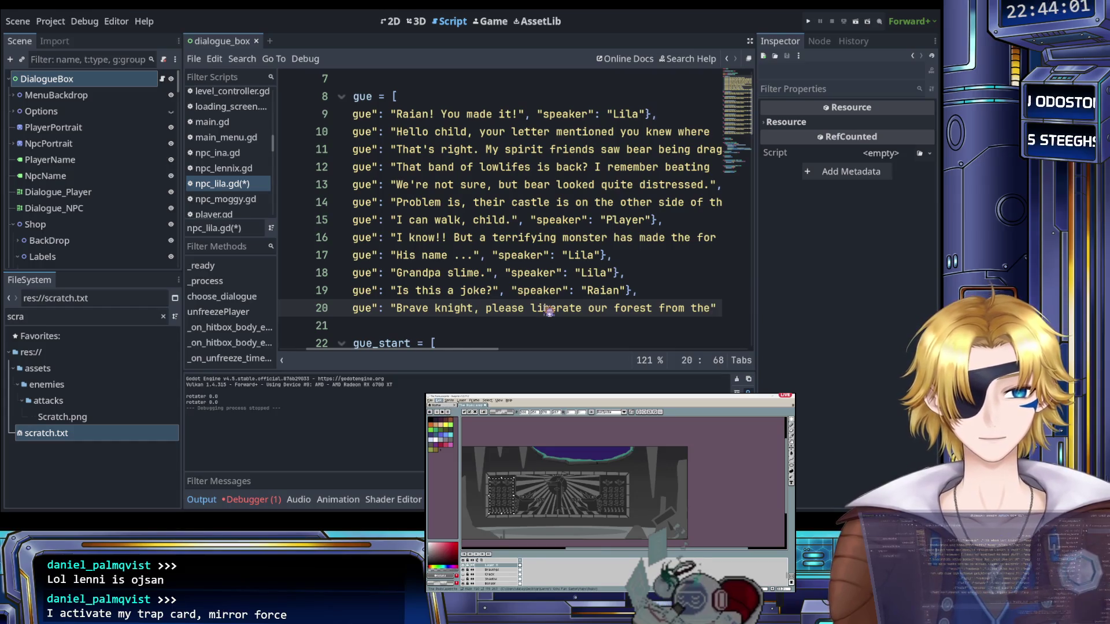
text( terrors taht p)
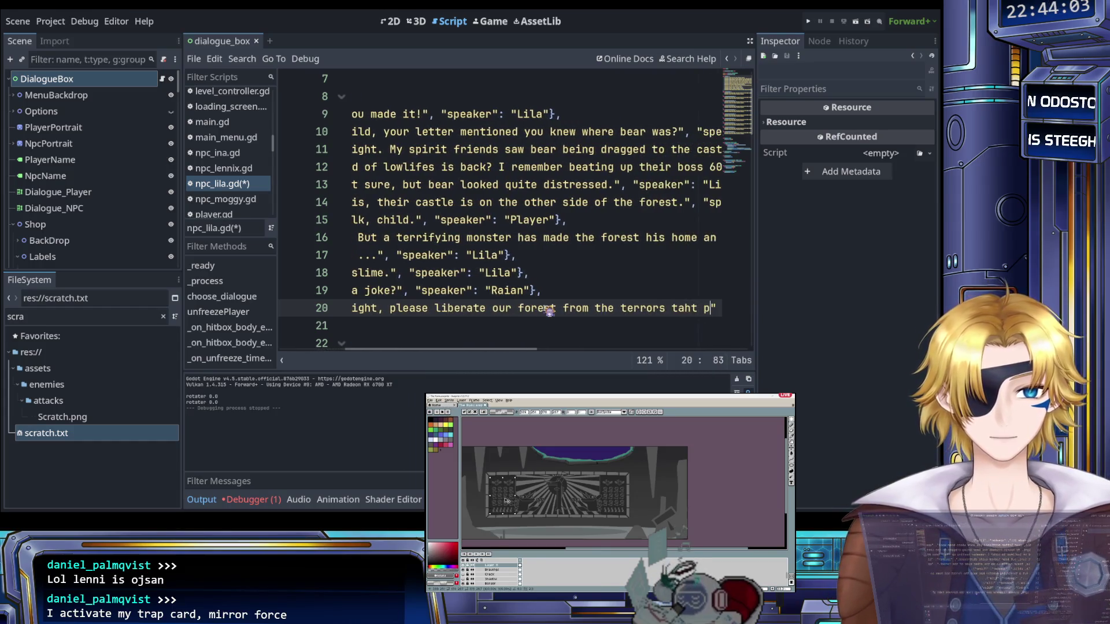
key(BackSpace)
key(BackSpace)
key(BackSpace)
text(hat plagu)
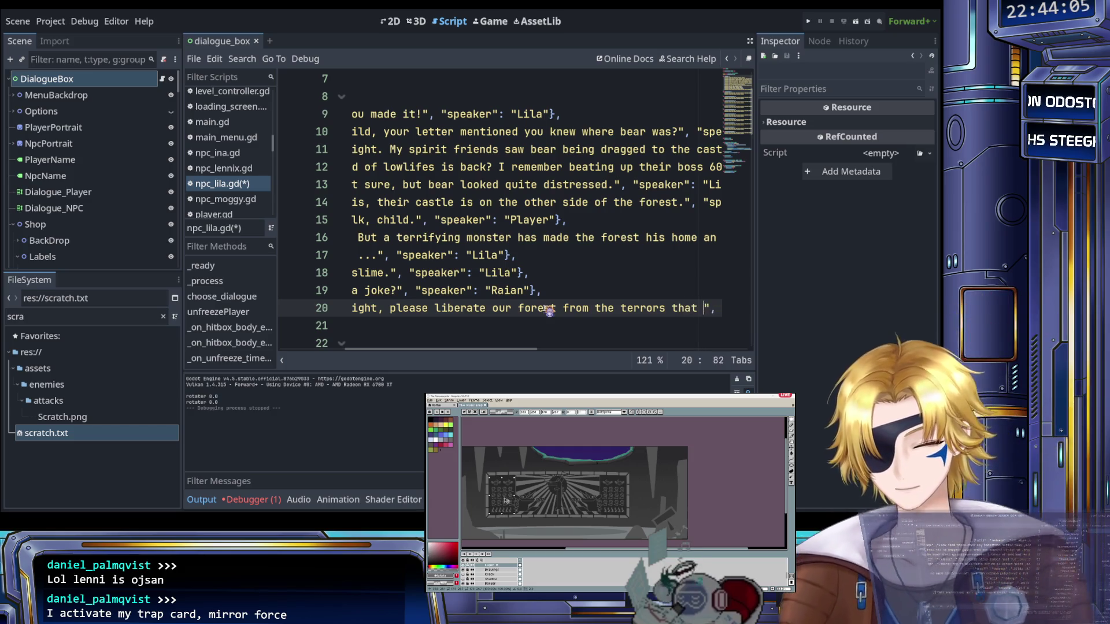
text(e it)
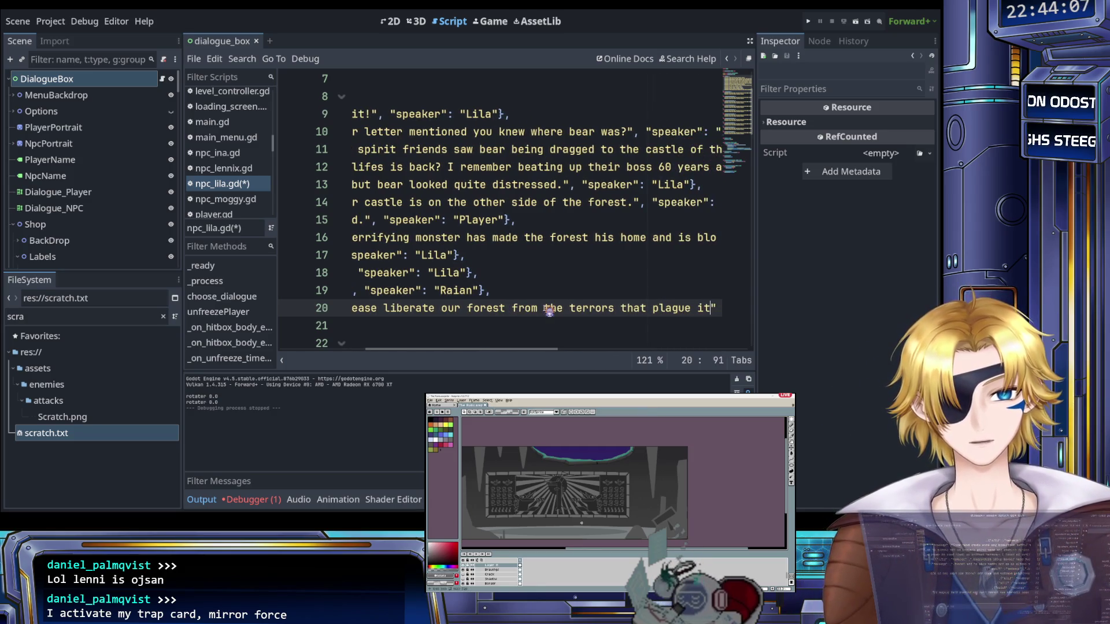
text(!)
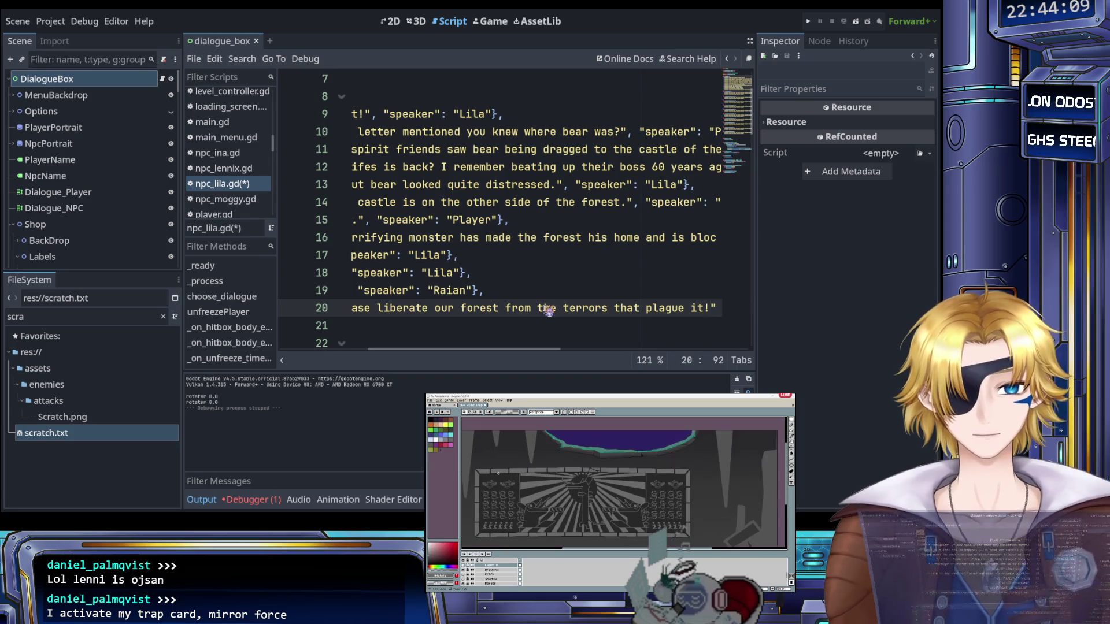
key(Left)
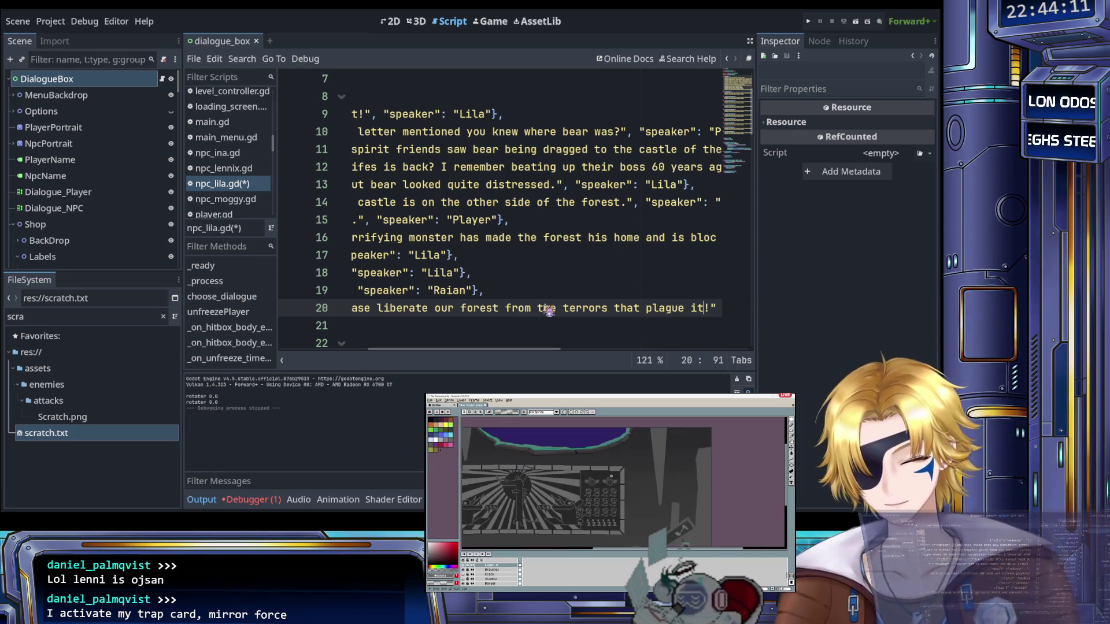
text(, and cle)
text(ar the way to )
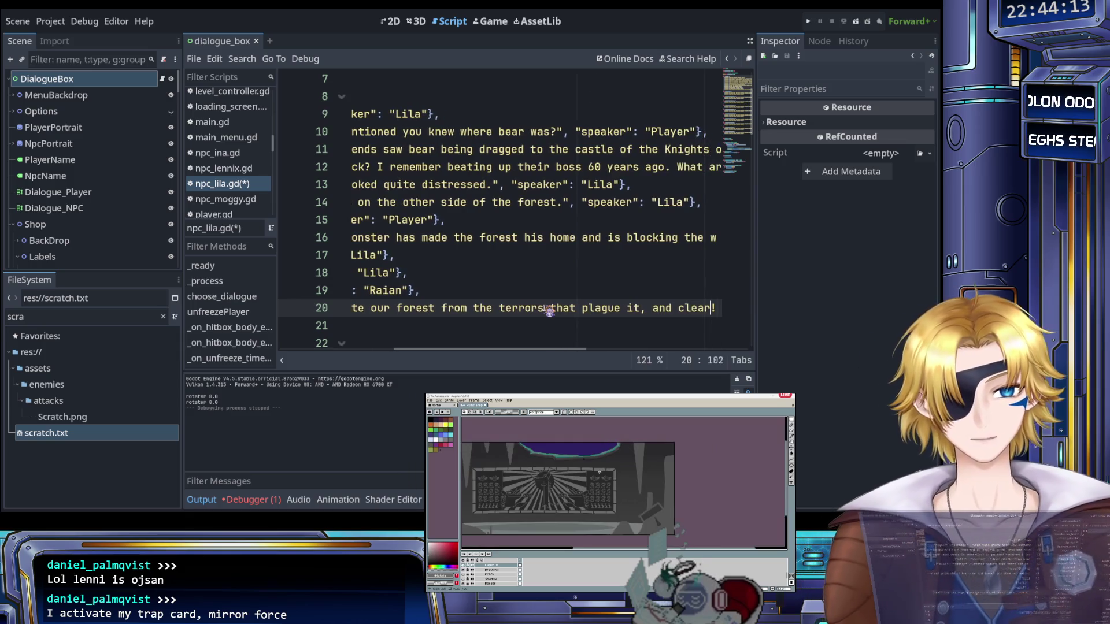
text(save your friend)
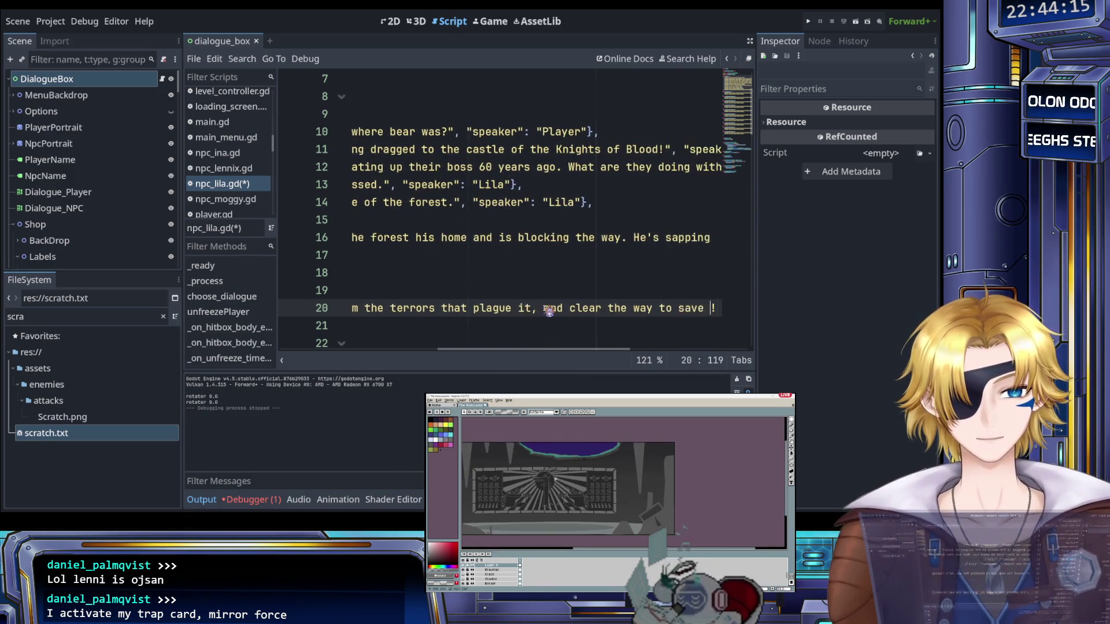
key(Right)
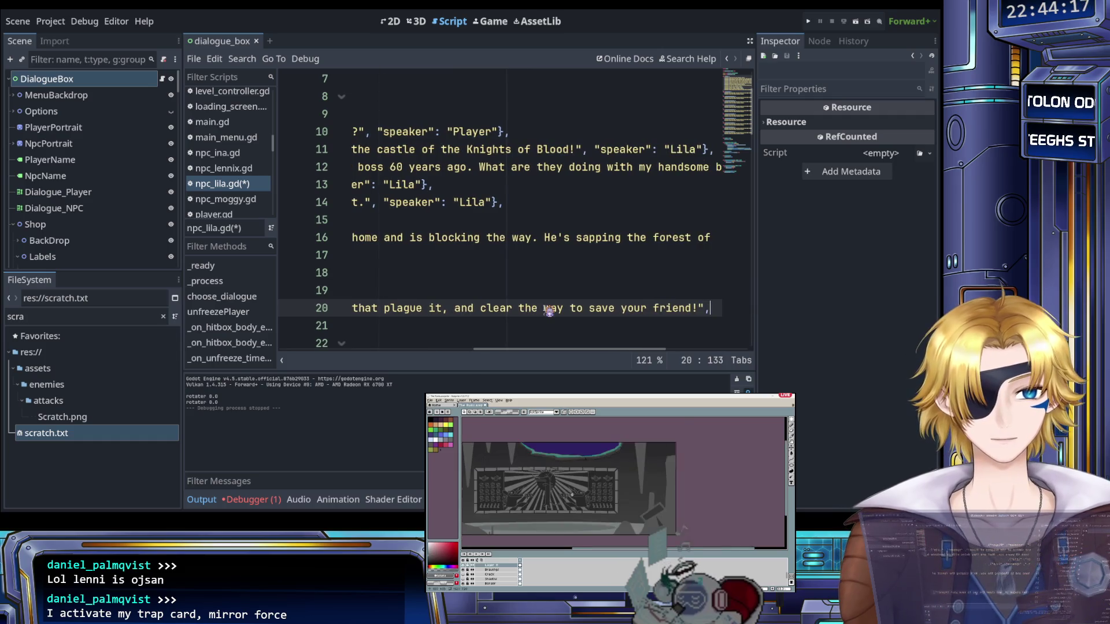
Add a speaker field to line 20 set to Lila, and change line 19's speaker to Player
key(Right)
text("speake)
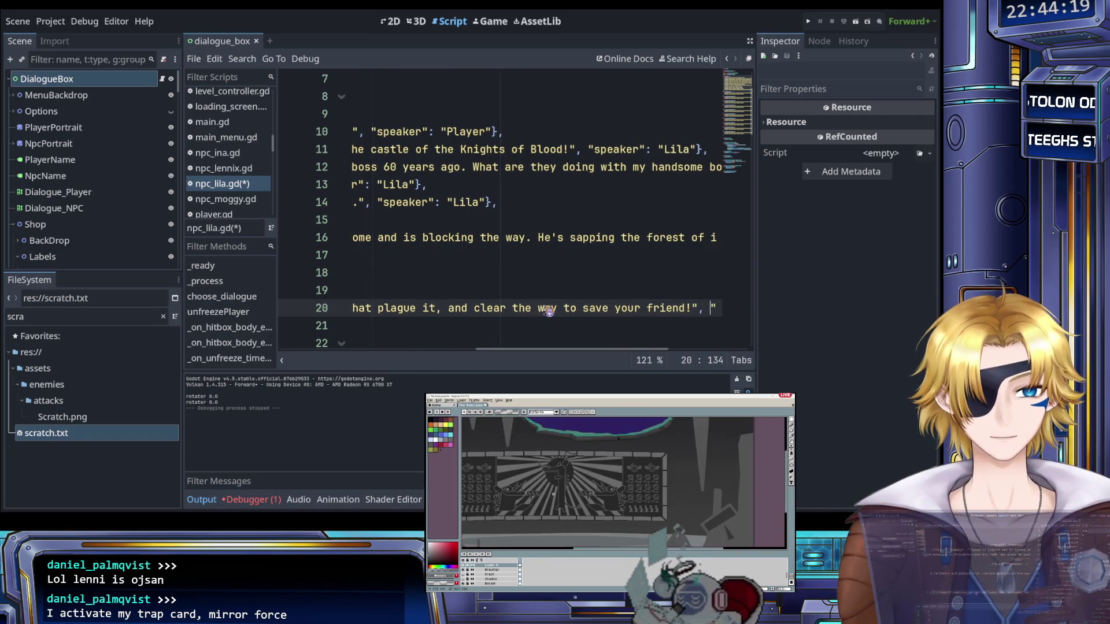
key(Right)
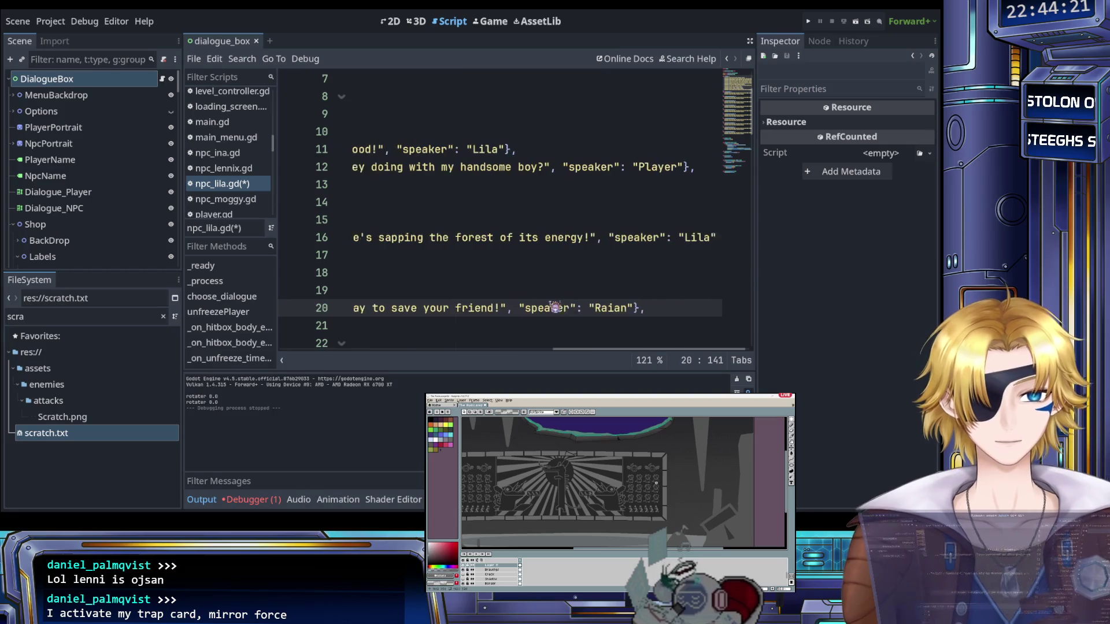
scroll(615, 310, left, 10)
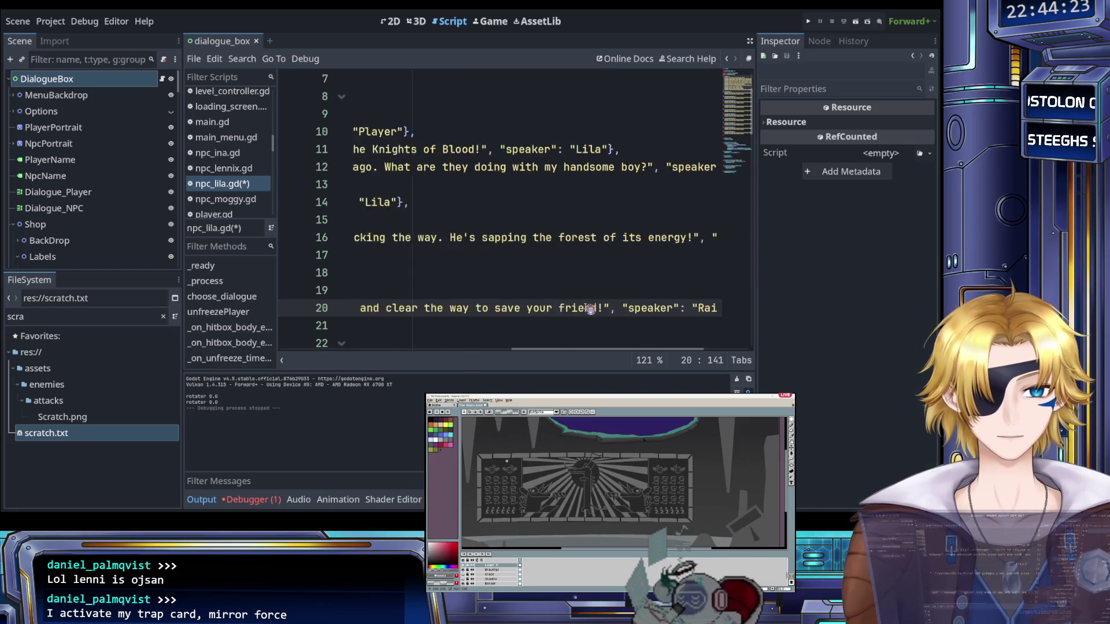
double_click(501, 291)
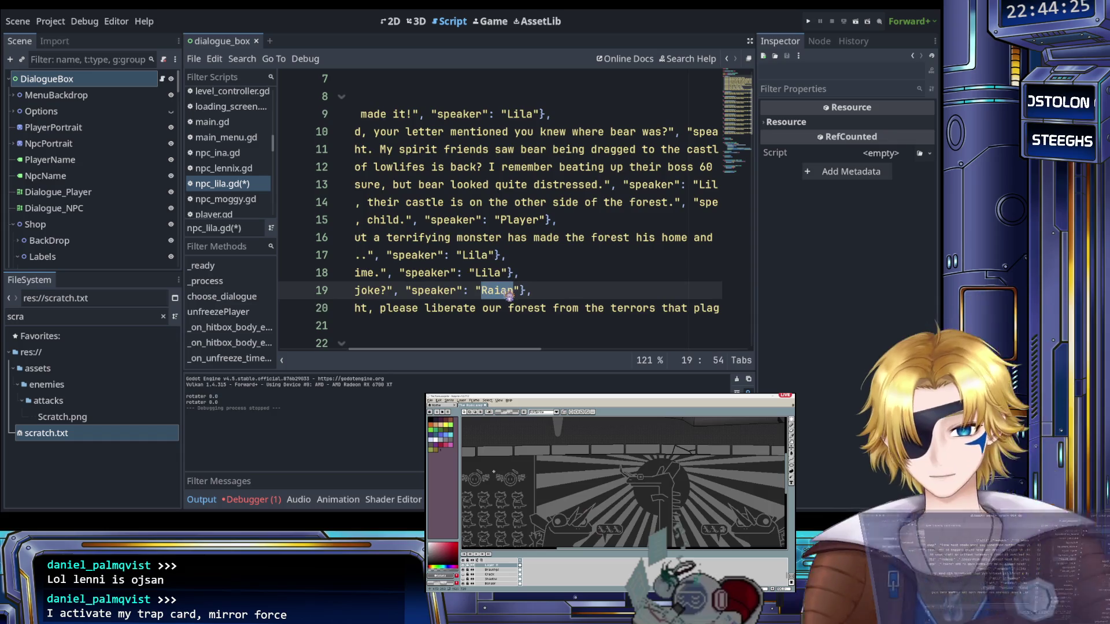
text(Player)
scroll(515, 298, right, 8)
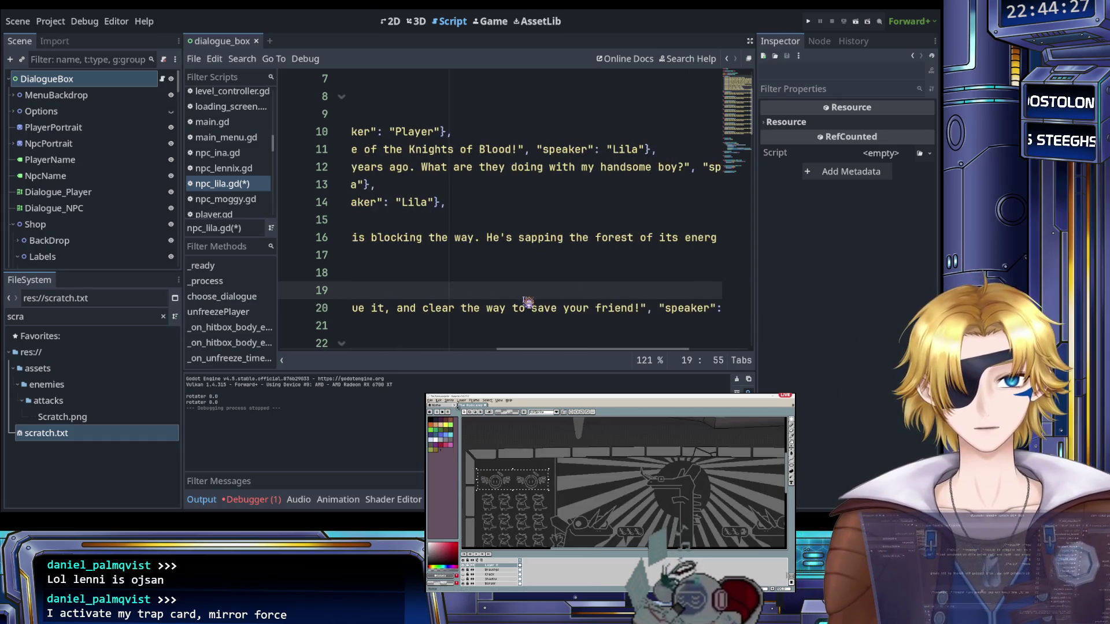
scroll(523, 301, left, 7)
scroll(528, 302, right, 10)
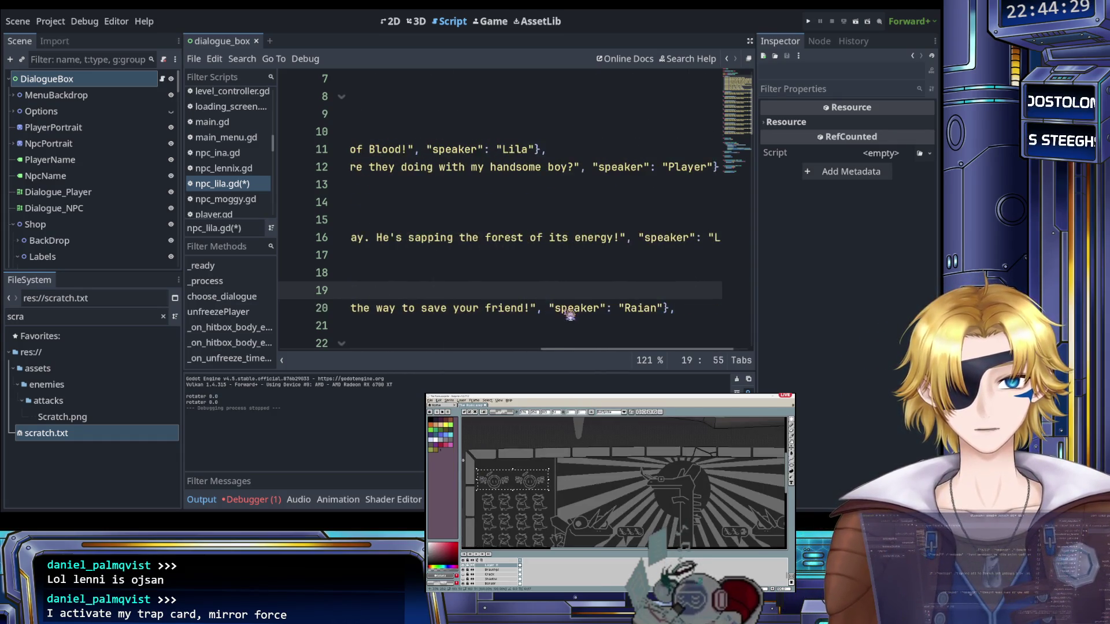
click(603, 309)
double_click(604, 310)
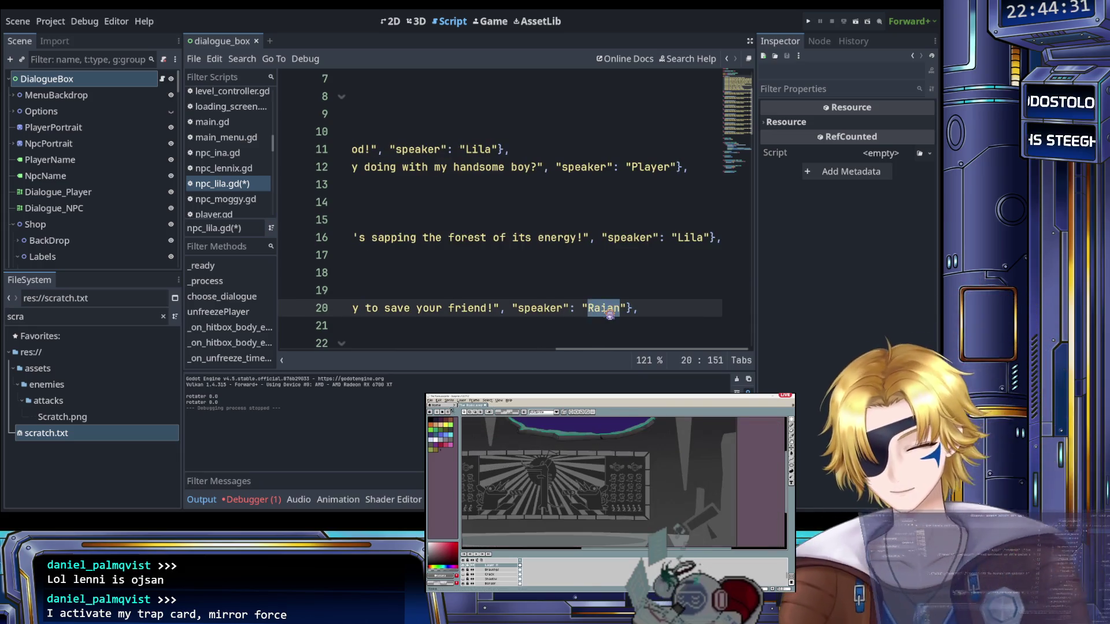
text(Lila)
Paste the 'Is this a joke?' entry as a new line 21
click(663, 309)
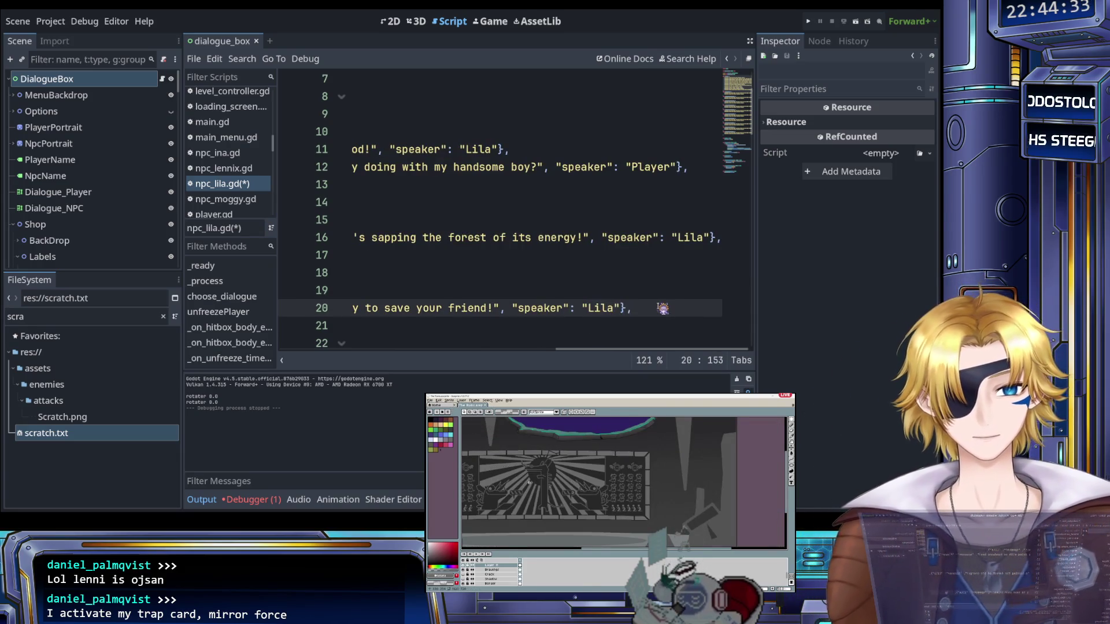
key(Return)
text({"dialogue": "Is this a joke?", "speaker": "Raian"},)
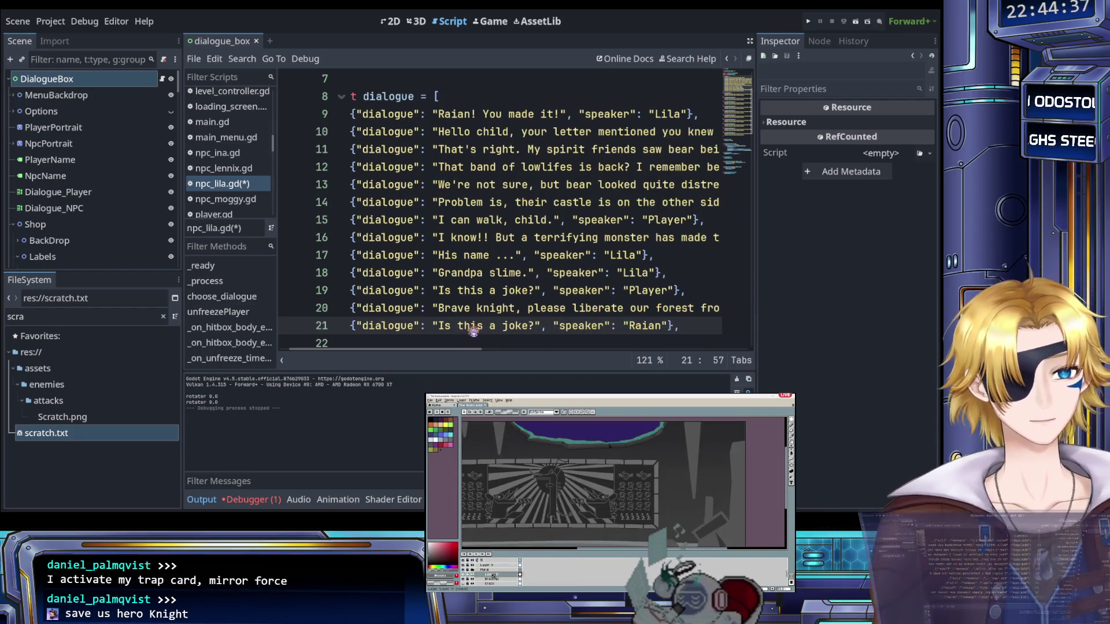
Make line 21's speaker Player and clear its 'Is this a joke?' text to an empty string
drag(439, 327, 533, 327)
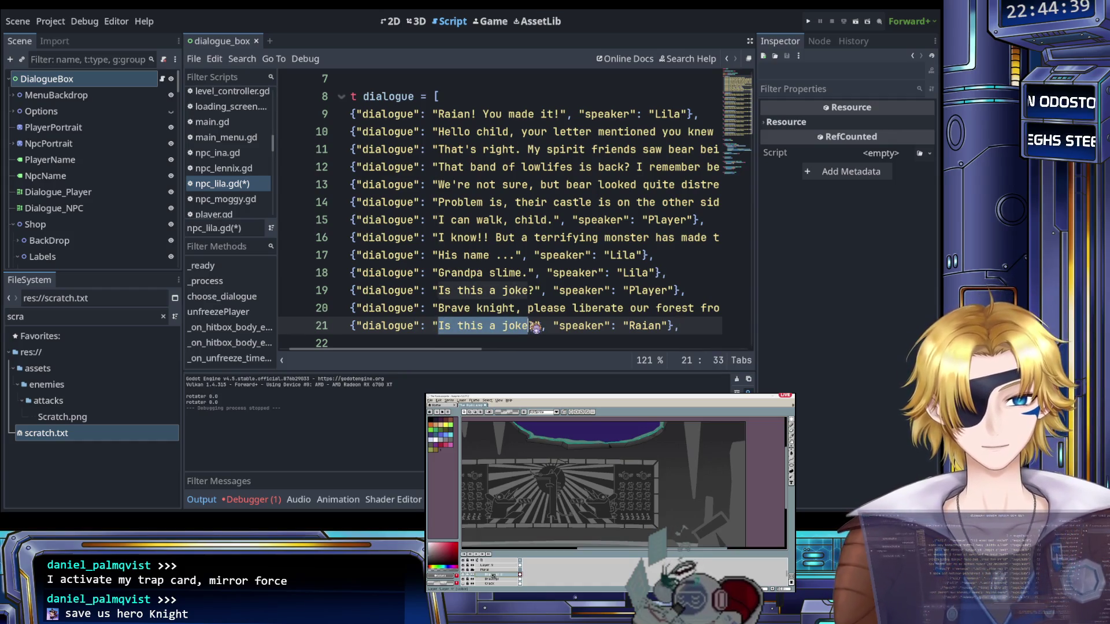
click(536, 327)
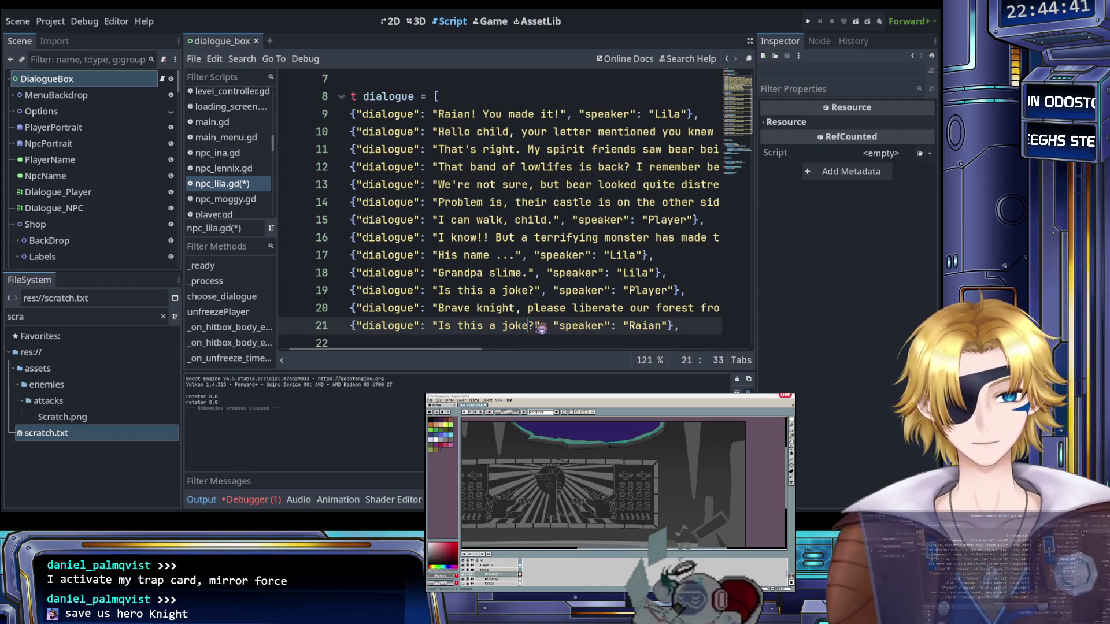
drag(540, 327, 438, 327)
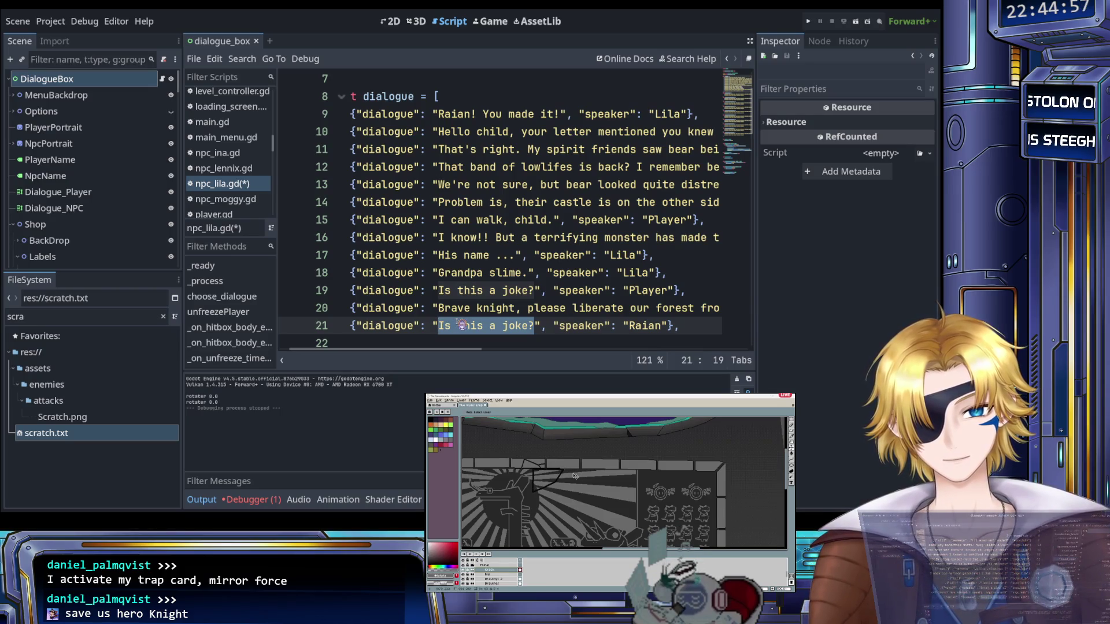
key(End)
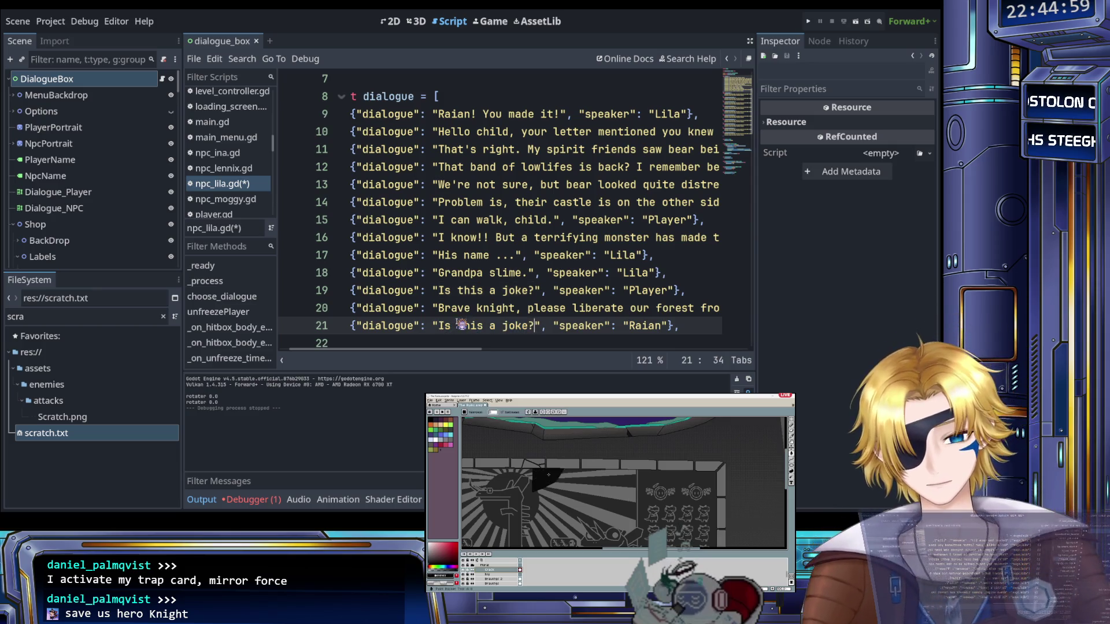
key(shift+Home)
key(ctrl+c)
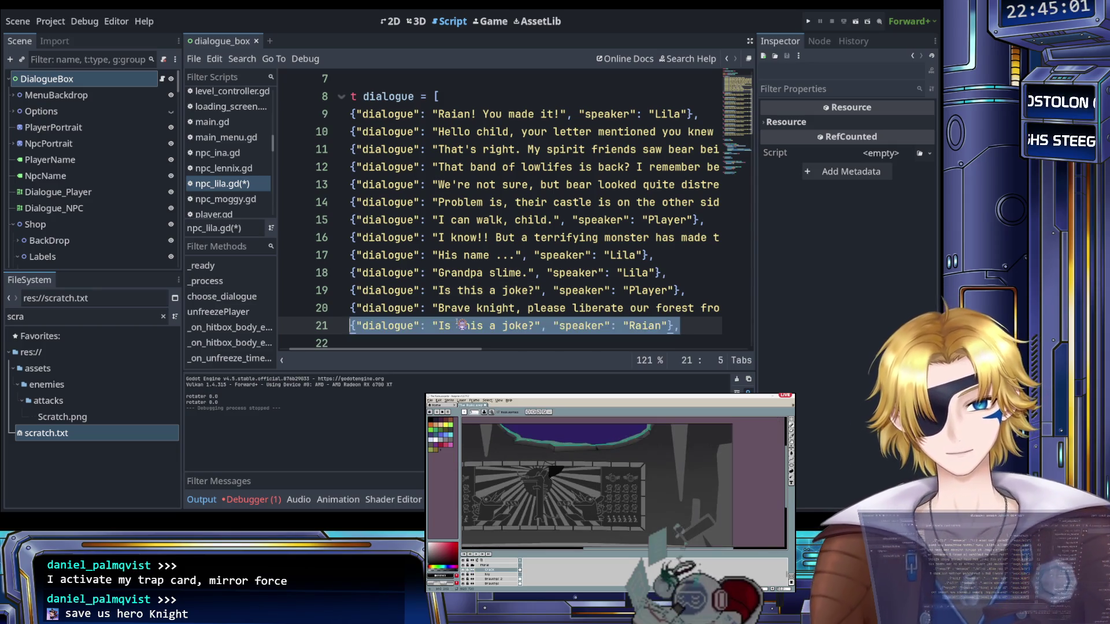
key(BackSpace)
key(ctrl+v)
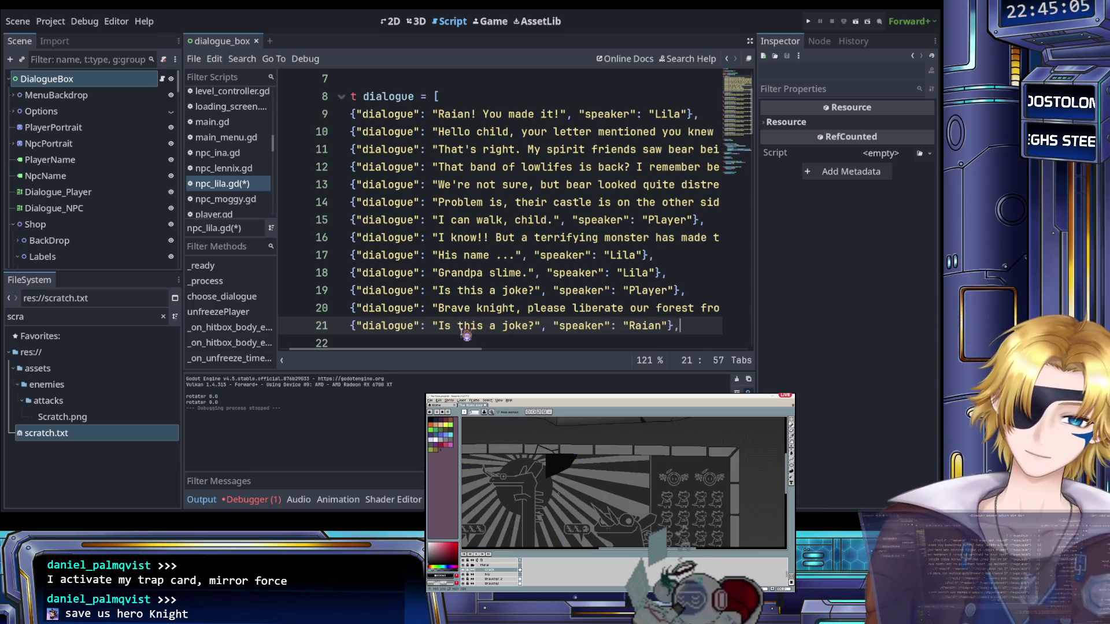
double_click(638, 326)
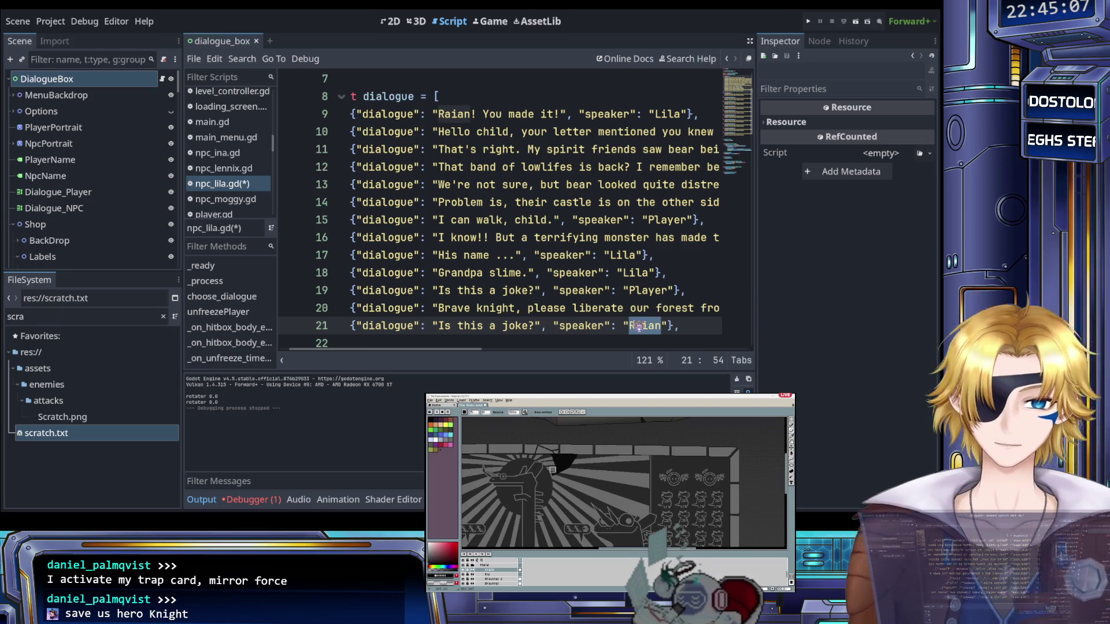
text(Player)
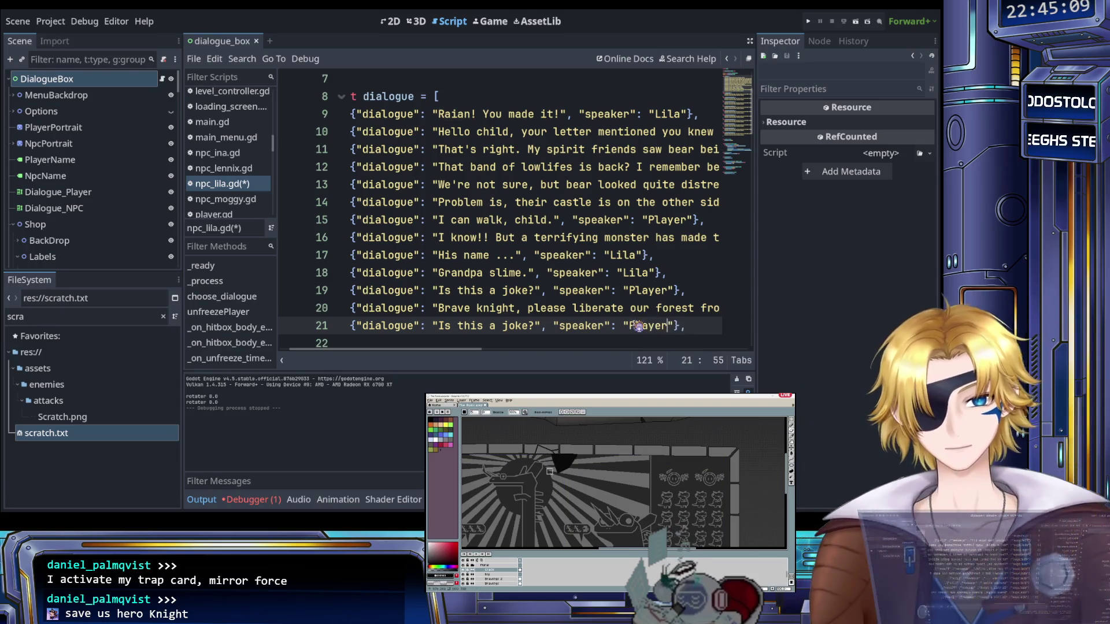
drag(440, 326, 541, 329)
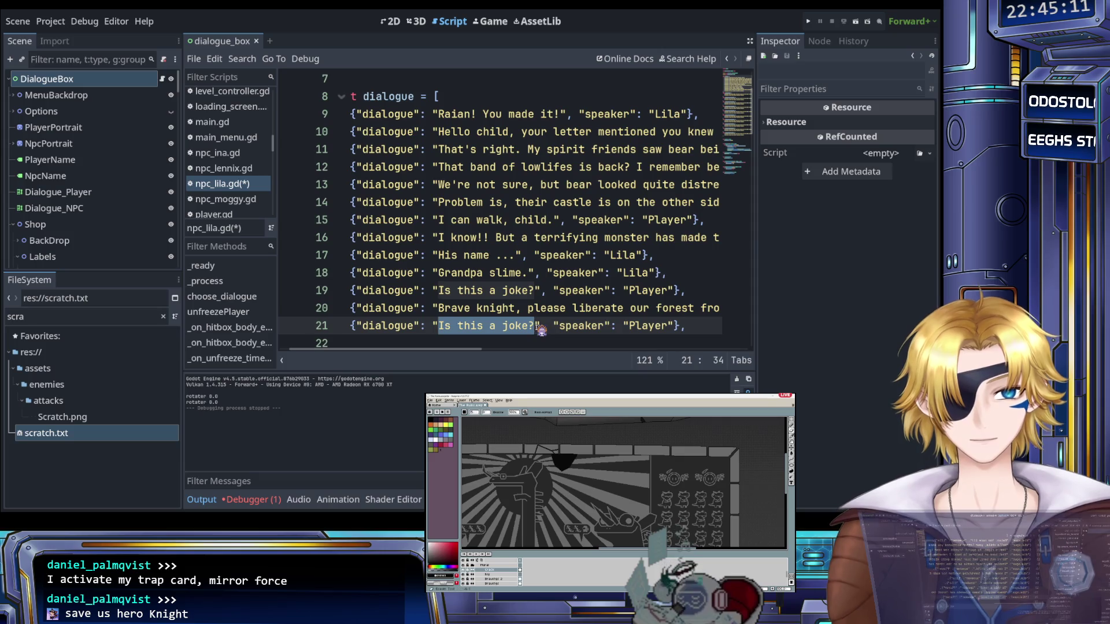
key(BackSpace)
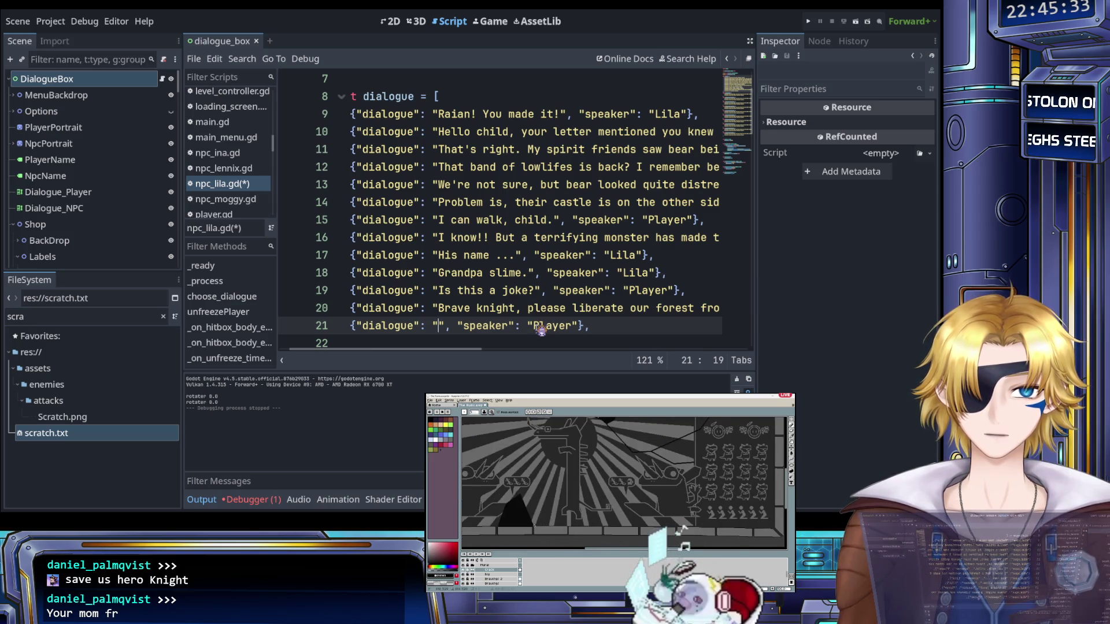
Type the Player reply 'Your m- I suppose I have no choice.' into line 21's dialogue string
text(Yo)
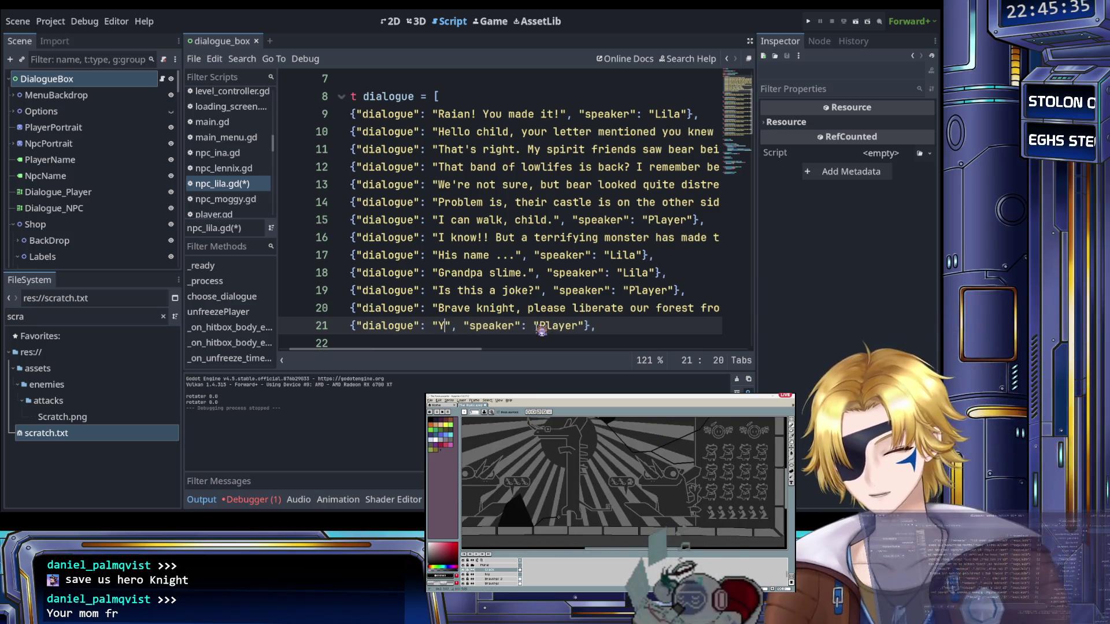
text(ur mom)
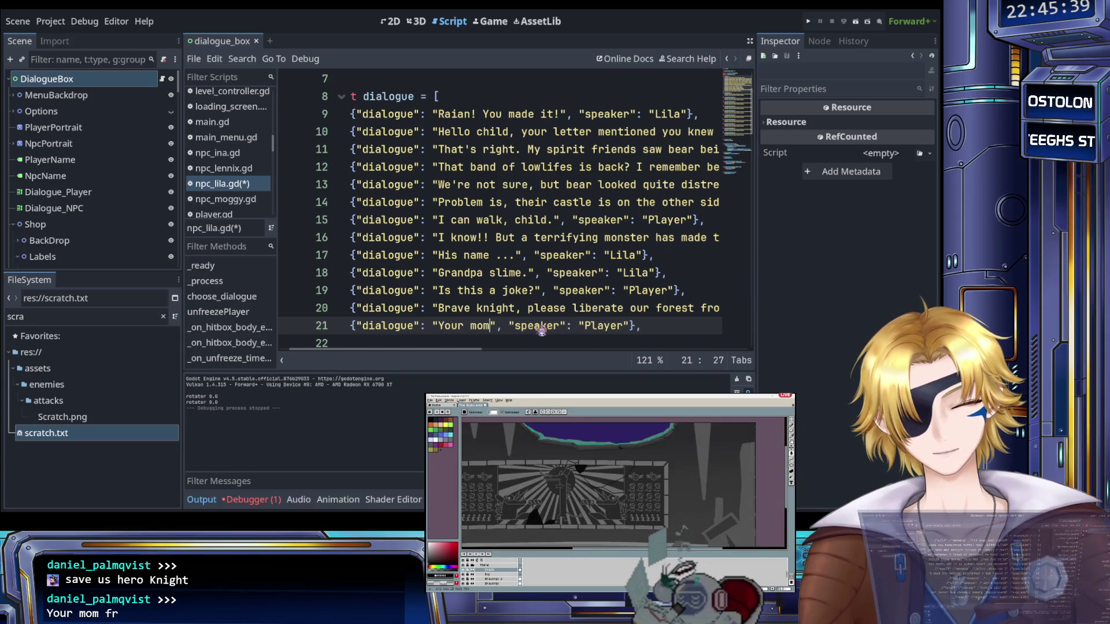
key(BackSpace)
text(ther)
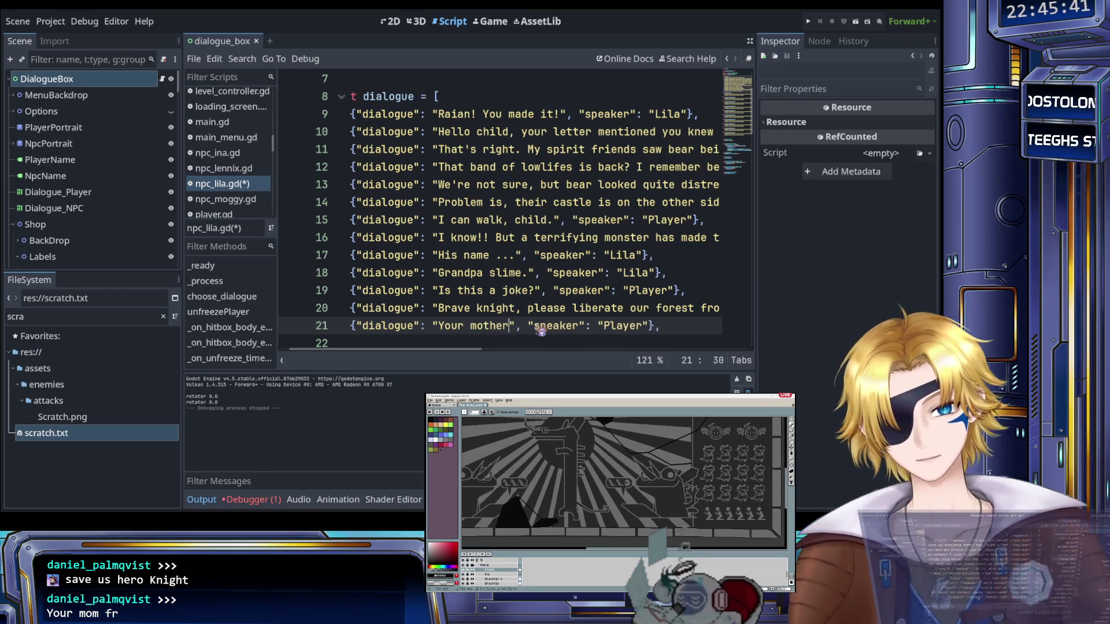
text(.)
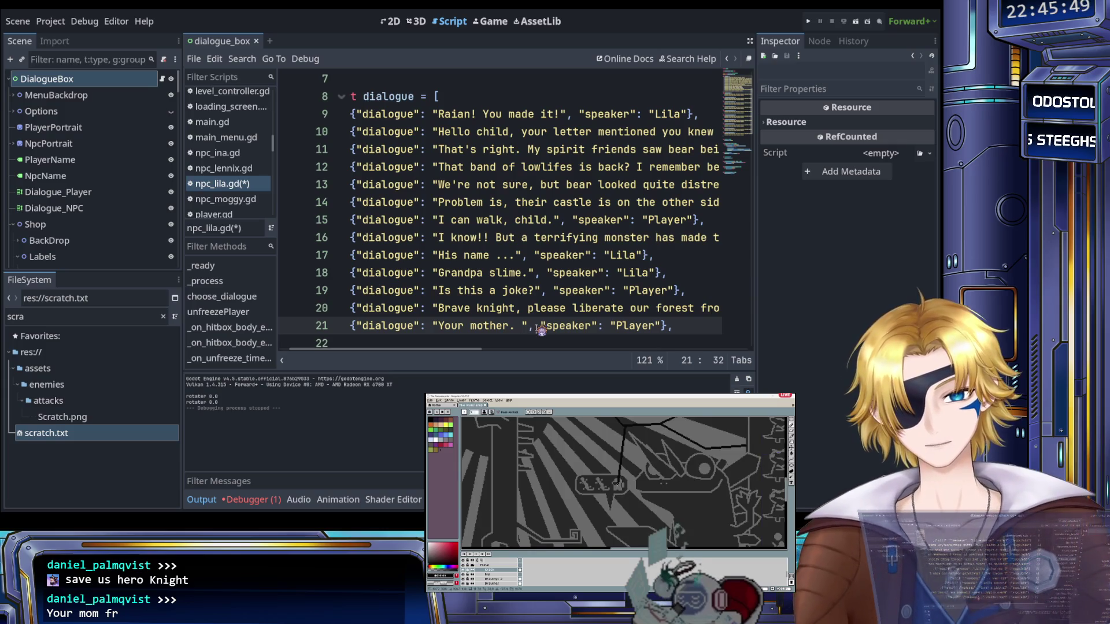
key(BackSpace)
key(BackSpace)
key(BackSpace)
key(BackSpace)
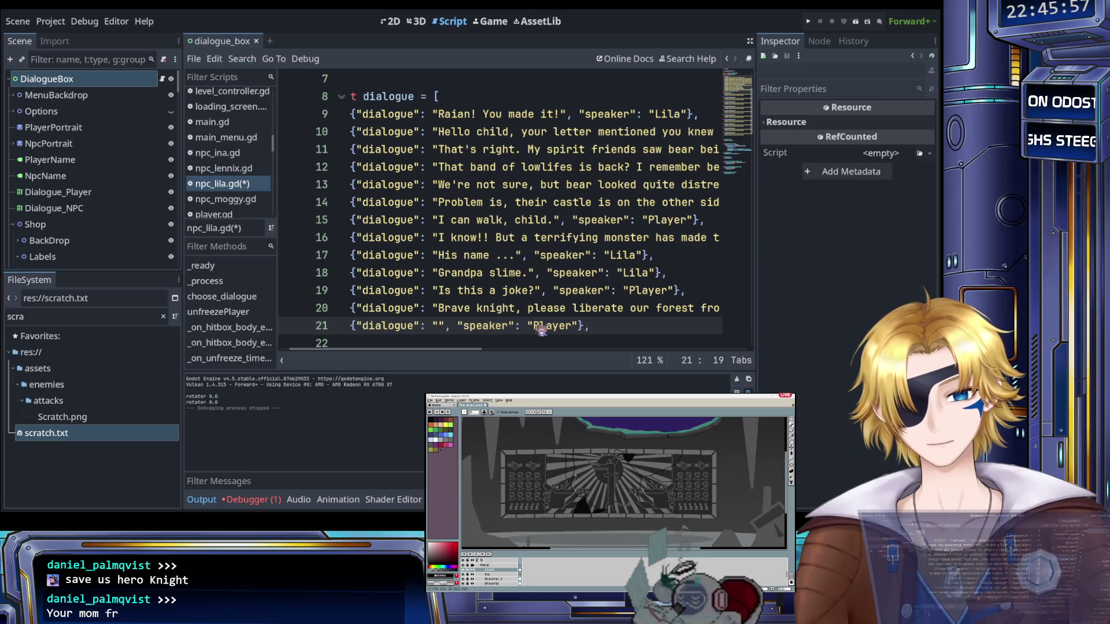
text(Your m-)
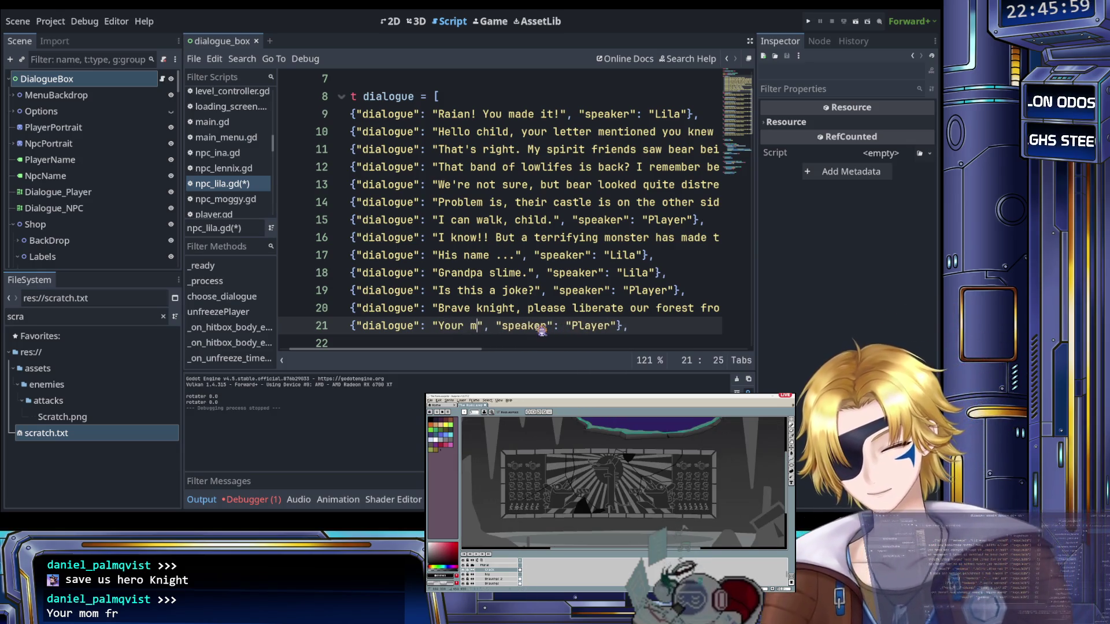
text( I sup)
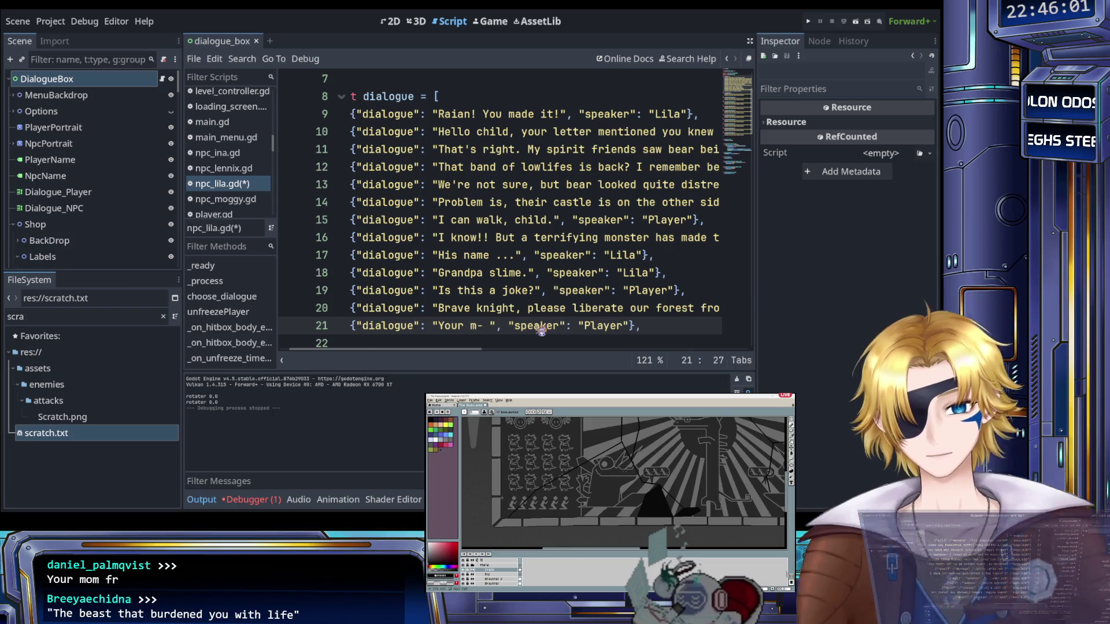
text(pose I )
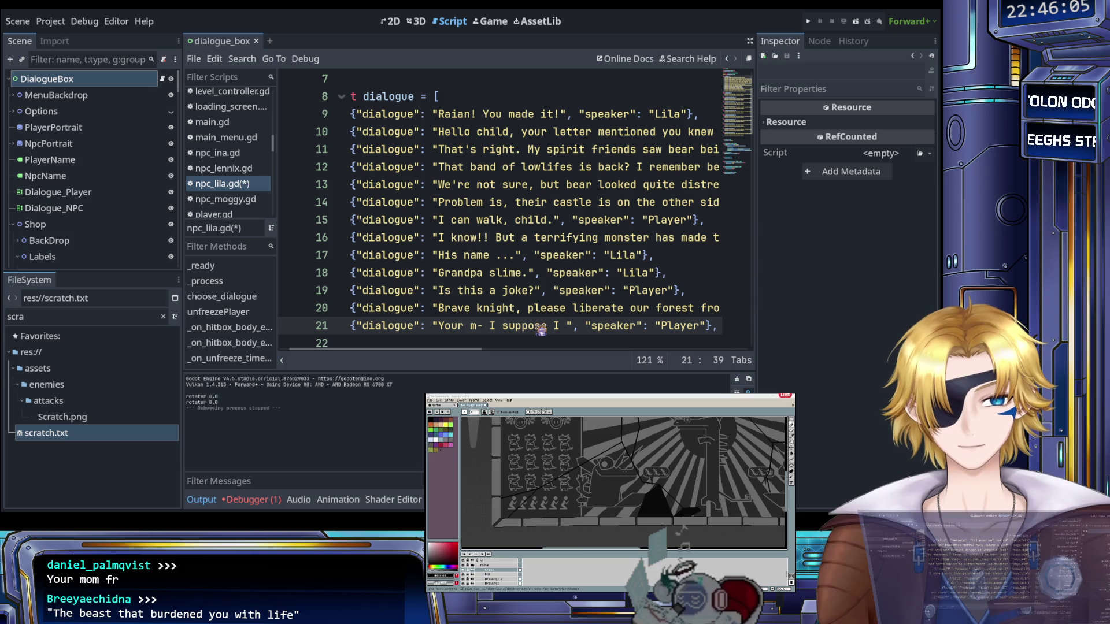
text(have n)
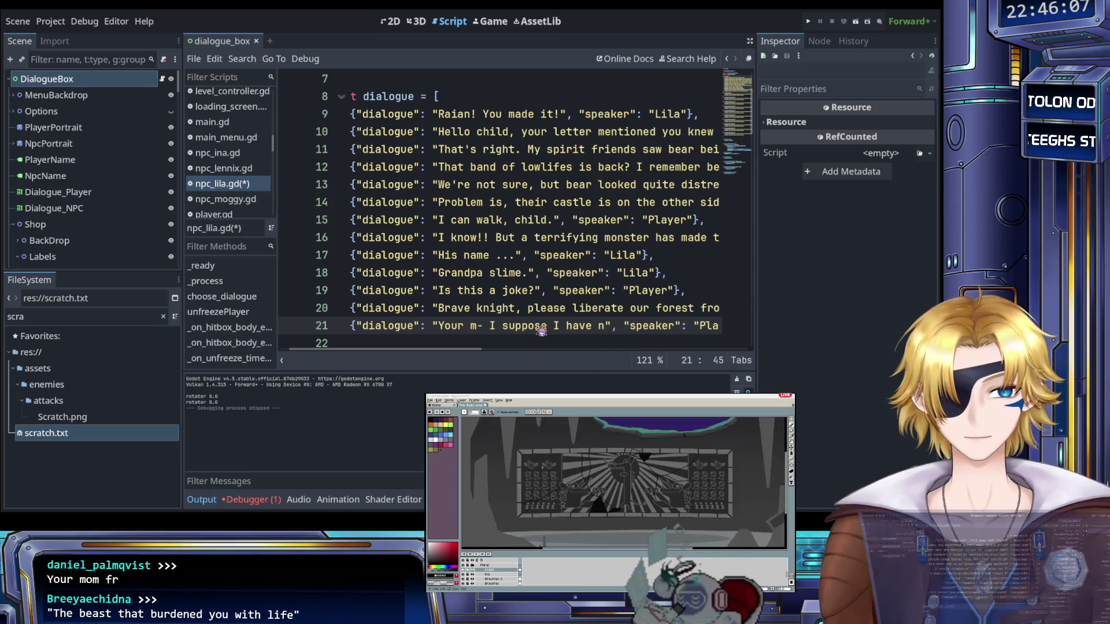
text(o choi)
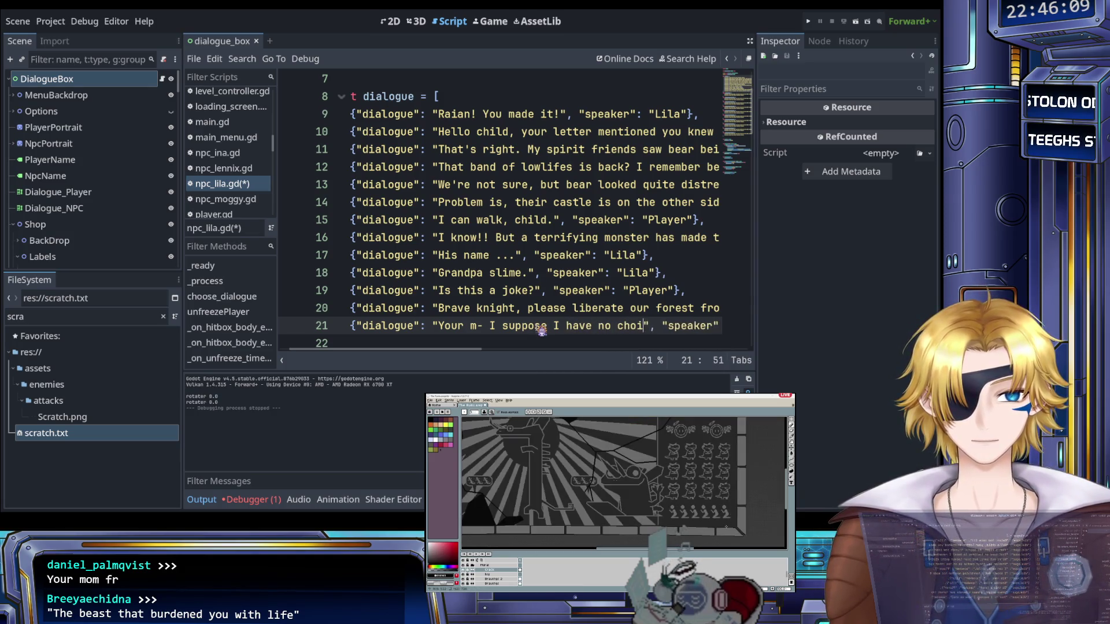
text(ce.)
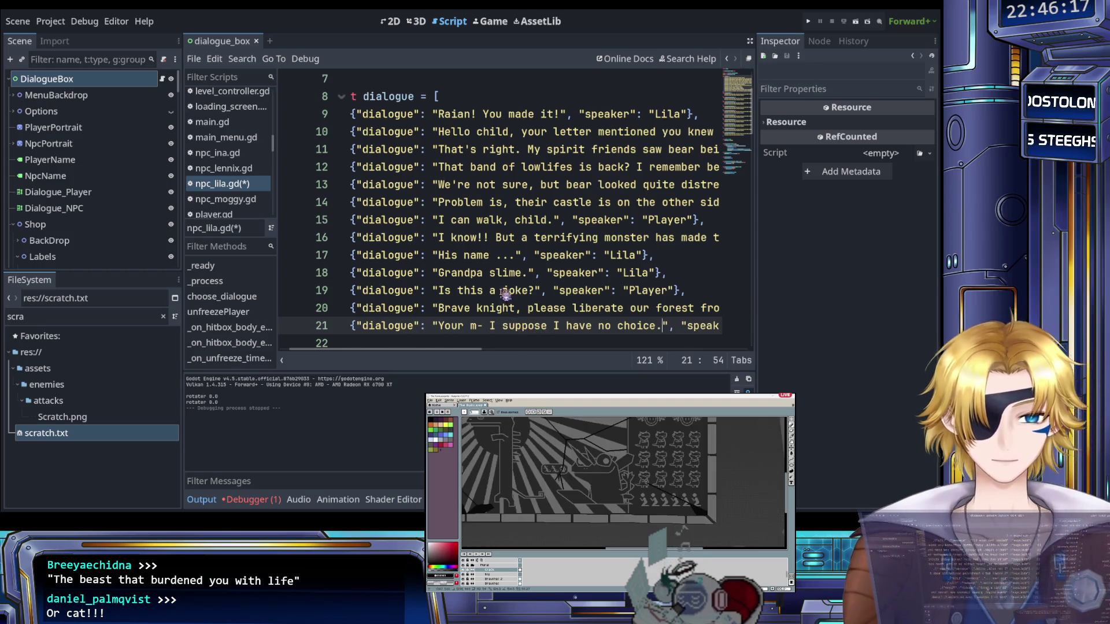
scroll(505, 295, down, 1)
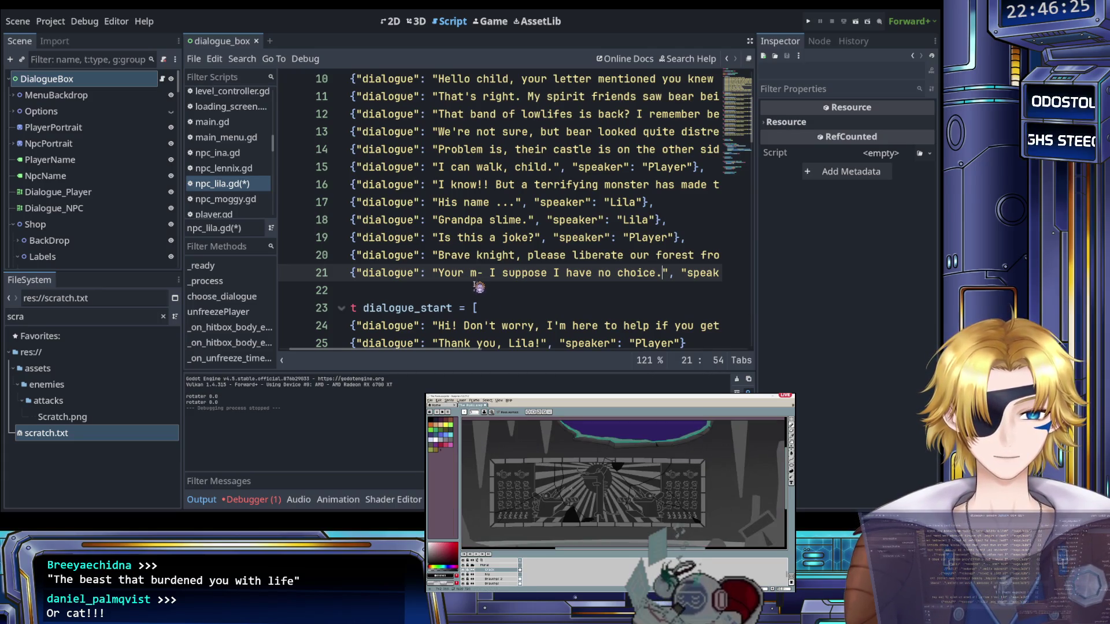
Add a trailing comma to the last dialogue line and save npc_lila.gd
scroll(462, 304, left, 1)
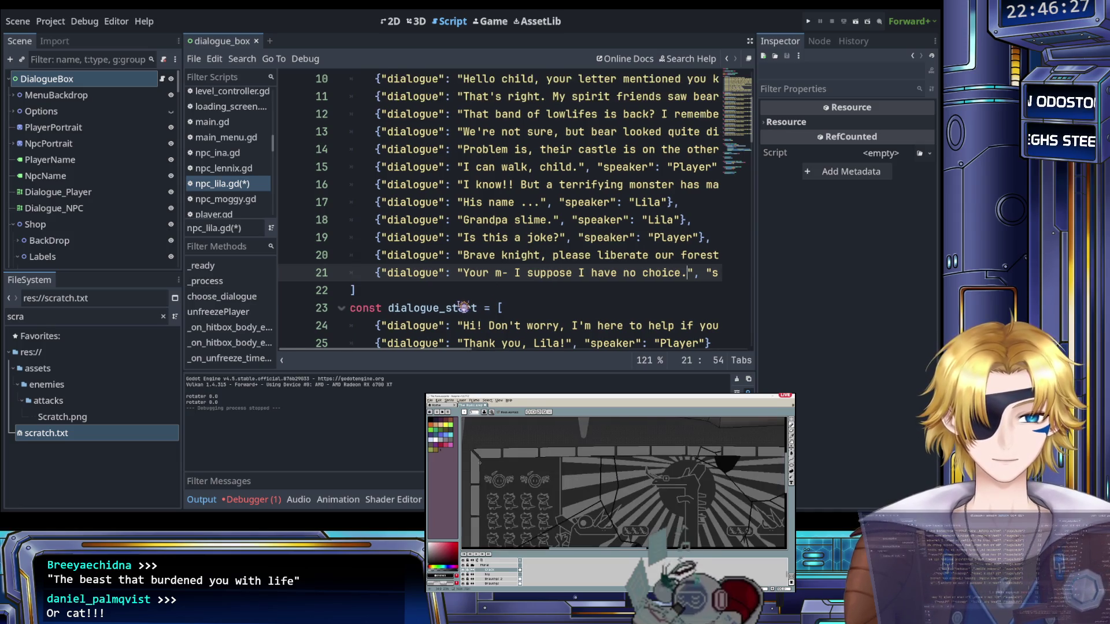
key(End)
text(,)
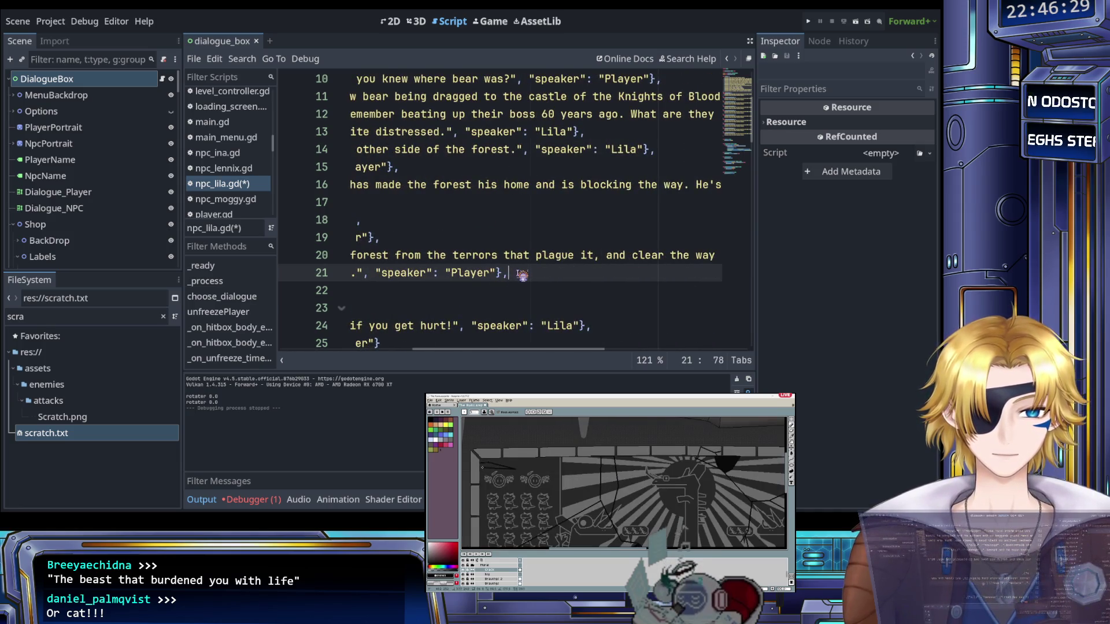
scroll(514, 292, left, 10)
scroll(511, 306, up, 1)
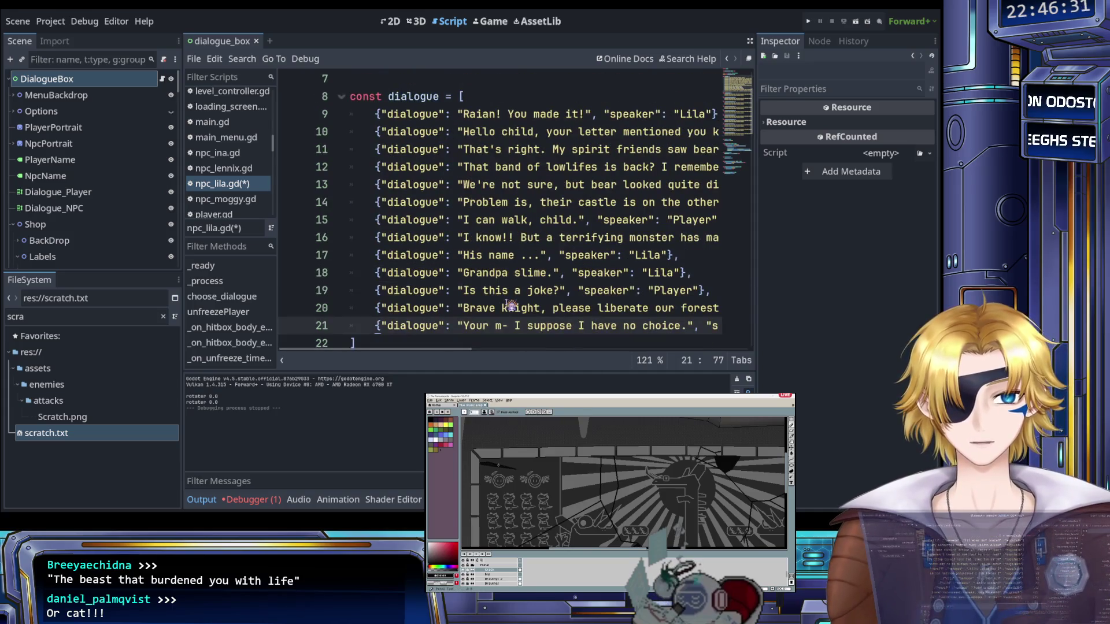
key(ctrl+s)
Rename the line 8 constant dialogue to dialogue_start and delete the old dialogue_start placeholder block
scroll(511, 306, down, 4)
scroll(492, 289, up, 6)
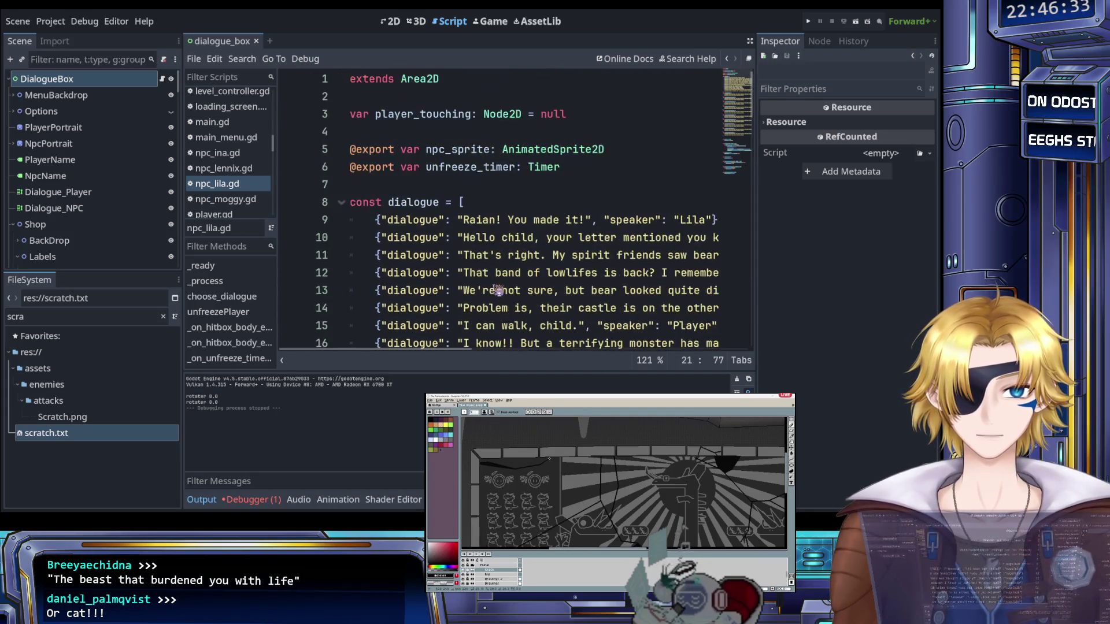
scroll(475, 261, down, 4)
scroll(476, 262, down, 1)
double_click(444, 203)
key(ctrl+c)
scroll(439, 202, up, 5)
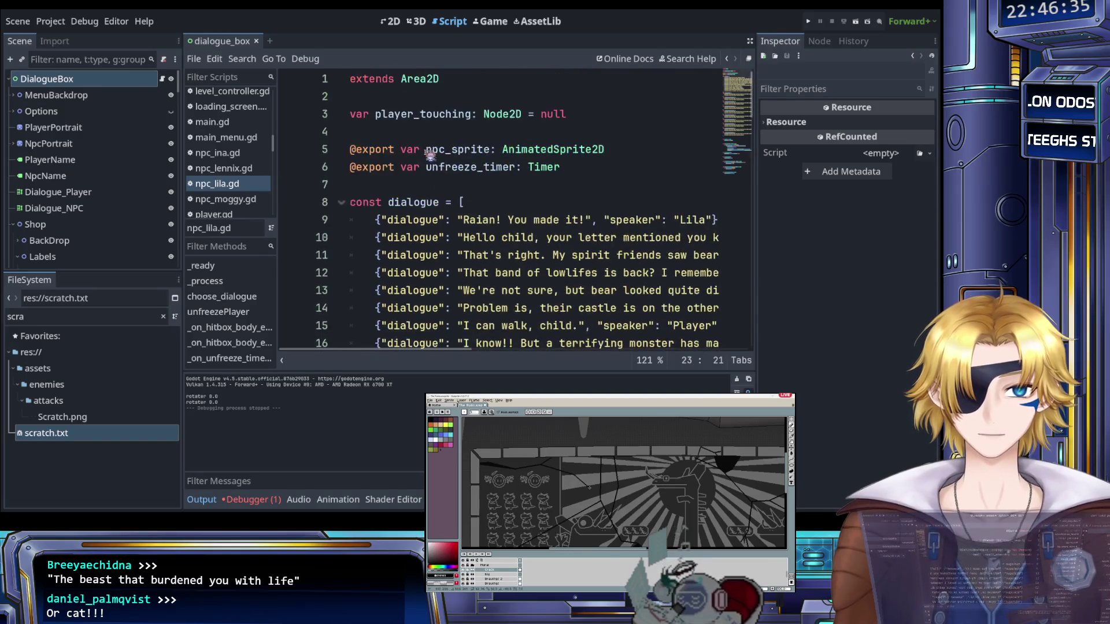
double_click(426, 200)
key(ctrl+v)
scroll(428, 219, down, 5)
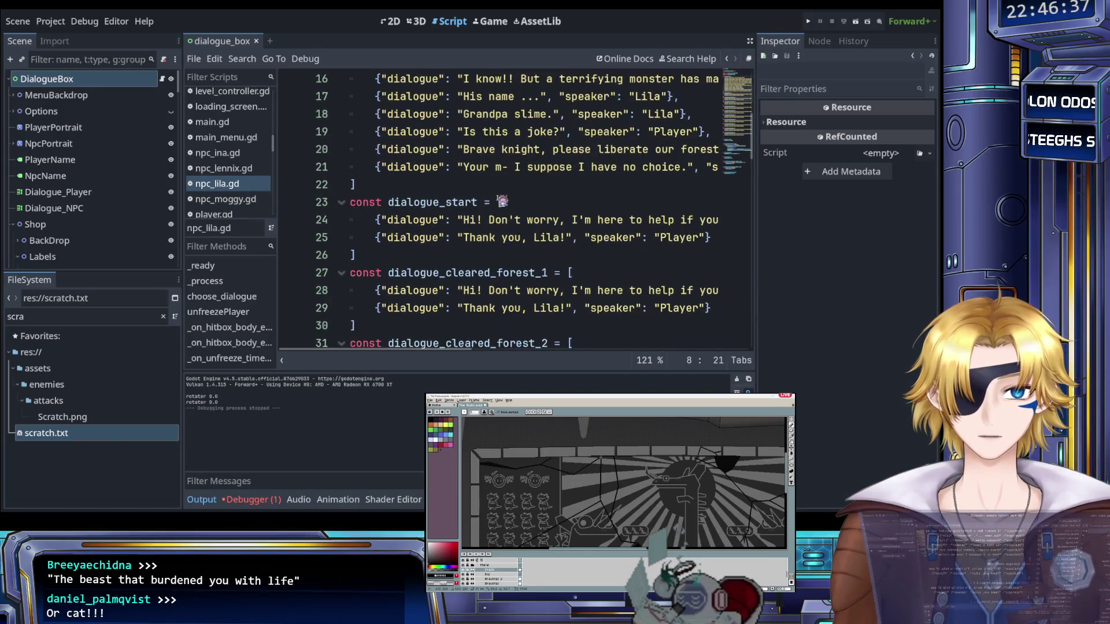
drag(394, 240, 341, 205)
key(BackSpace)
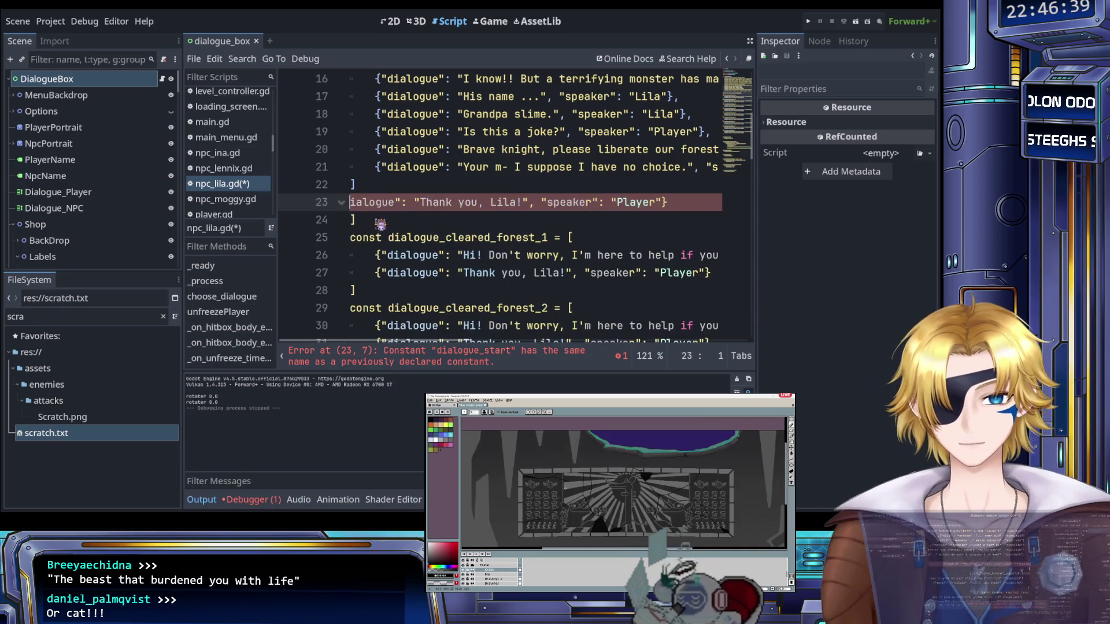
key(shift+End)
key(BackSpace)
key(BackSpace)
Change the loadDialogue argument on line 74 to dialogue_start and save the script
scroll(380, 231, down, 12)
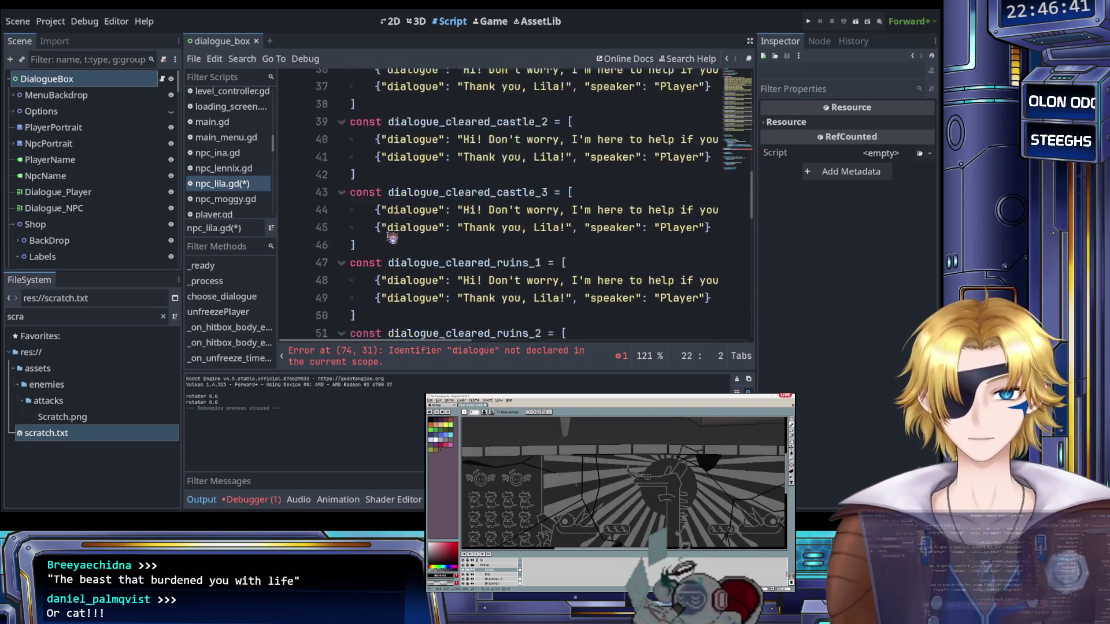
scroll(394, 238, down, 2)
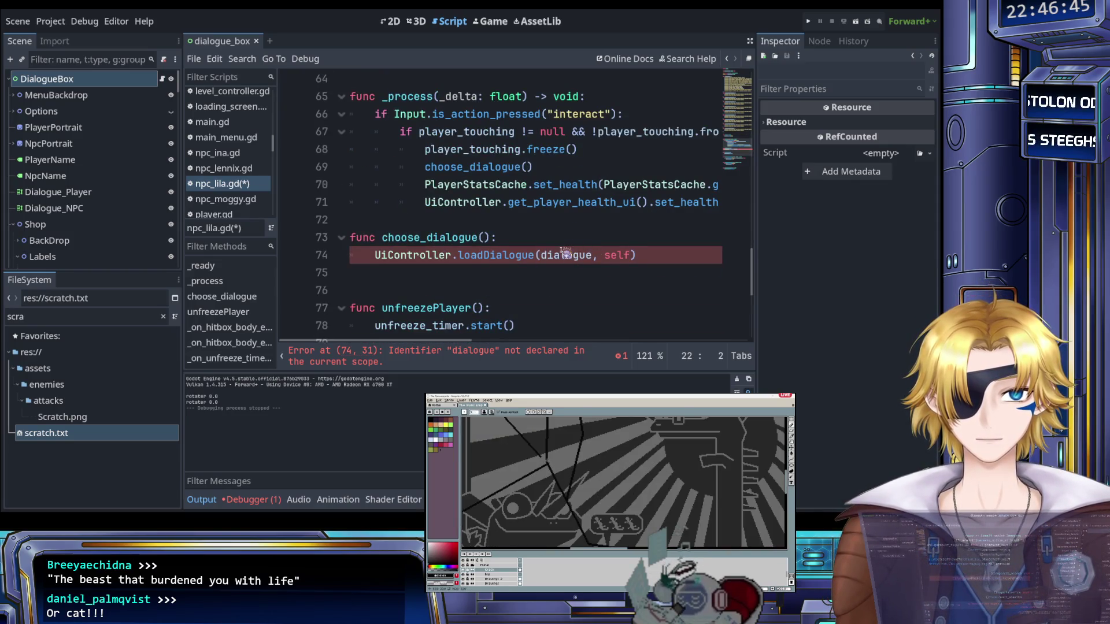
click(594, 257)
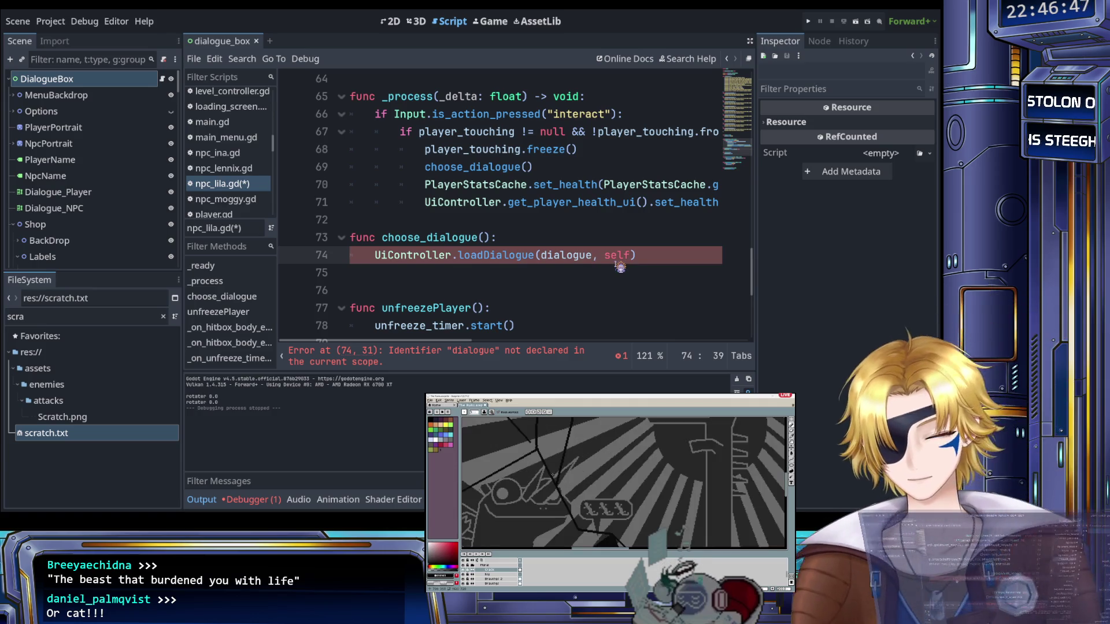
text(_1)
click(597, 243)
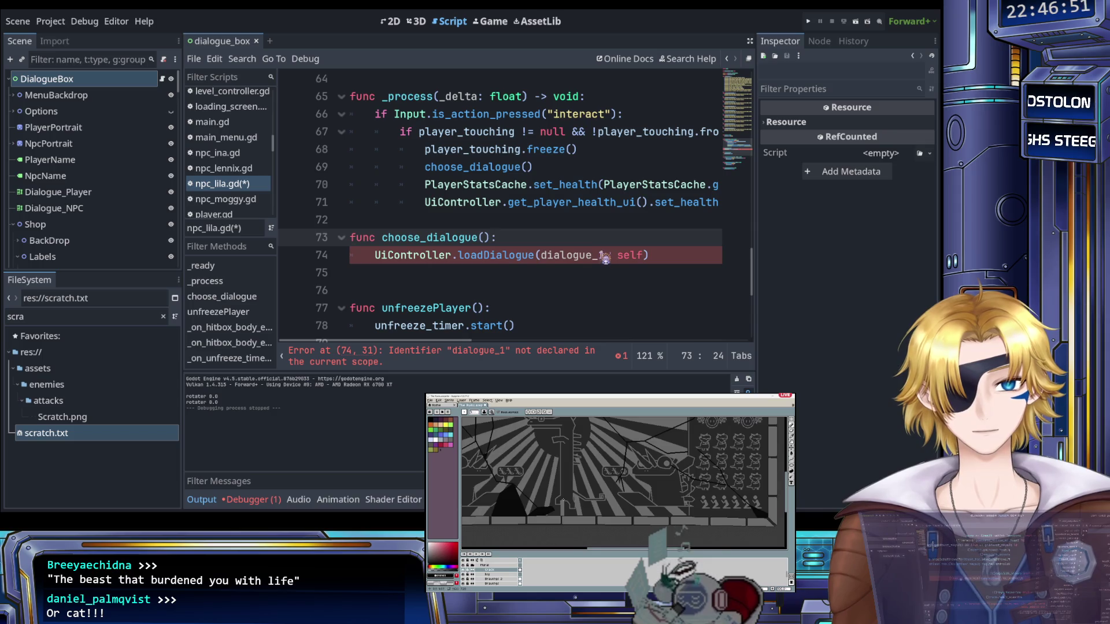
double_click(605, 256)
text(dialo)
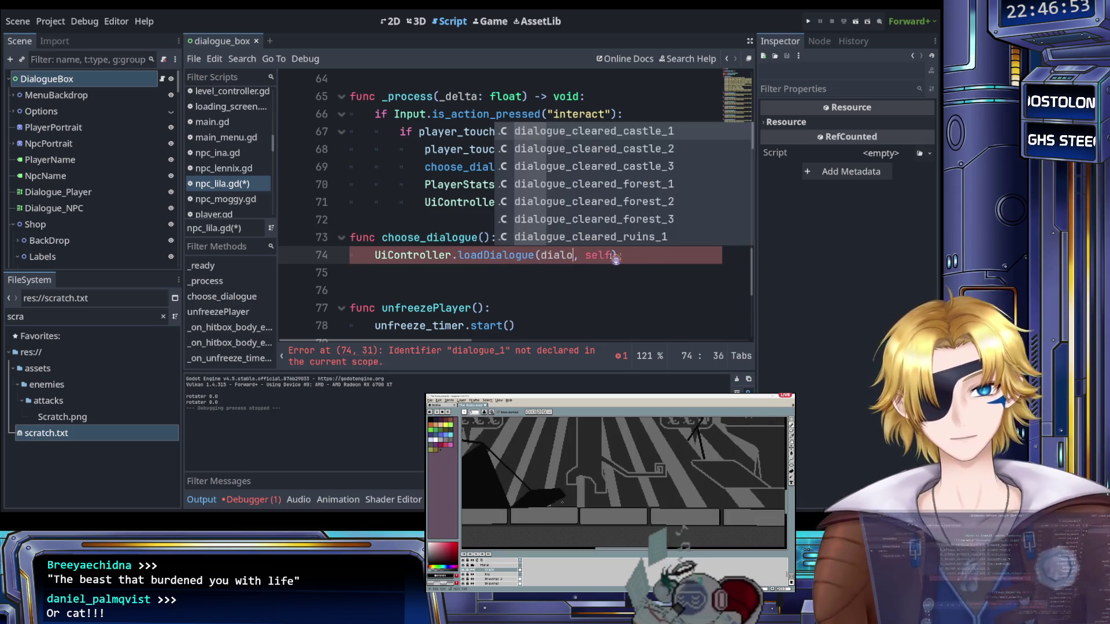
text(gue_start)
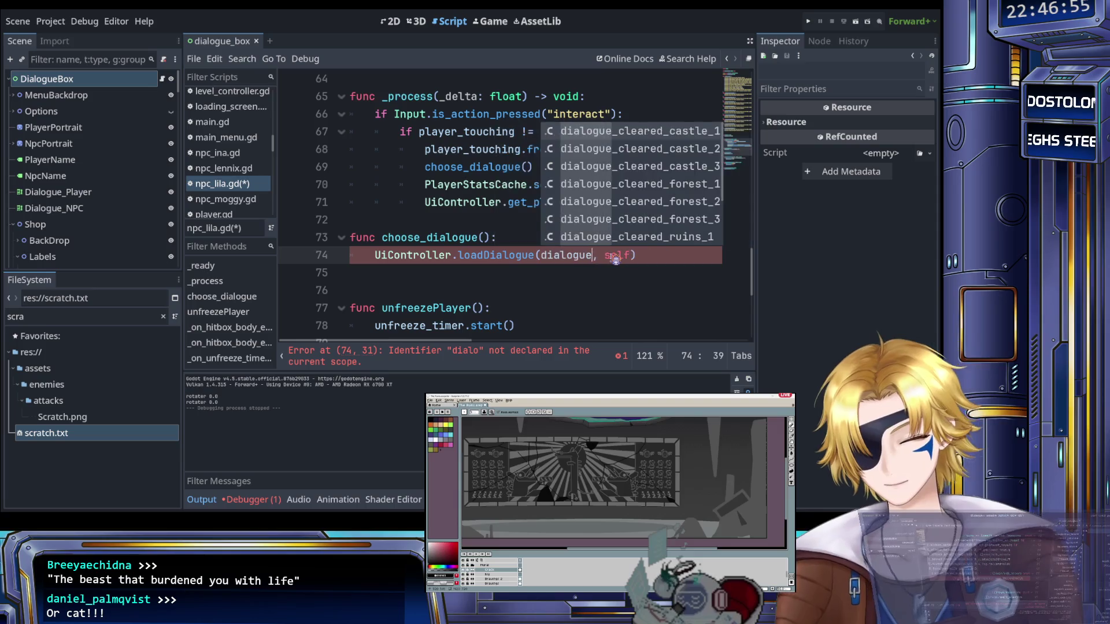
key(ctrl+s)
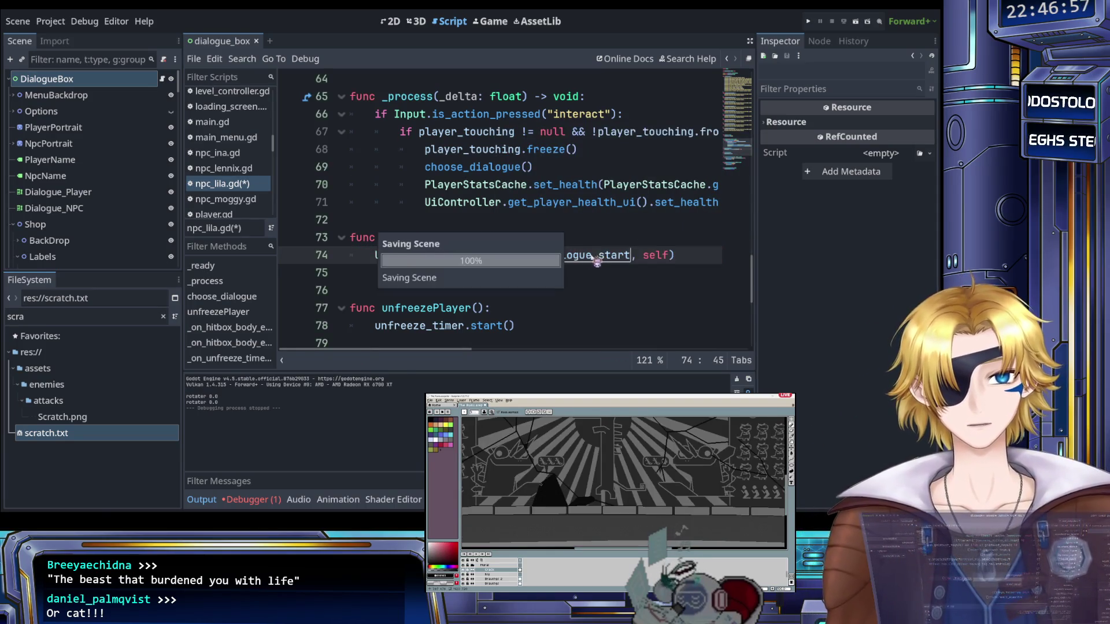
click(563, 240)
key(Return)
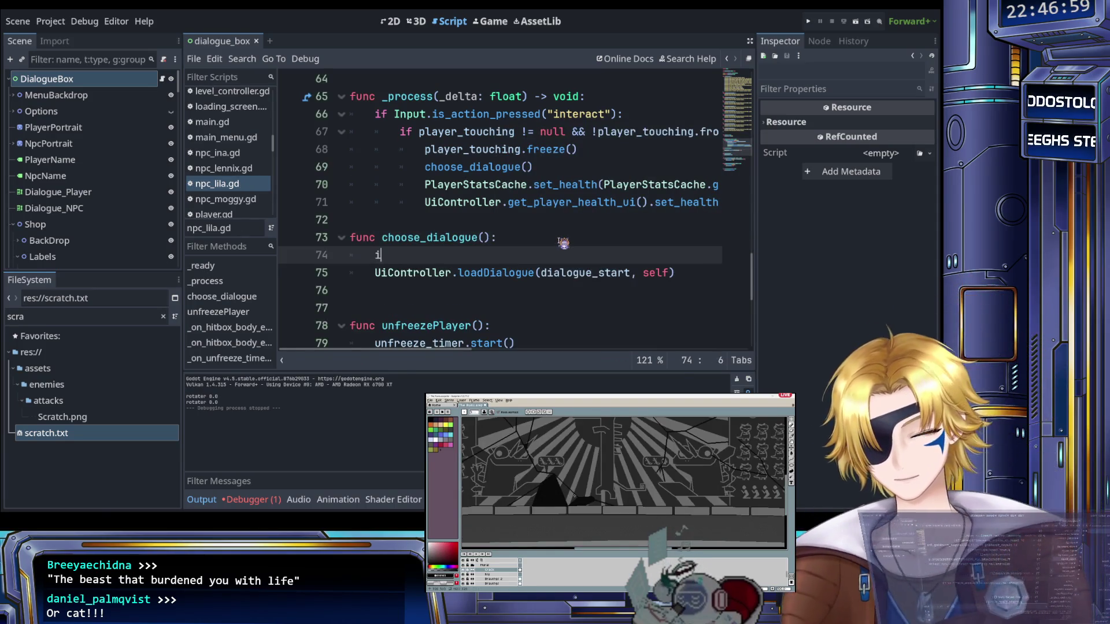
Wrap the loadDialogue call in an 'if !PlayerStatsCache.forest_2_available:' condition
text(if )
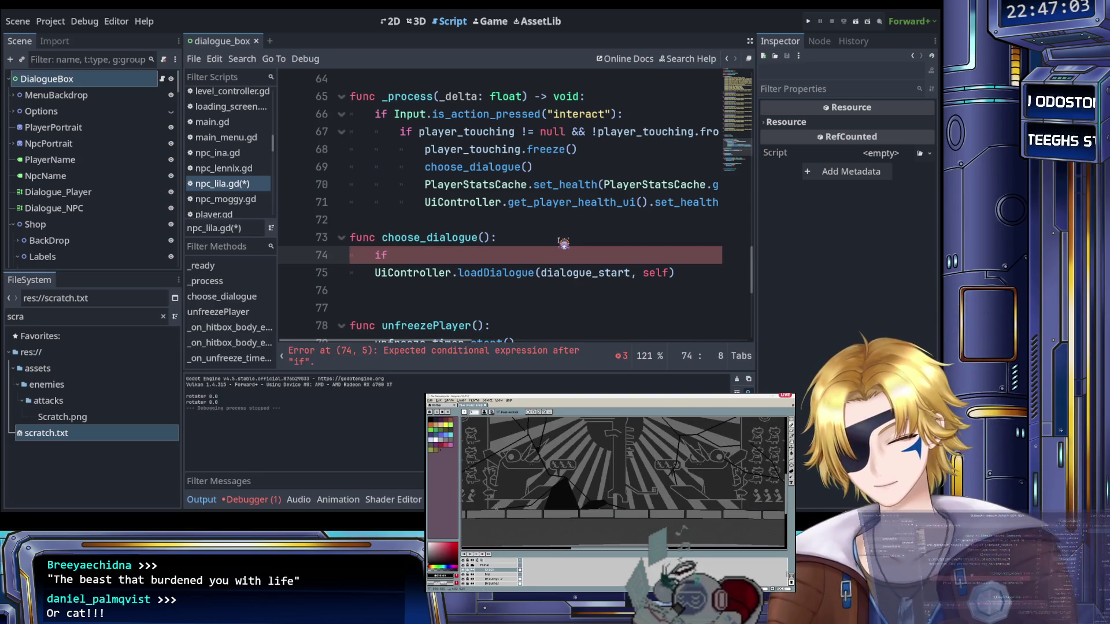
text(PlayerS)
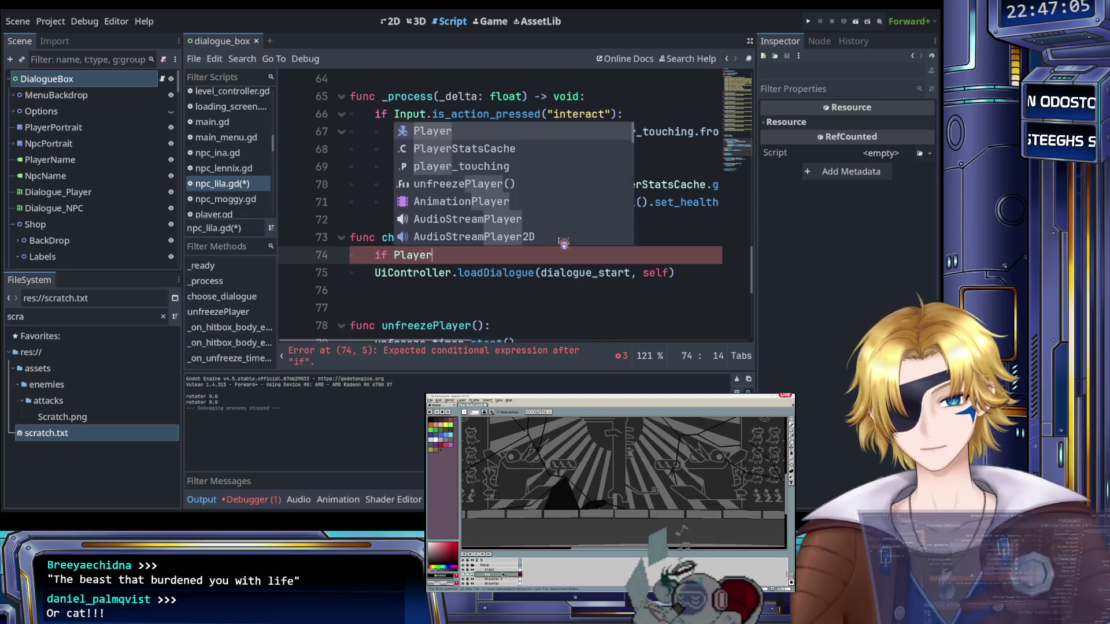
key(Return)
text(.)
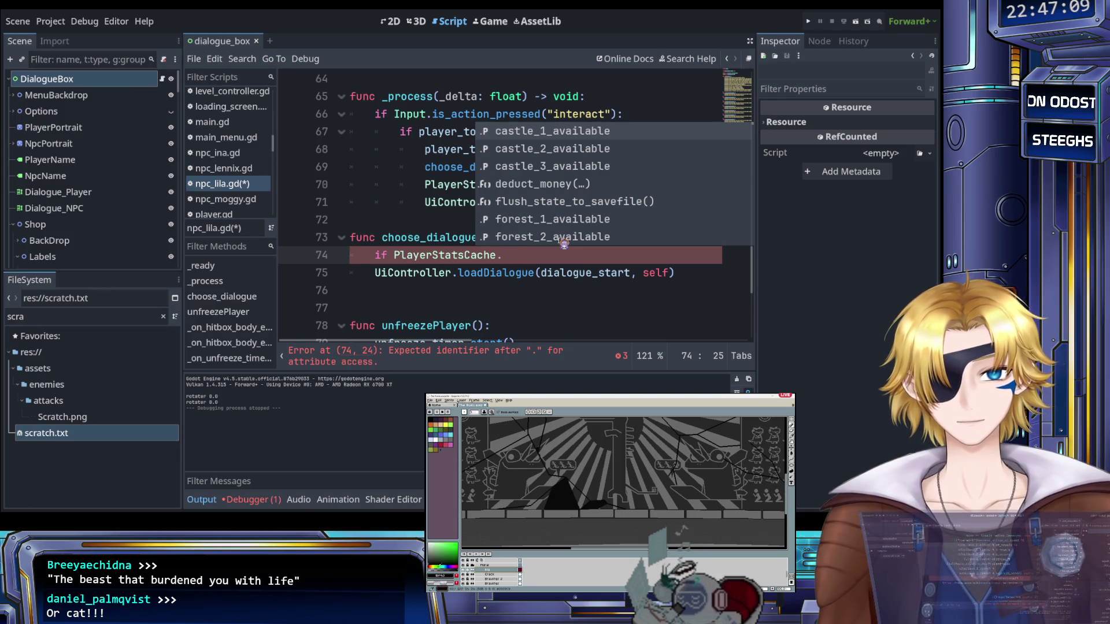
scroll(564, 242, down, 7)
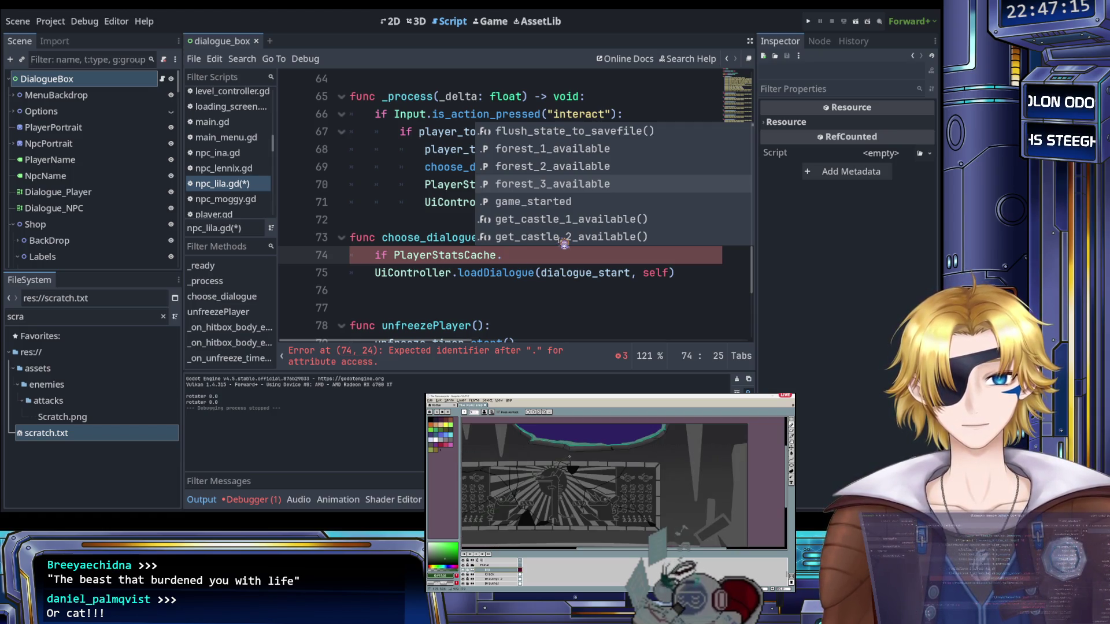
scroll(564, 243, up, 1)
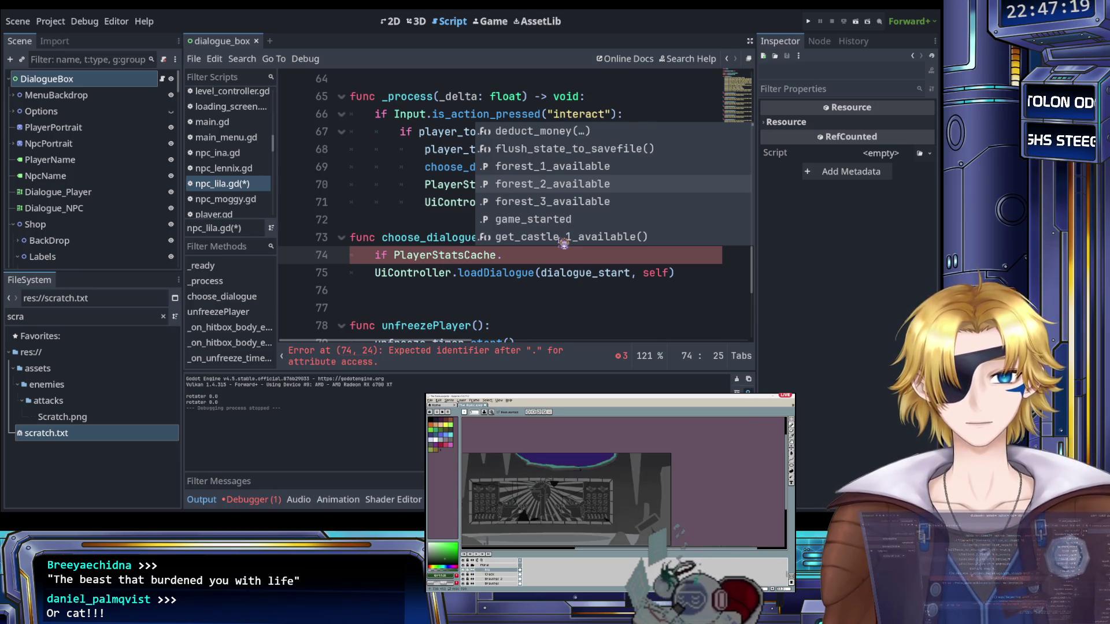
key(Return)
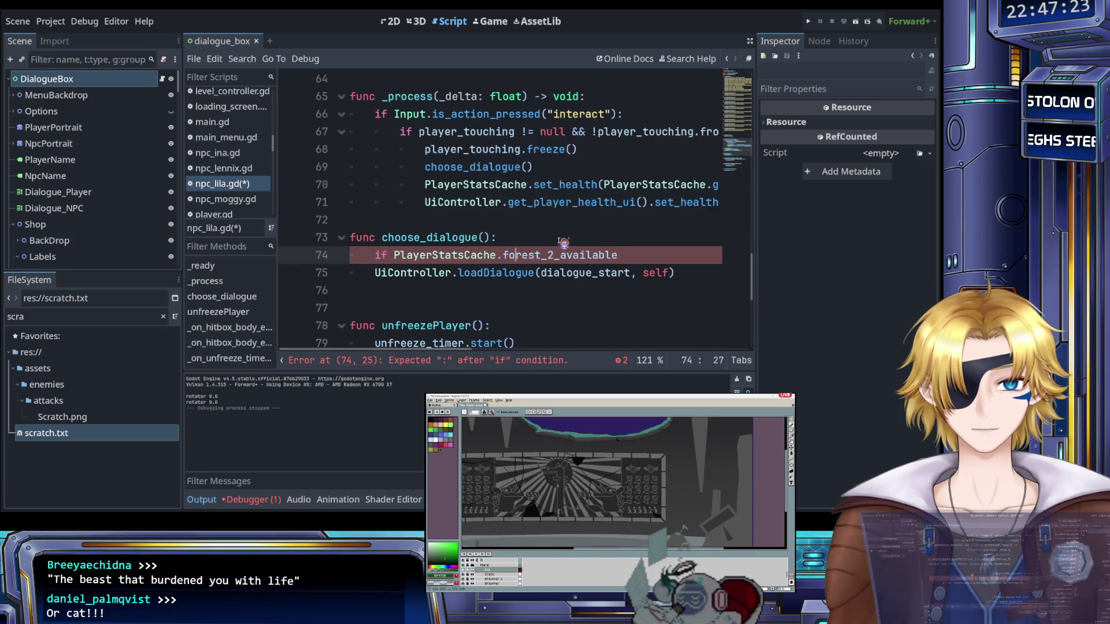
key(Left)
key(Left)
key(Left)
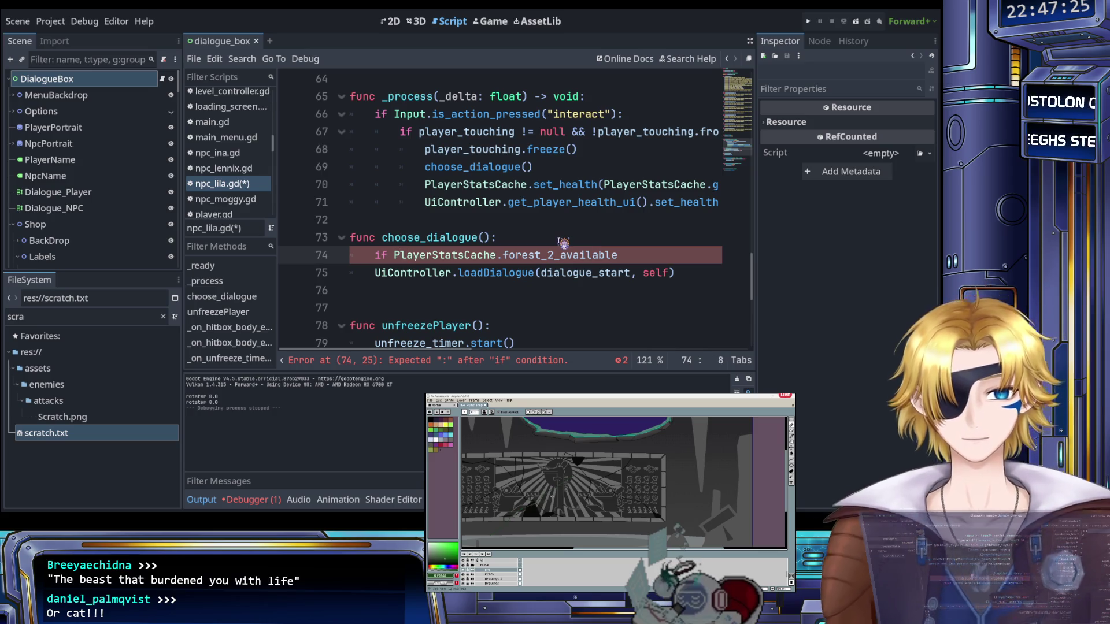
text(!)
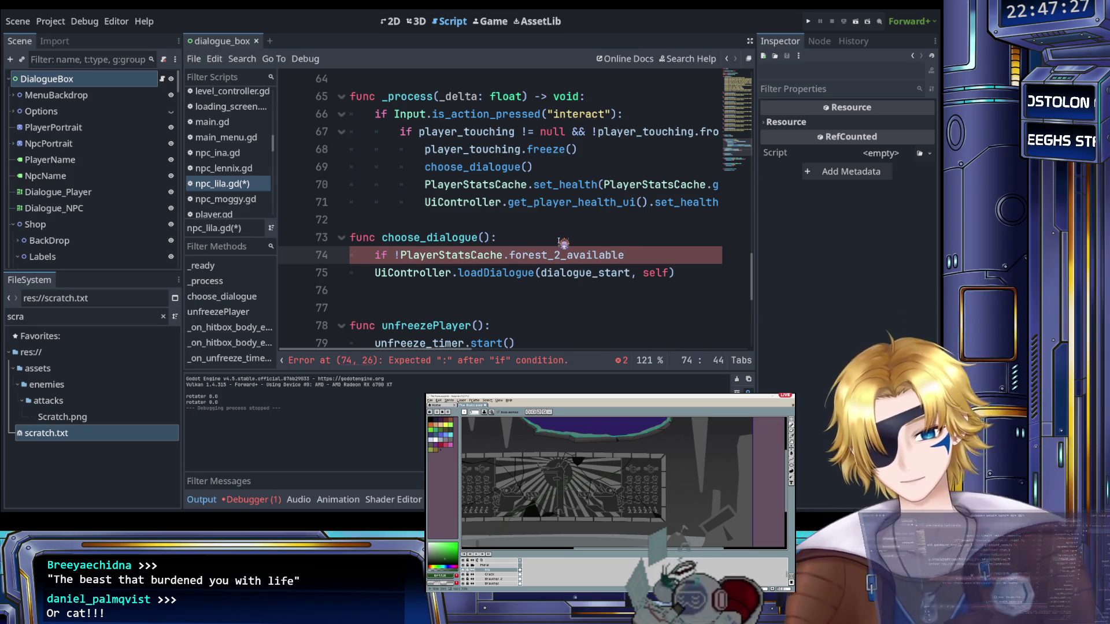
text(:)
key(Return)
key(Down)
key(Home)
key(Tab)
Remove the blank line inside the if, save, and start a new line below the branch
key(Up)
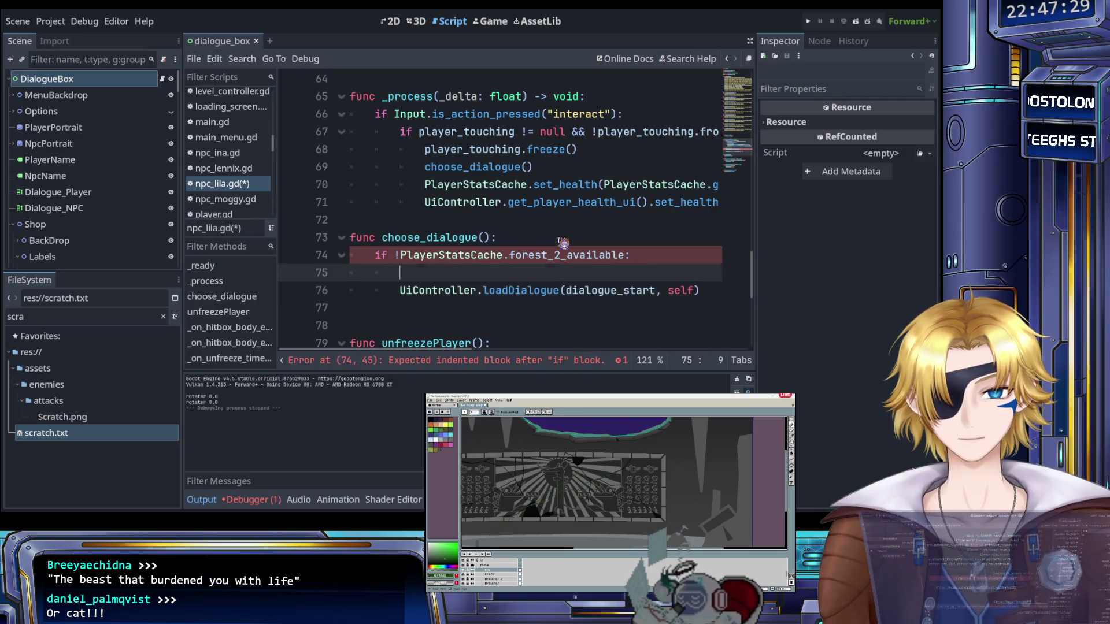
key(BackSpace)
key(BackSpace)
key(ctrl+s)
key(Down)
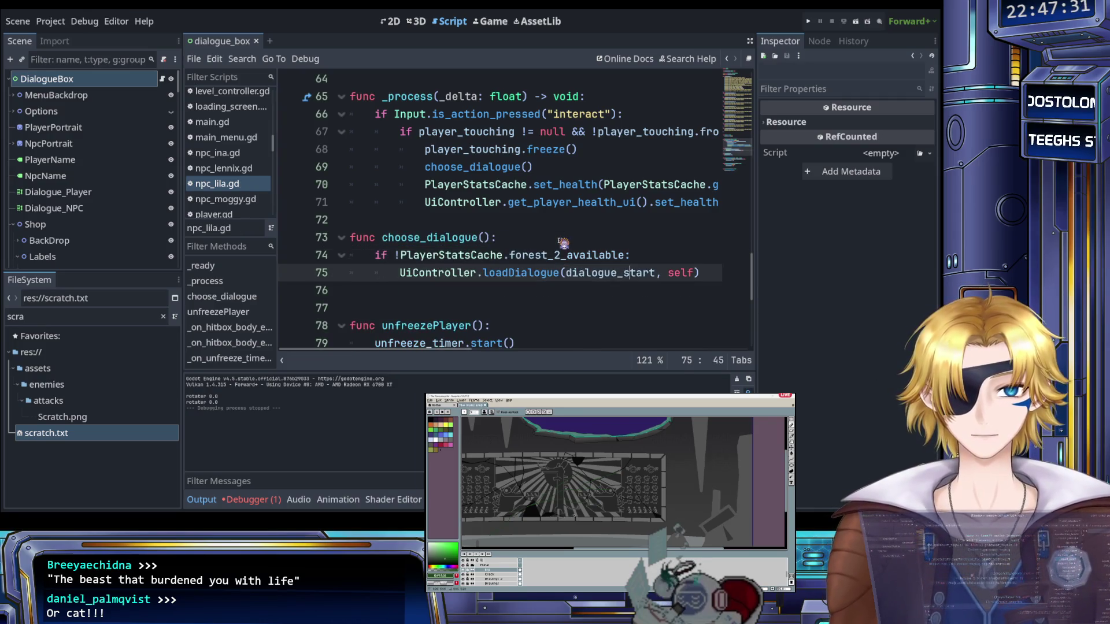
key(Return)
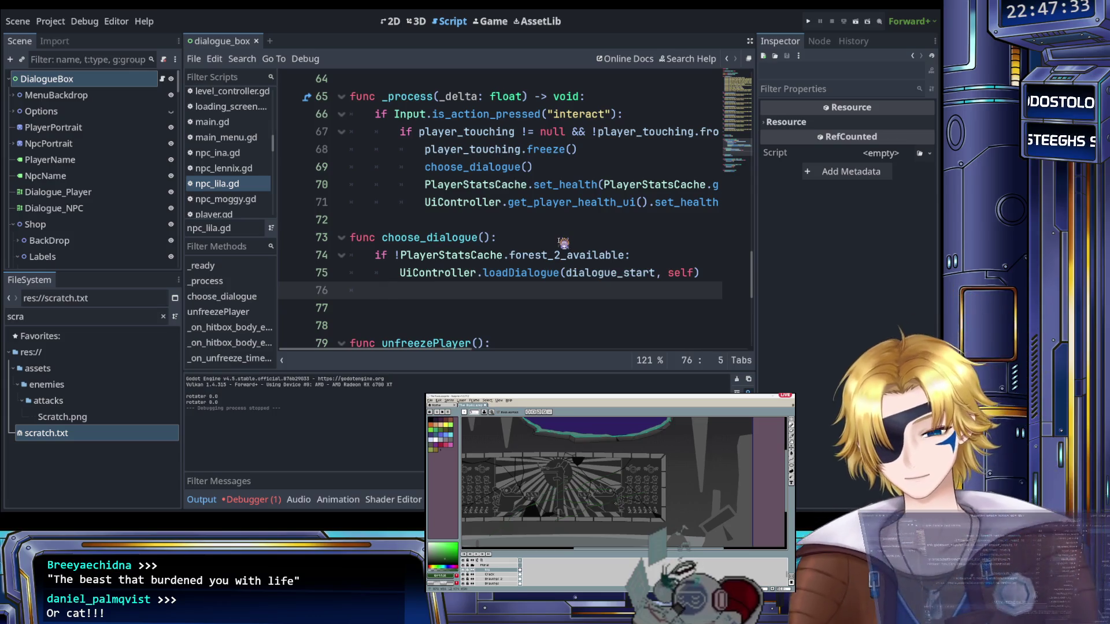
Add an 'elif PlayerStatsCache.forest_2_available:' line, copying the condition from line 74
text(elif)
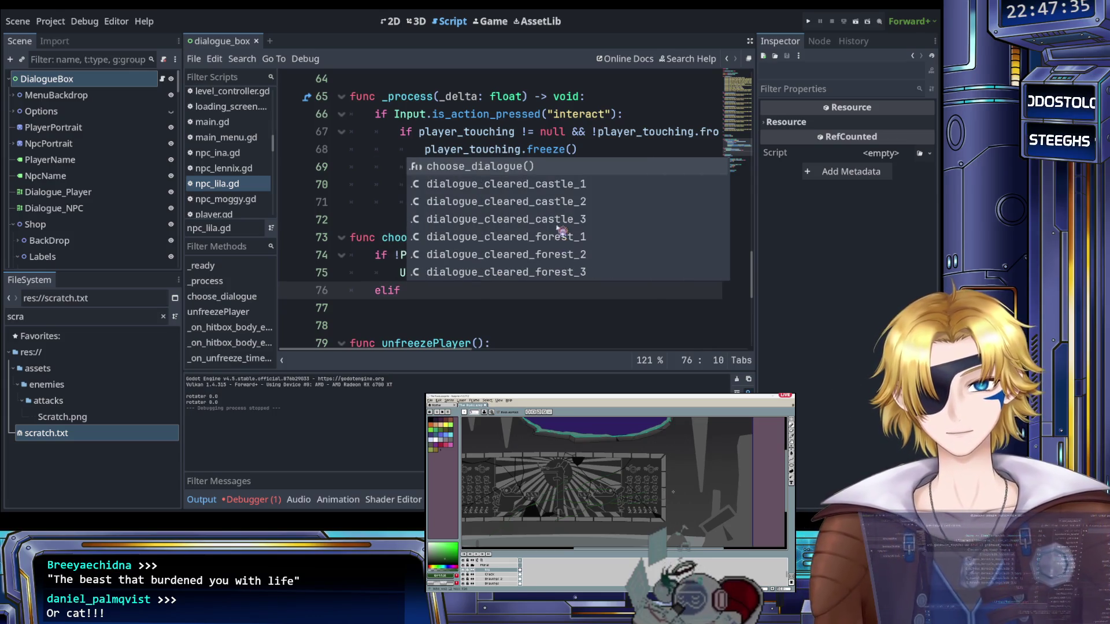
drag(400, 254, 628, 258)
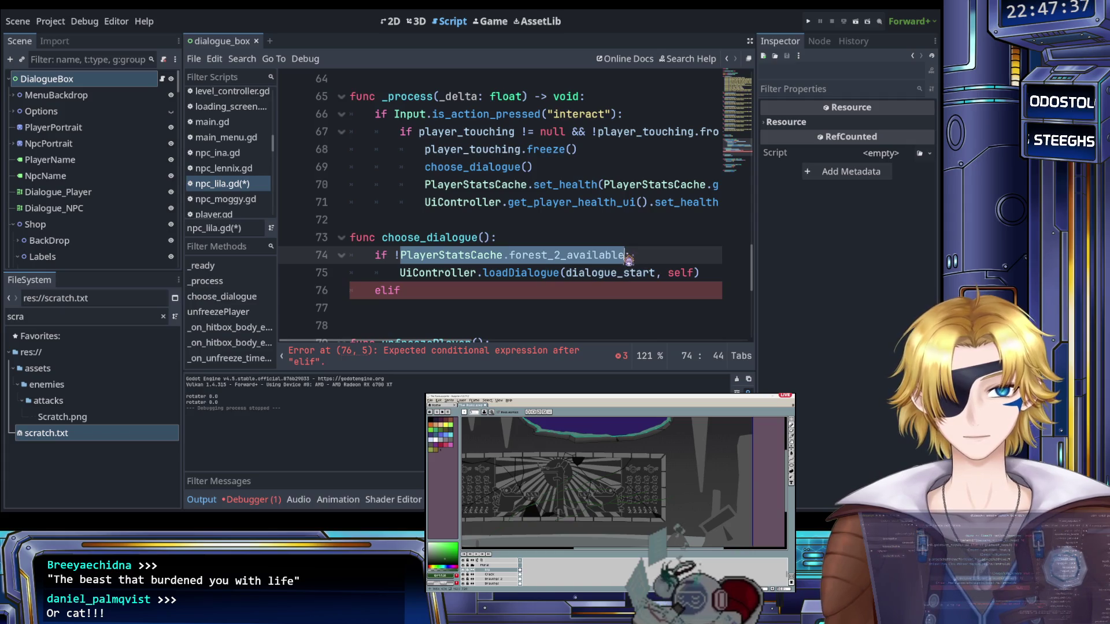
key(ctrl+c)
click(496, 289)
key(ctrl+v)
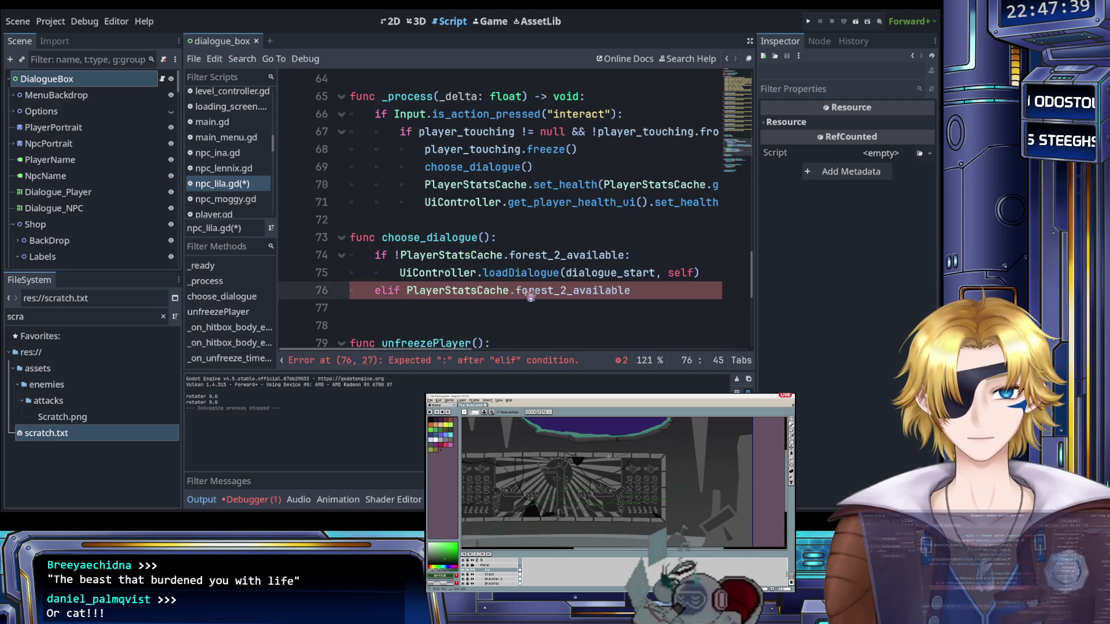
text(:)
key(Return)
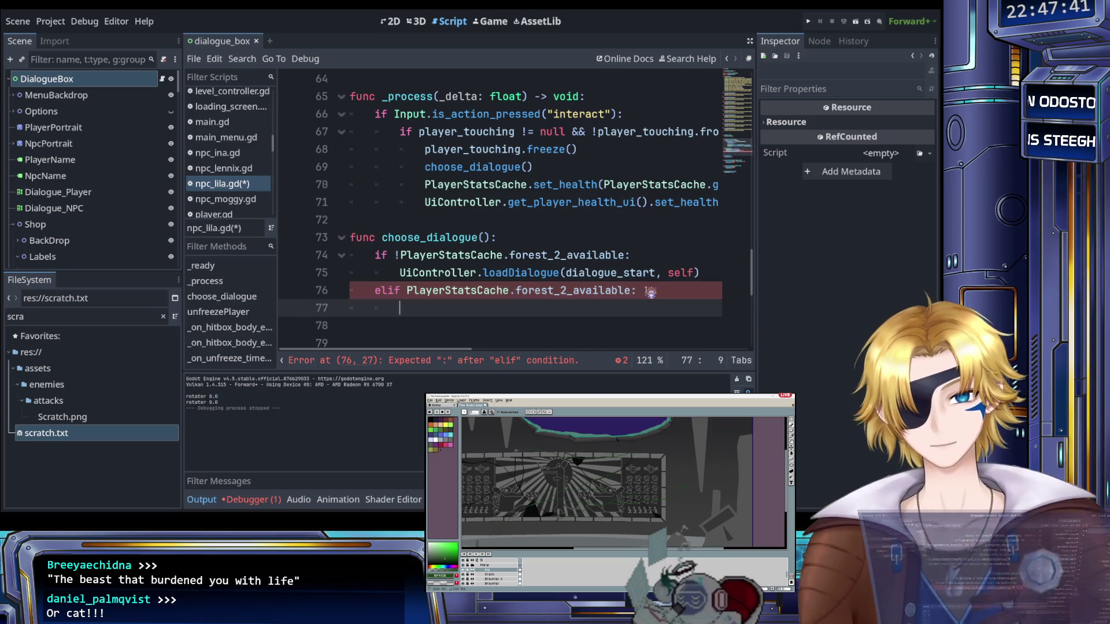
Make the elif body call UiController.loadDialogue(dialogue_cleared_forest_1) and save the script
text(UiController.loadDialogue(dialo, self)
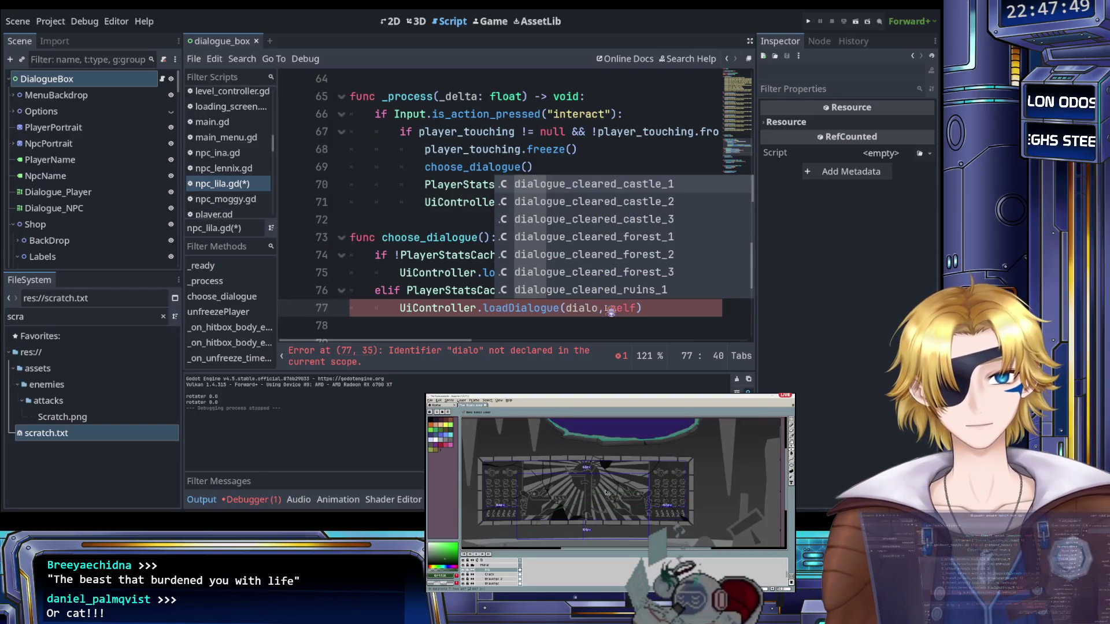
text(g)
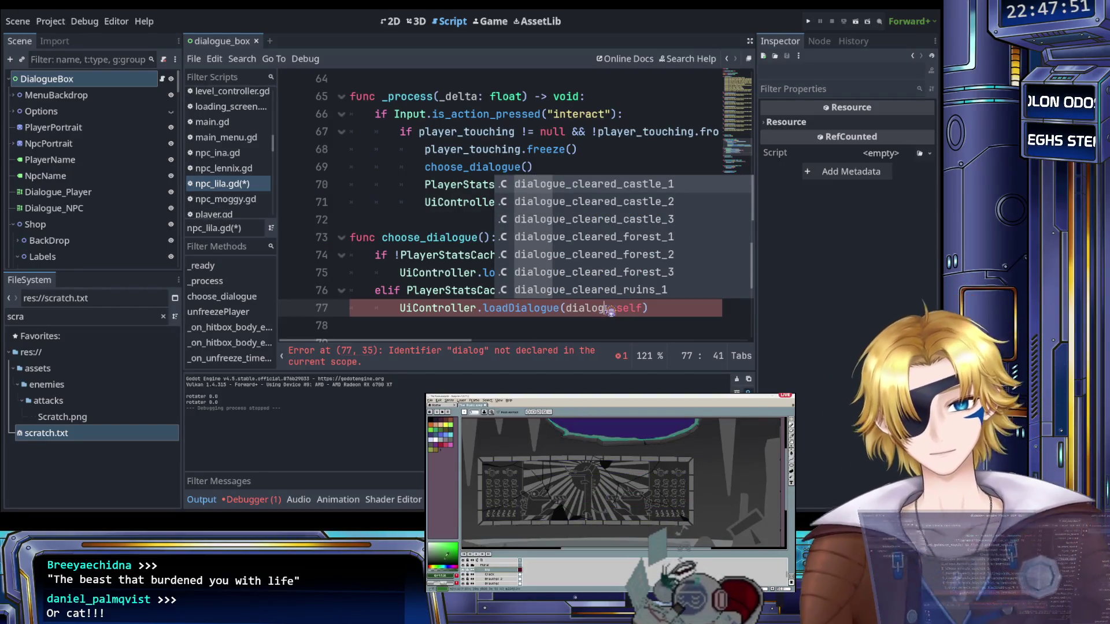
key(Down)
key(Down)
key(Down)
key(Up)
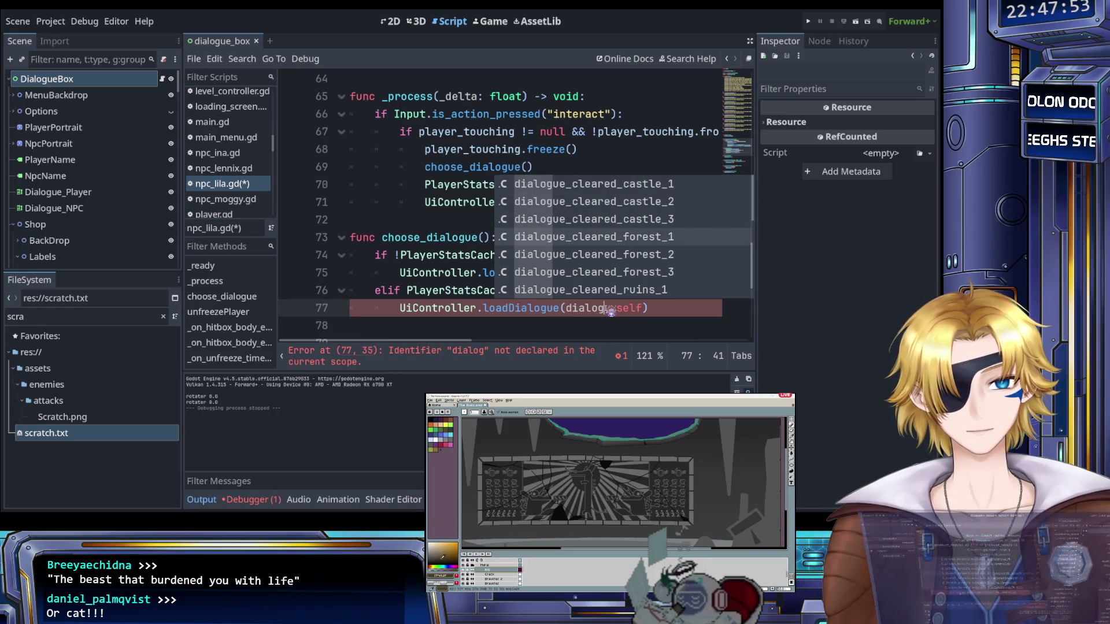
key(Return)
key(ctrl+s)
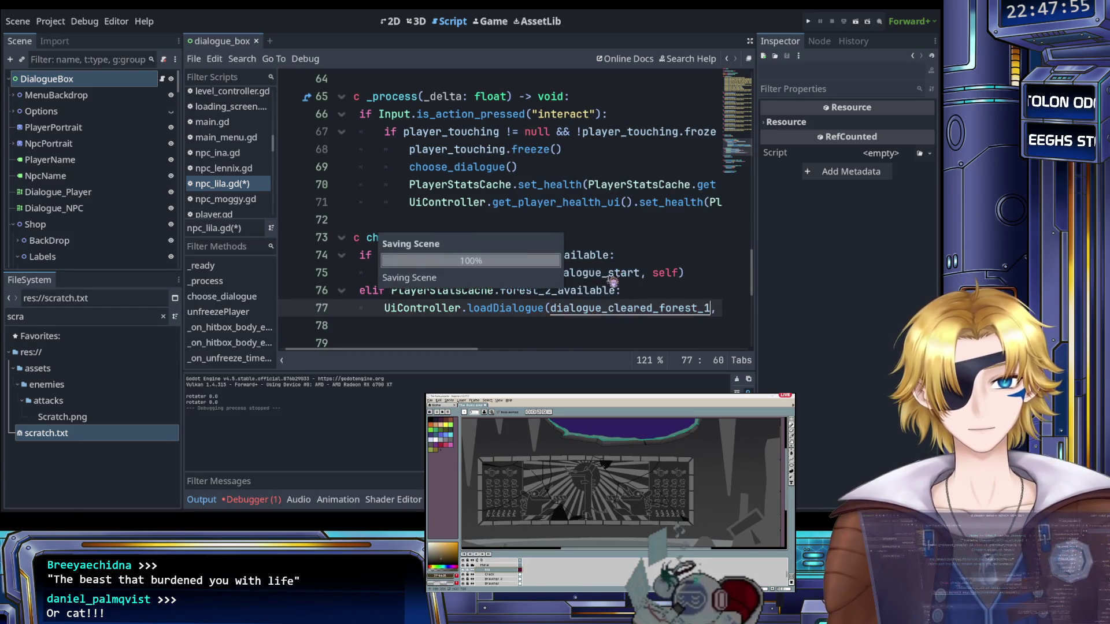
scroll(575, 314, right, 5)
scroll(531, 307, left, 5)
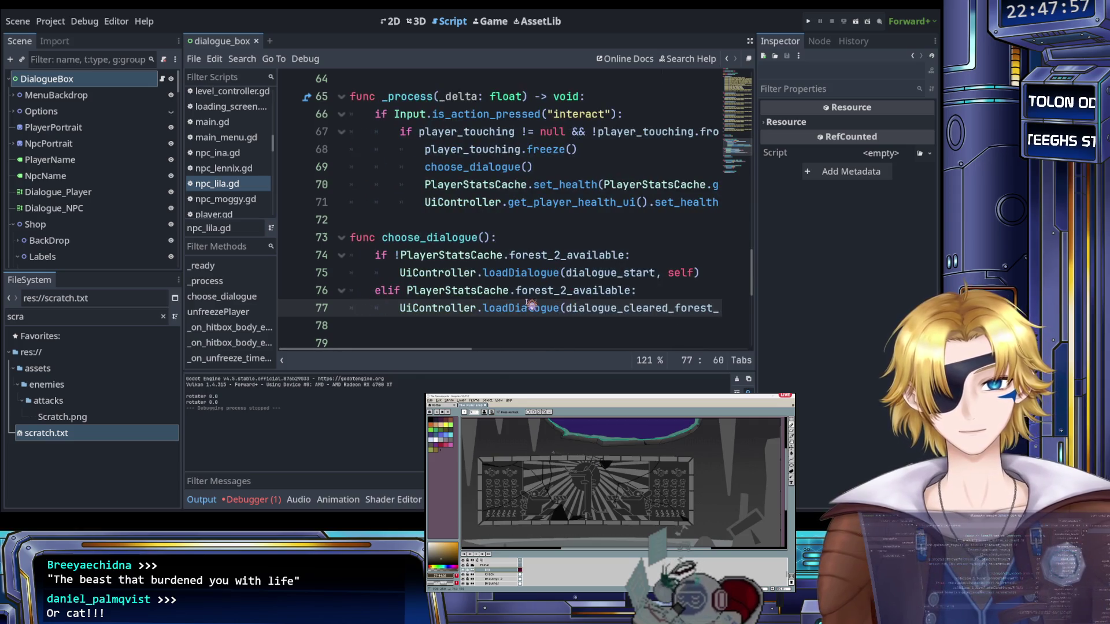
scroll(530, 305, right, 3)
drag(638, 304, 376, 290)
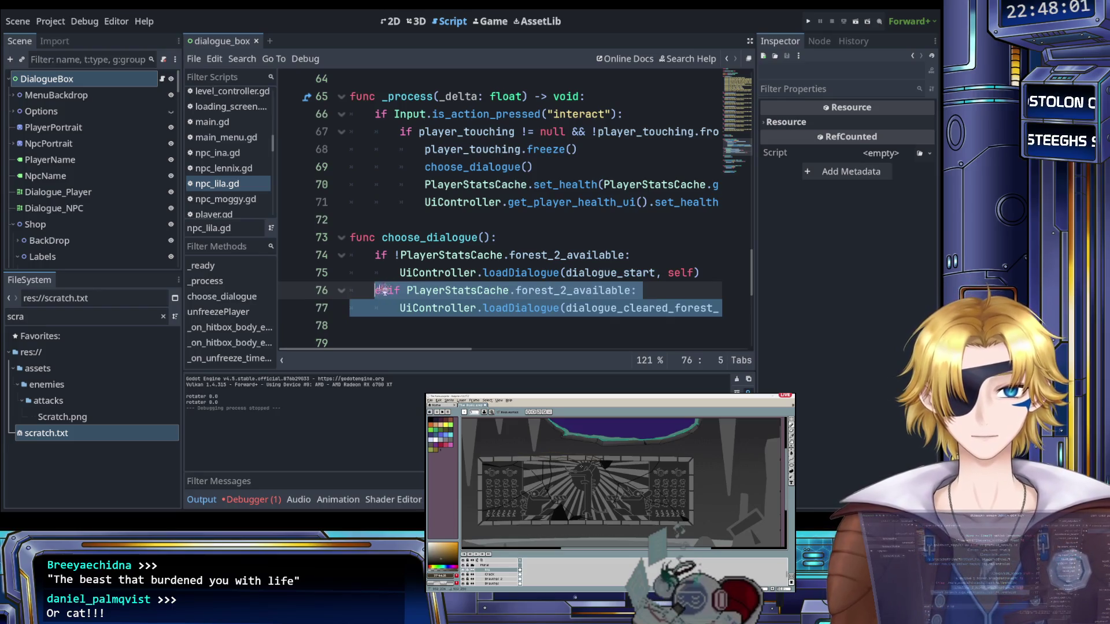
scroll(417, 284, down, 1)
scroll(428, 283, right, 3)
Paste two copies of the elif branch, changing the last call to dialogue_cleared_forest_3
click(681, 255)
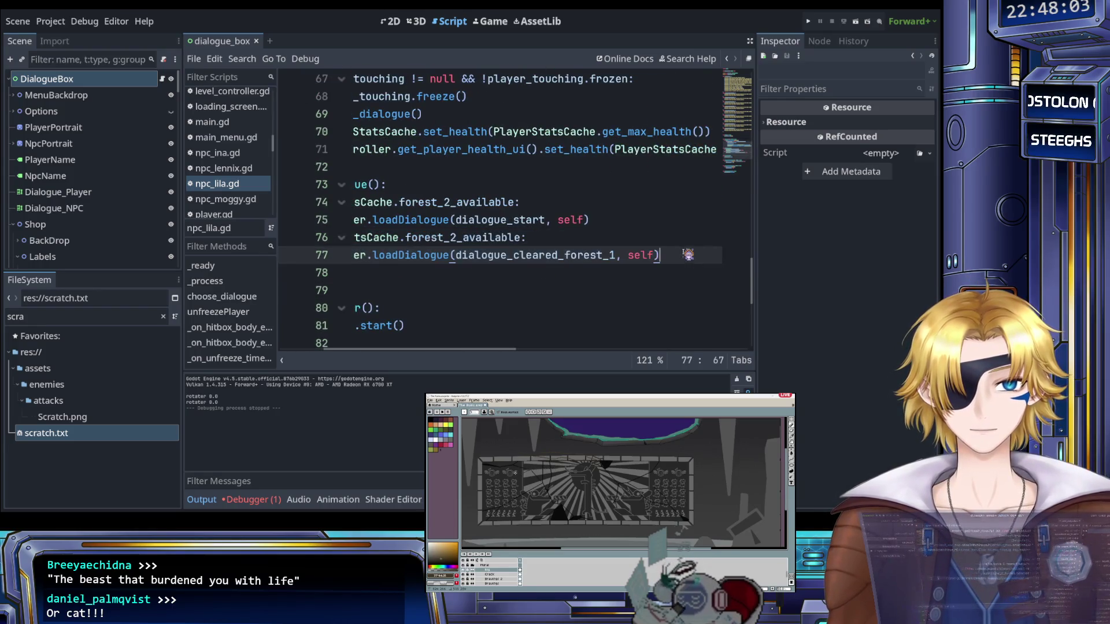
key(Return)
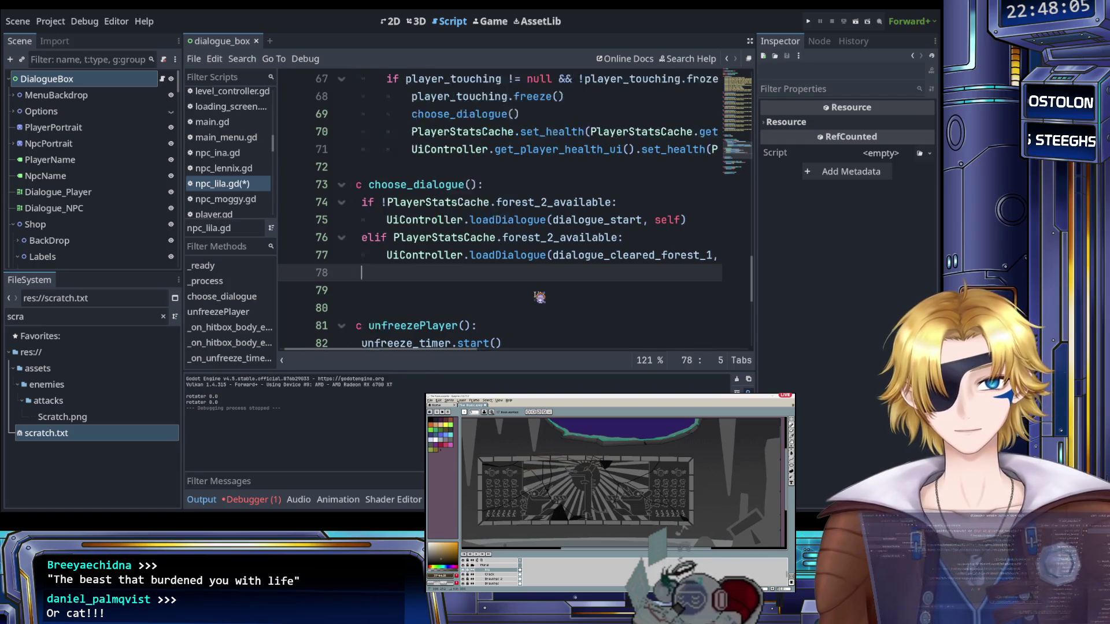
key(ctrl+v)
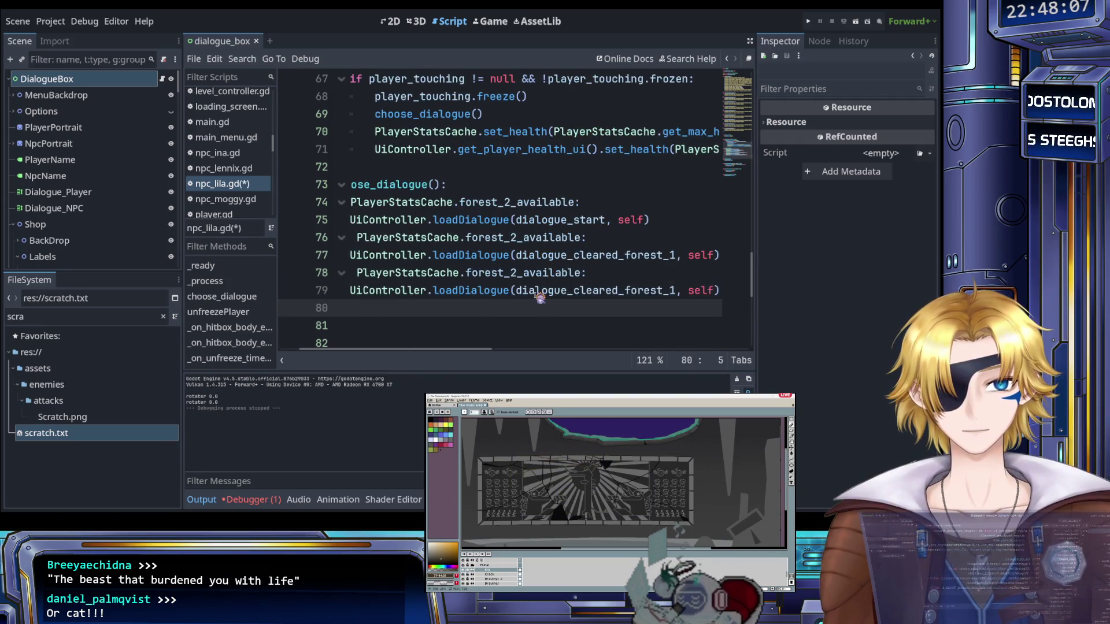
key(ctrl+v)
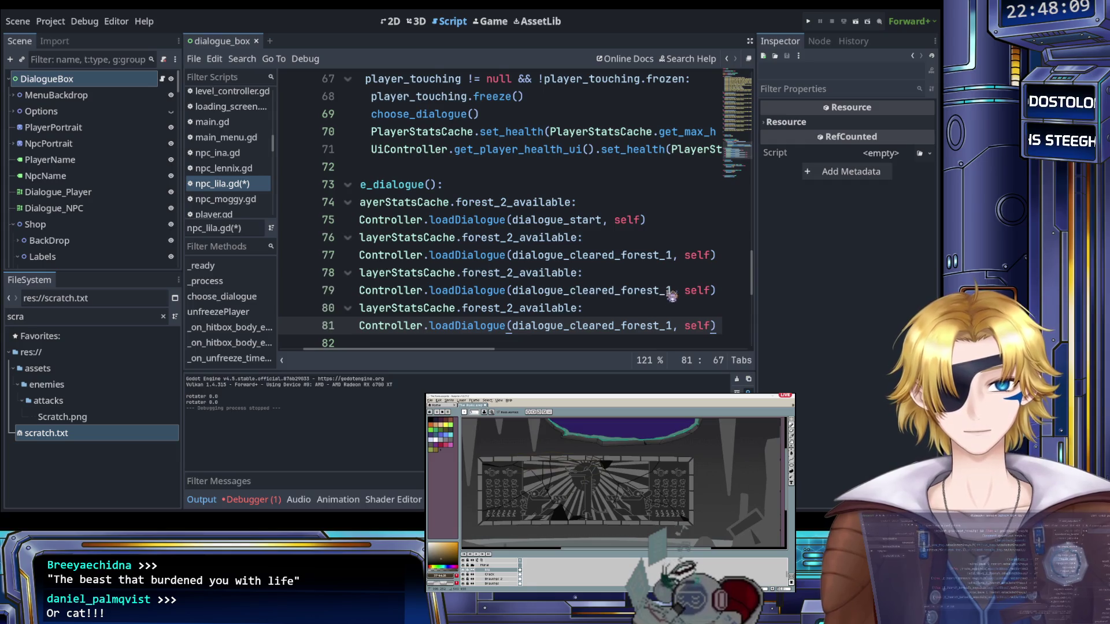
click(674, 291)
text(2)
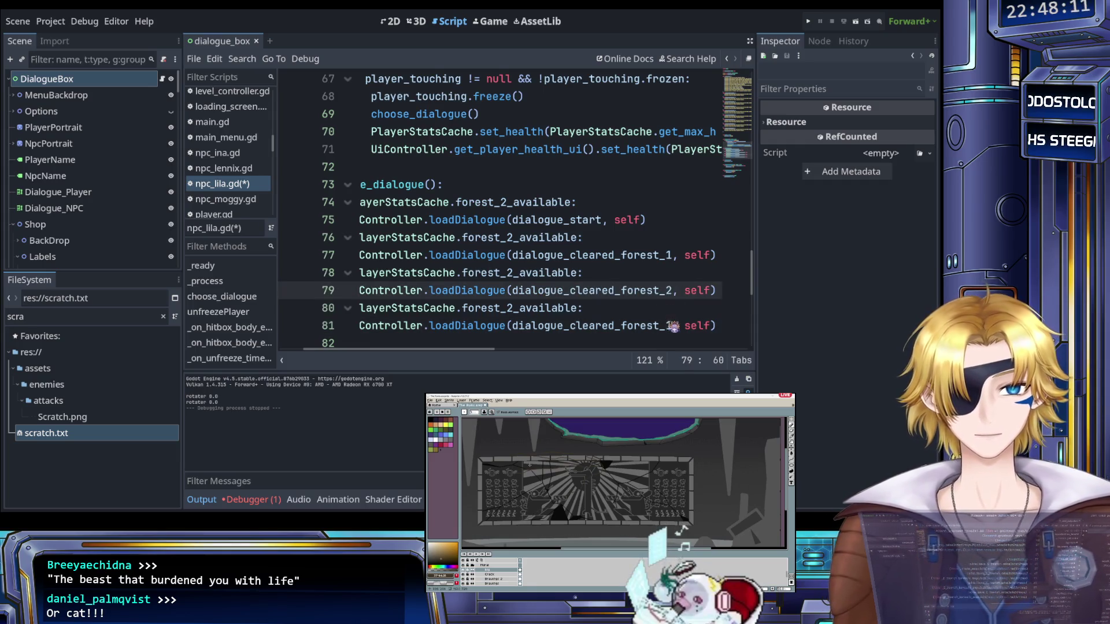
click(674, 325)
key(BackSpace)
text(3)
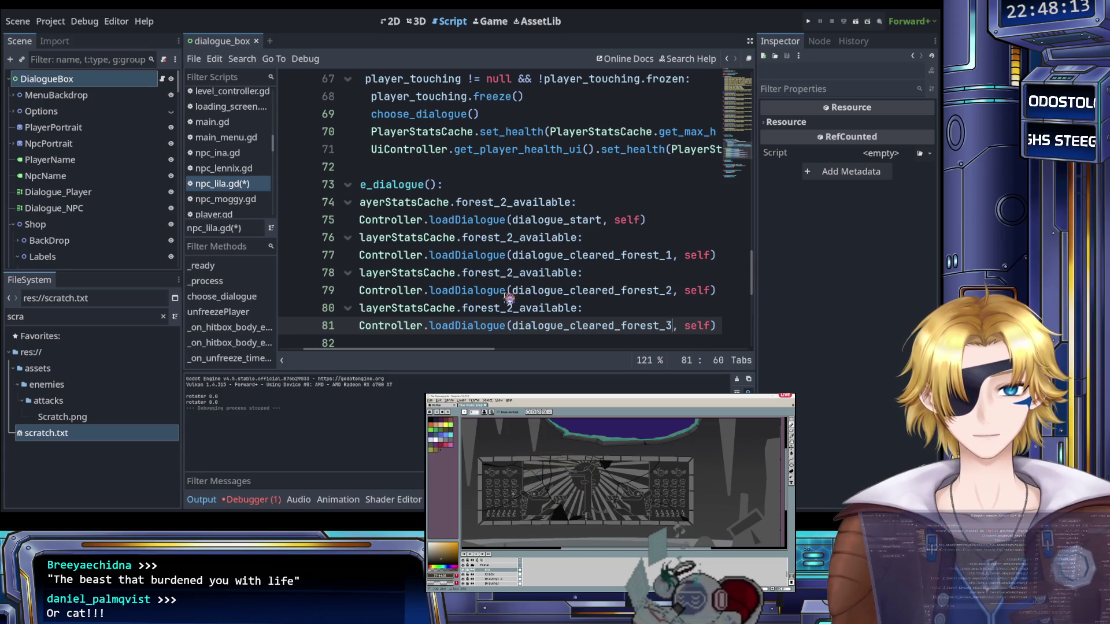
Change the new branch conditions to forest_3_available and castle_1_available, then save
scroll(469, 300, left, 3)
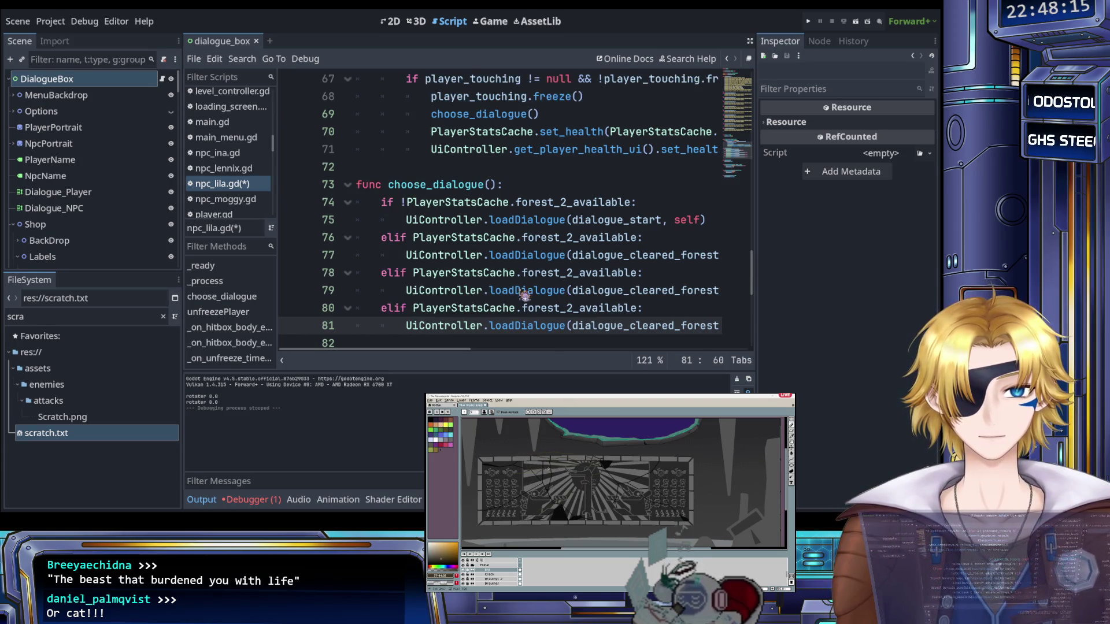
click(574, 273)
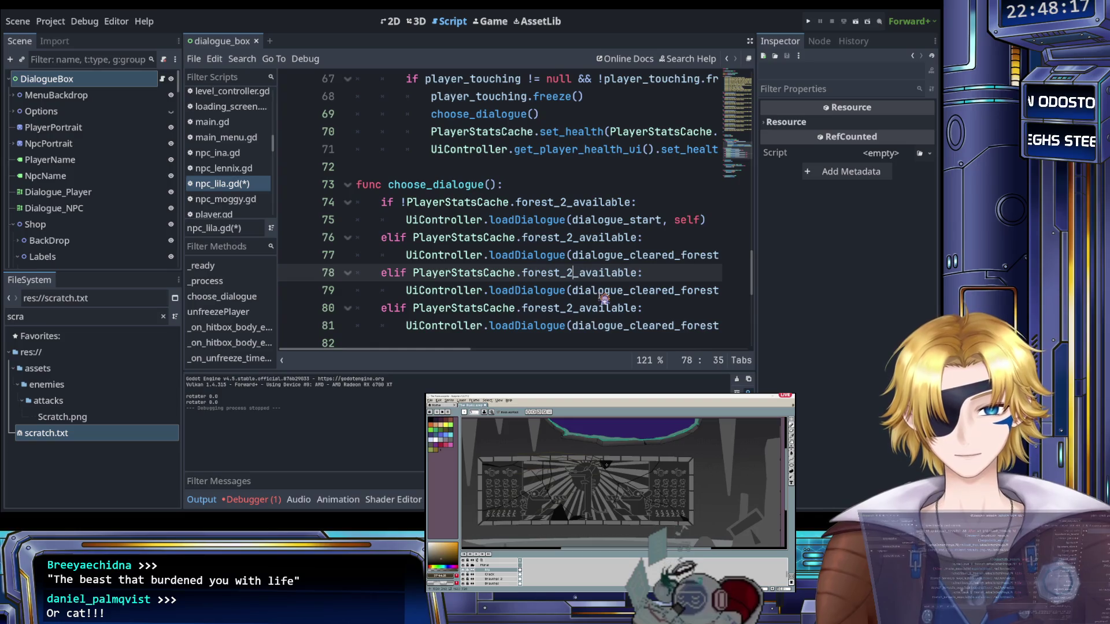
key(BackSpace)
text(3)
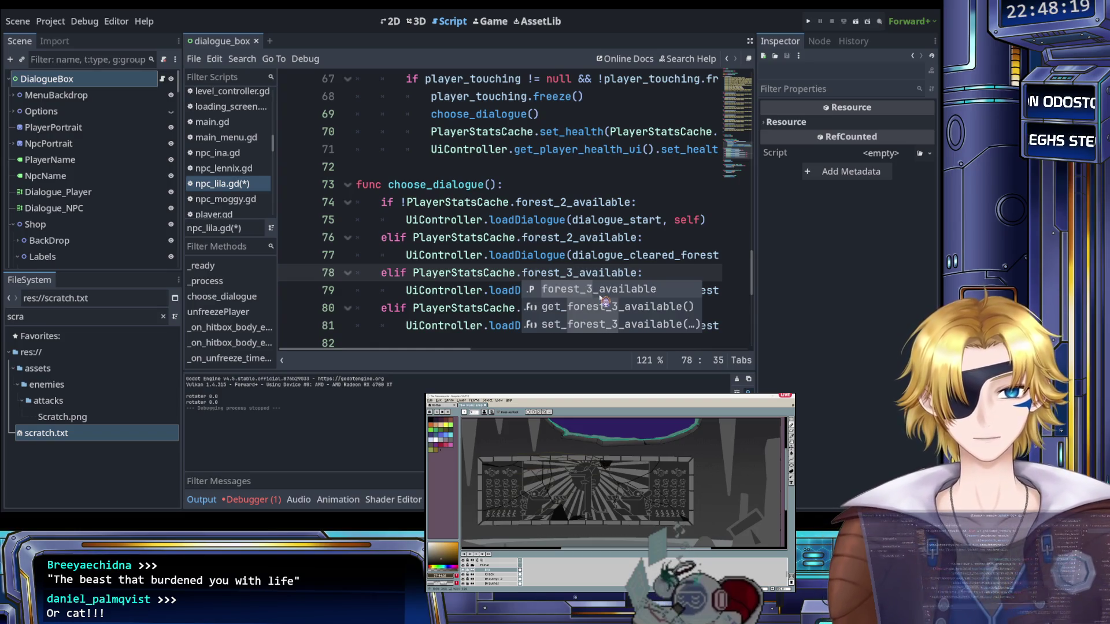
click(567, 255)
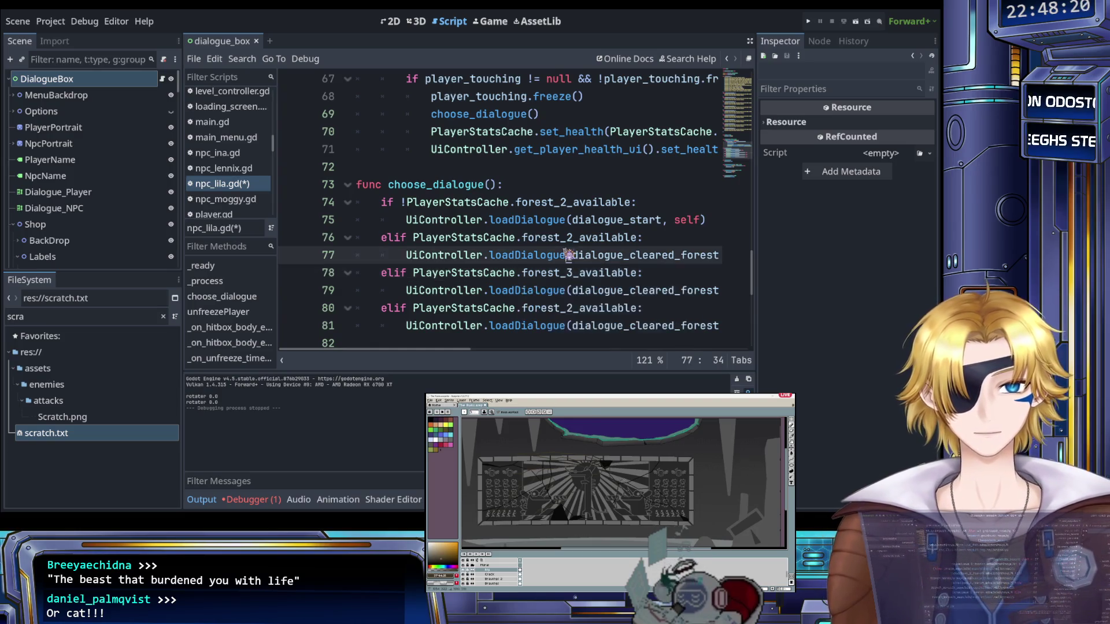
click(558, 308)
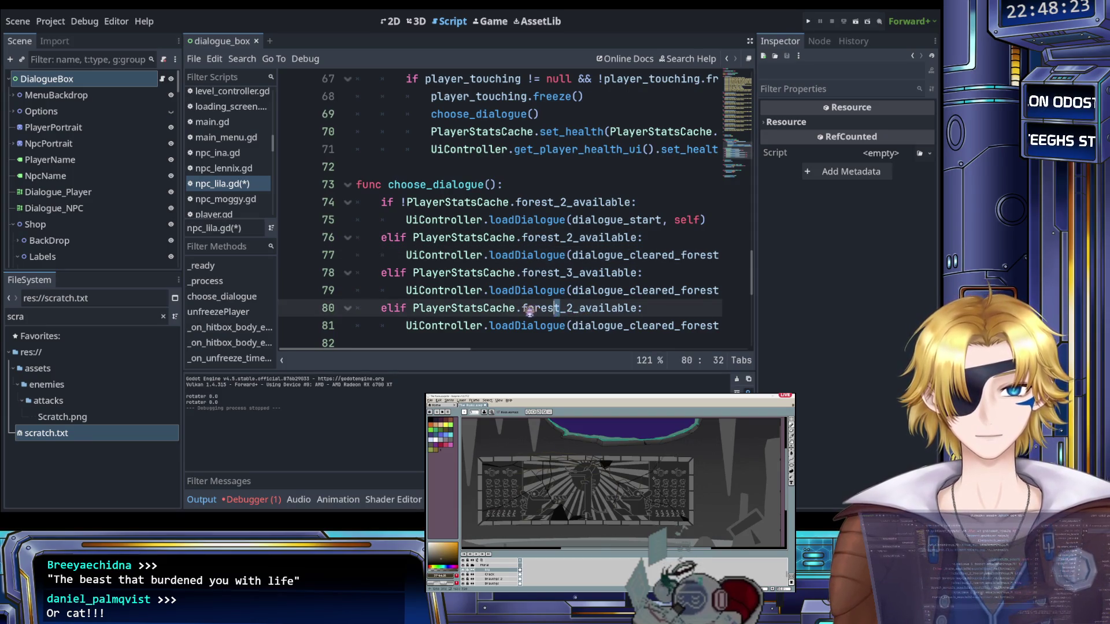
drag(523, 309, 568, 310)
text(castle)
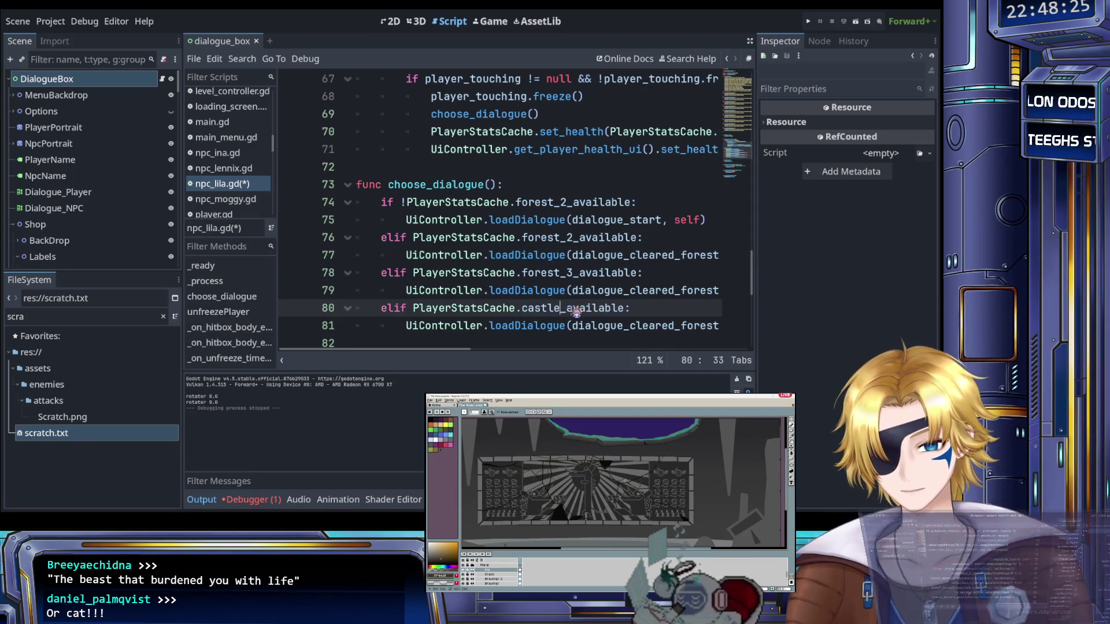
text(_1)
click(473, 274)
key(ctrl+s)
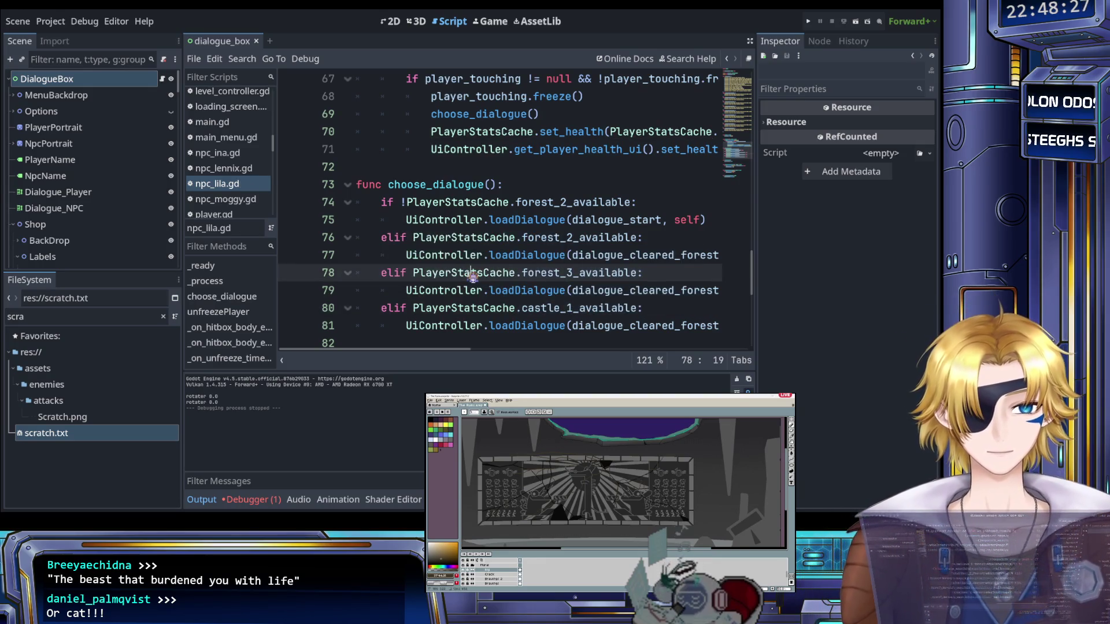
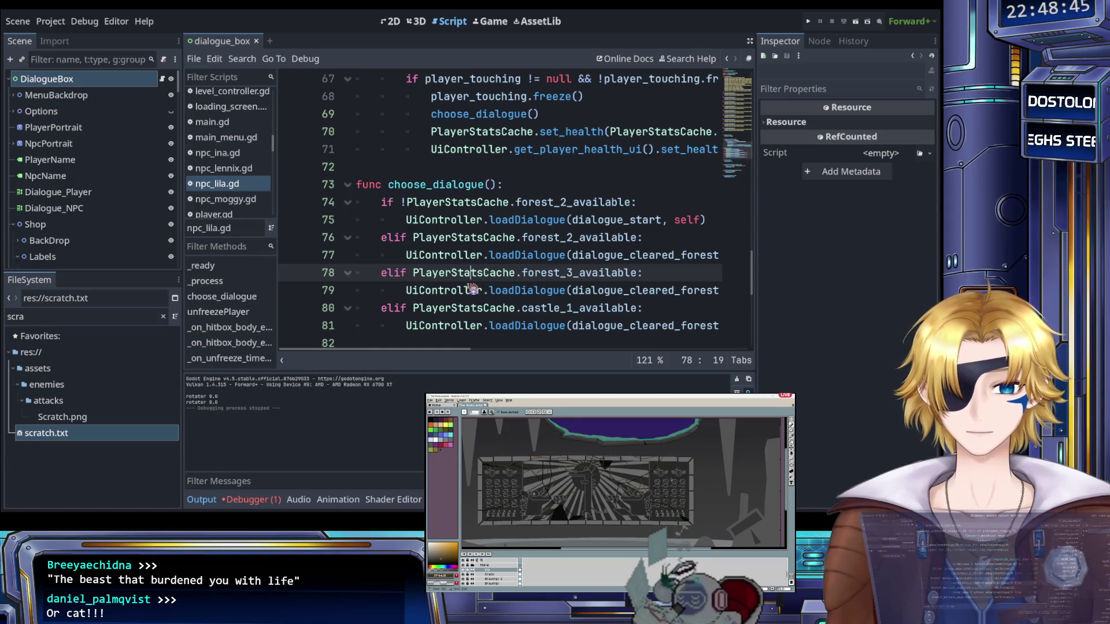
Paste a copy of the forest_2 elif block on a new line after line 81
mouse_move(440, 272)
mouse_down()
mouse_move(472, 241)
mouse_move(469, 254)
mouse_move(612, 274)
mouse_move(548, 276)
mouse_up()
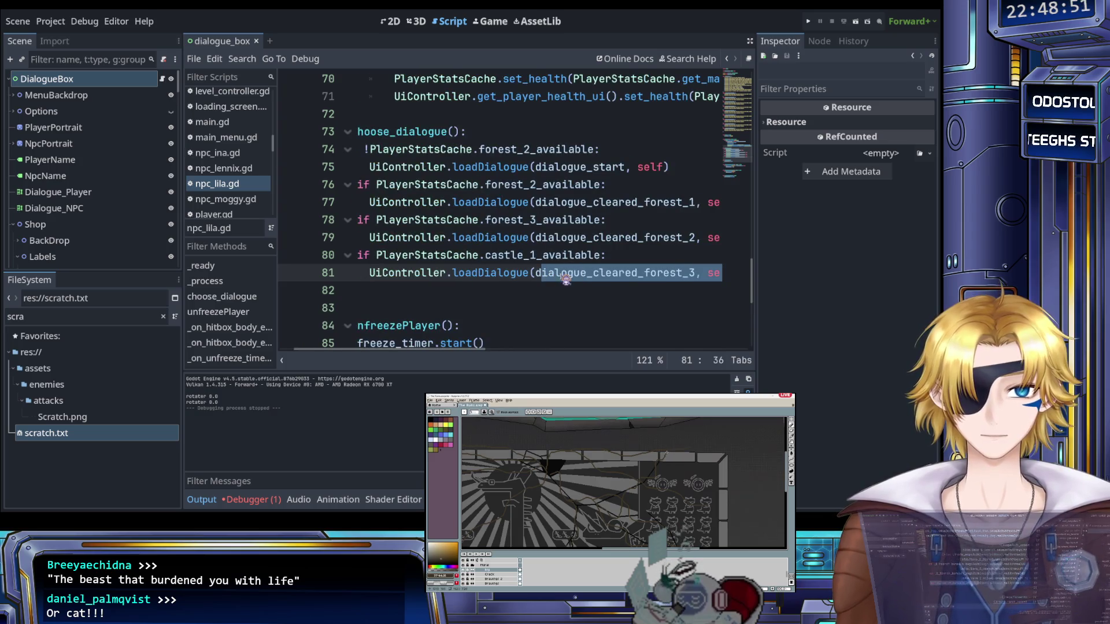
click(568, 279)
key(End)
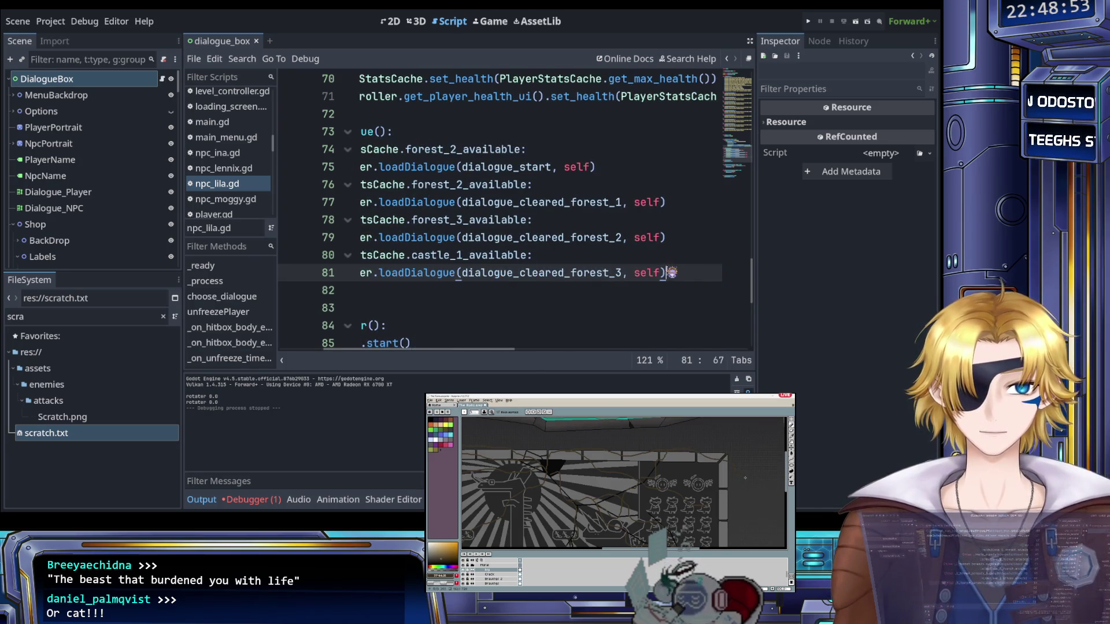
key(Return)
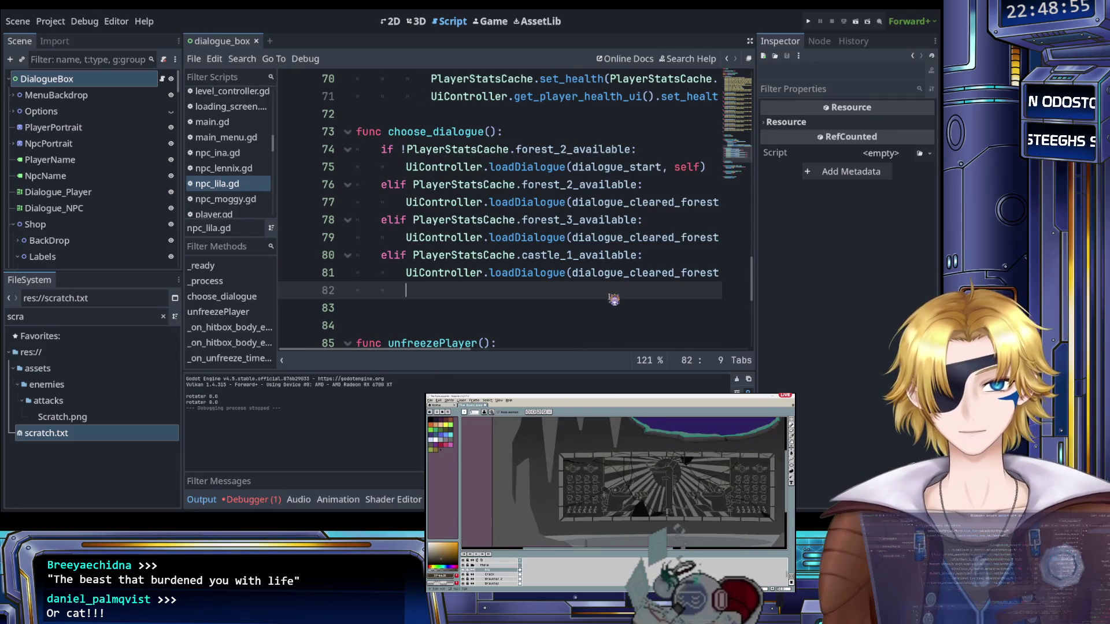
text(elif PlayerStatsCache.forest_2_available: 		UiController.loadDialogue(dialogue_cleared_forest_1, self))
Change the pasted condition to castle_2_available using autocomplete
click(577, 294)
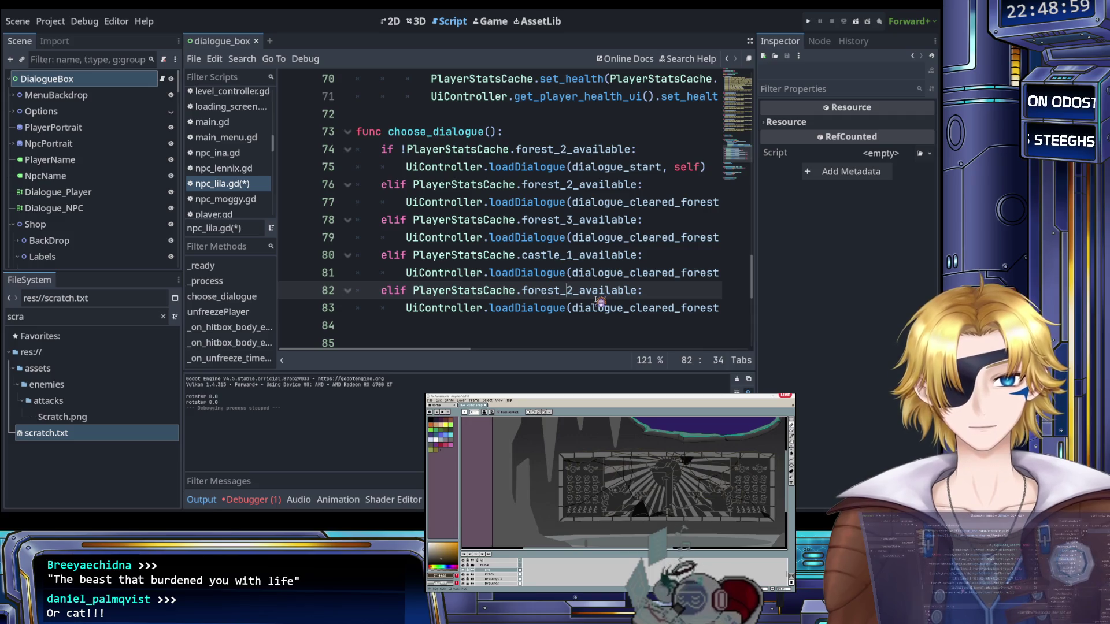
key(Left)
key(Left)
key(Left)
key(Left)
key(shift+Right)
key(shift+Right)
key(shift+Right)
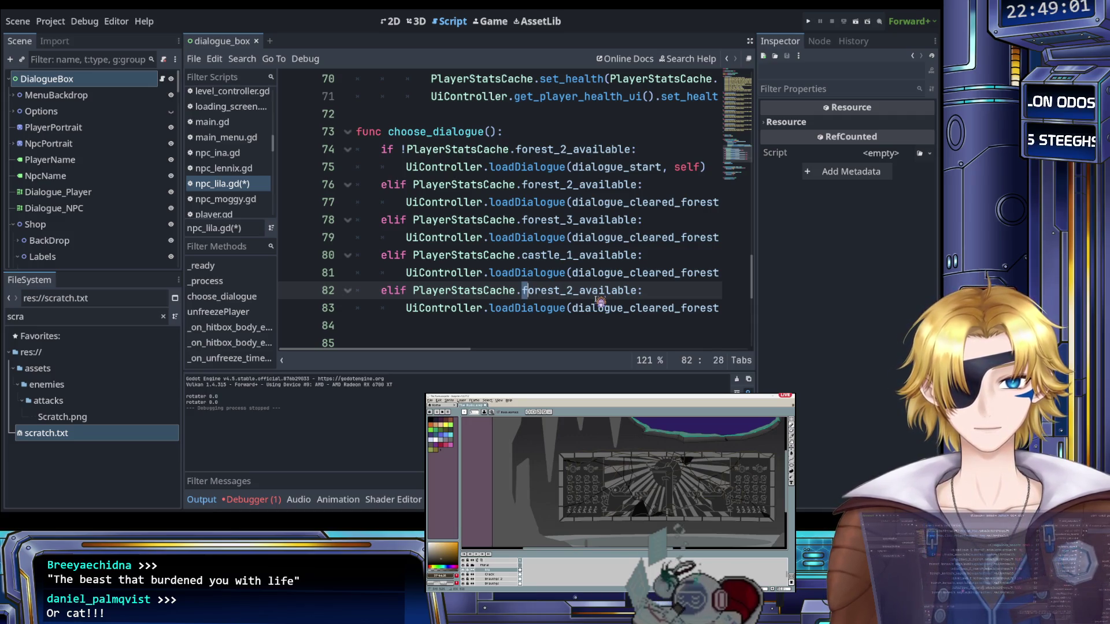
text(cas)
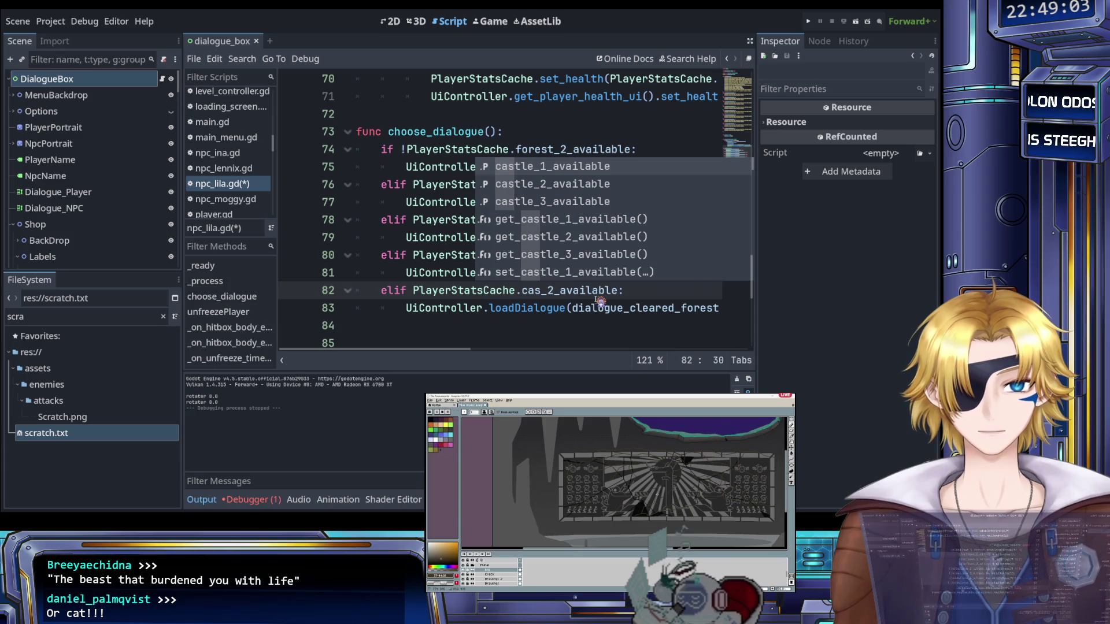
key(Down)
key(Tab)
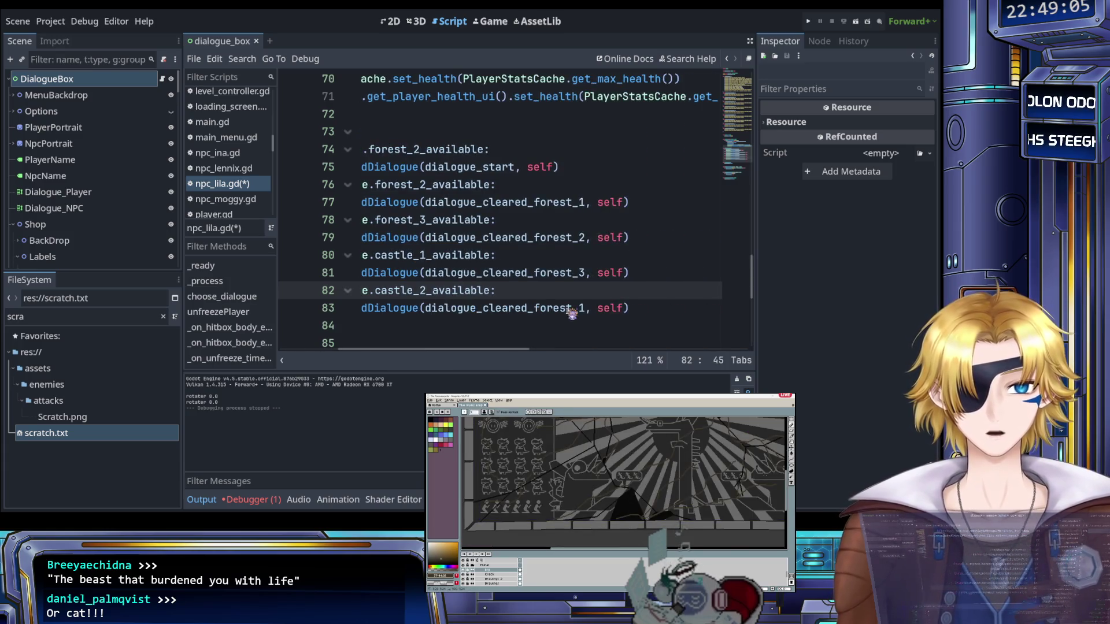
Make the branch load dialogue_cleared_castle_1, then select the new castle_2 branch
click(568, 310)
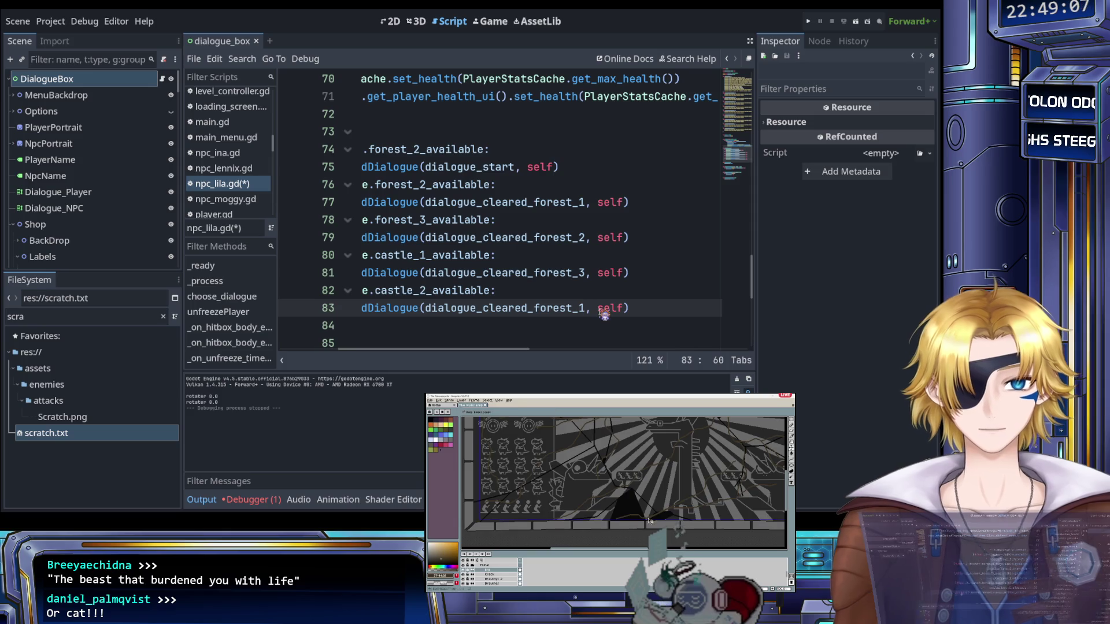
key(shift+Left)
key(shift+Left)
key(shift+Left)
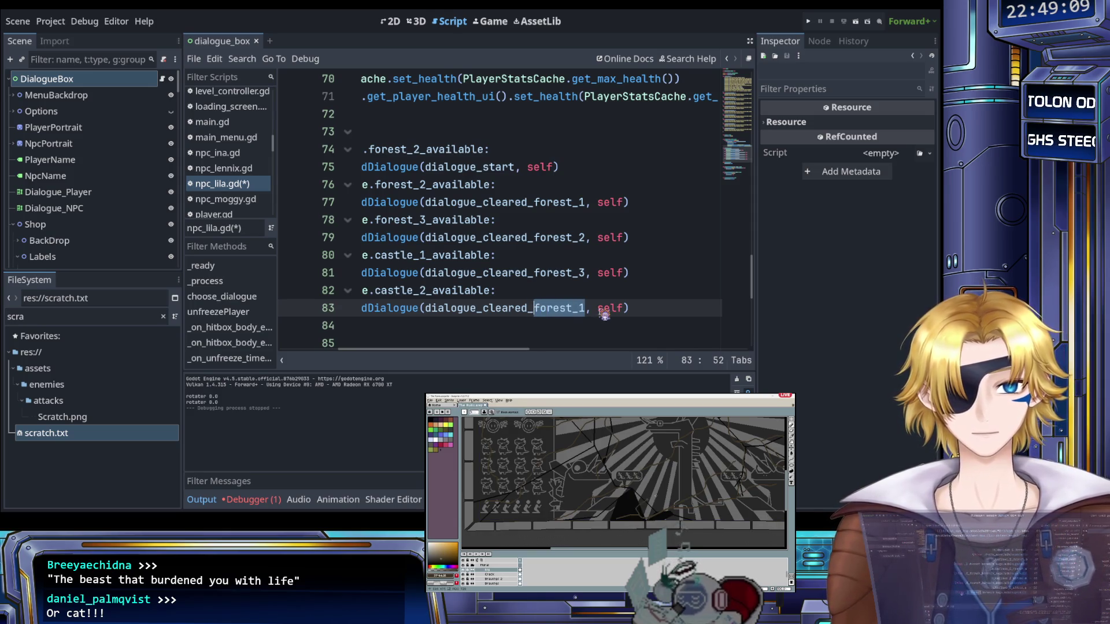
text(castle_1)
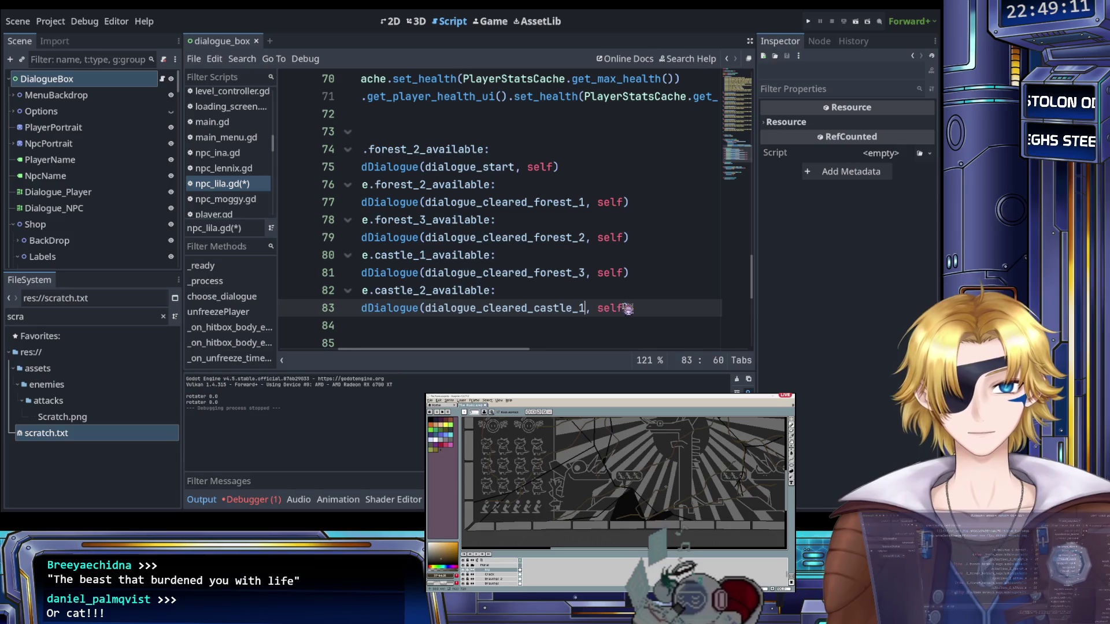
click(647, 311)
mouse_move(514, 306)
mouse_down()
mouse_move(389, 300)
mouse_move(384, 290)
mouse_up()
scroll(501, 305, right, 3)
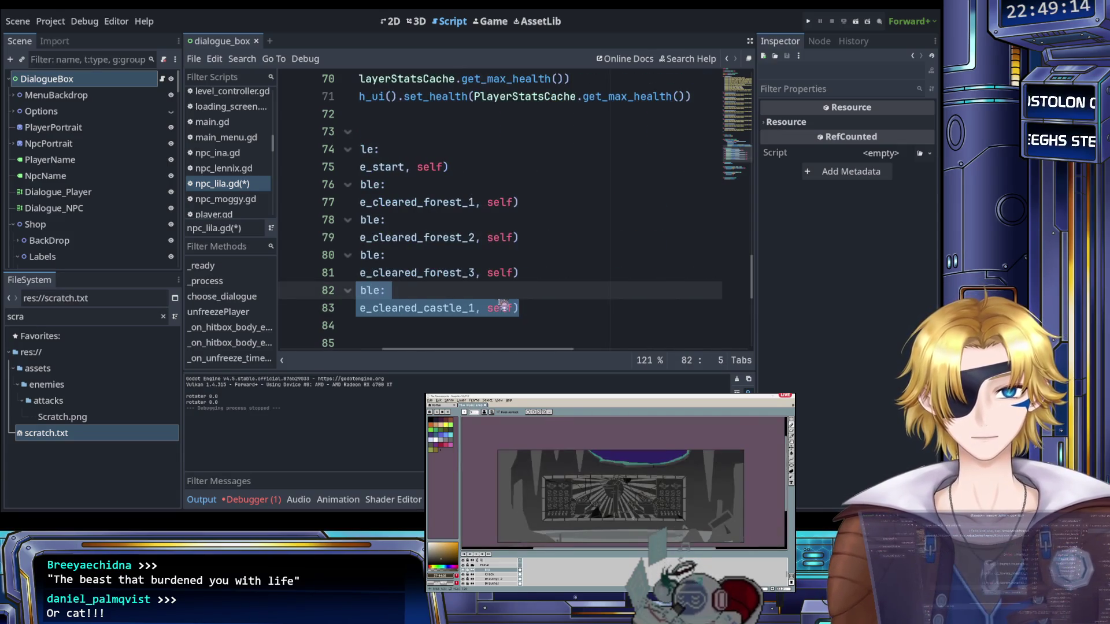
click(568, 315)
Paste two copies of the castle_2 branch, loading dialogue_cleared_castle_2 and dialogue_cleared_castle_3
text(elif PlayerStatsCache.castle_2_available: 		UiController.loadDialogue(dialogue_cleared_castle_1, self))
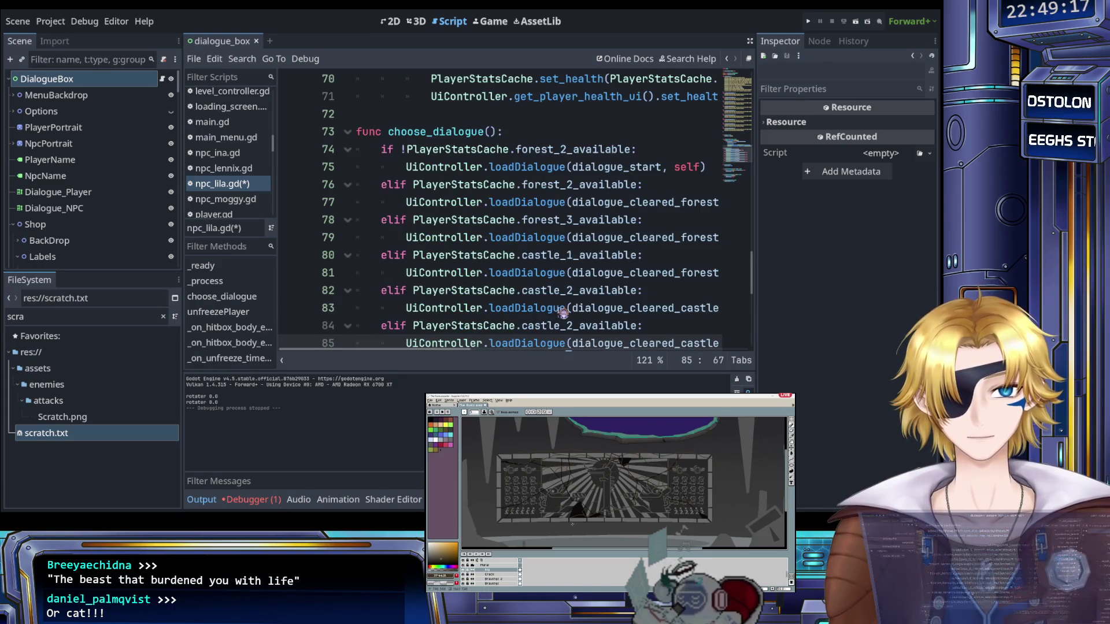
scroll(565, 312, right, 1)
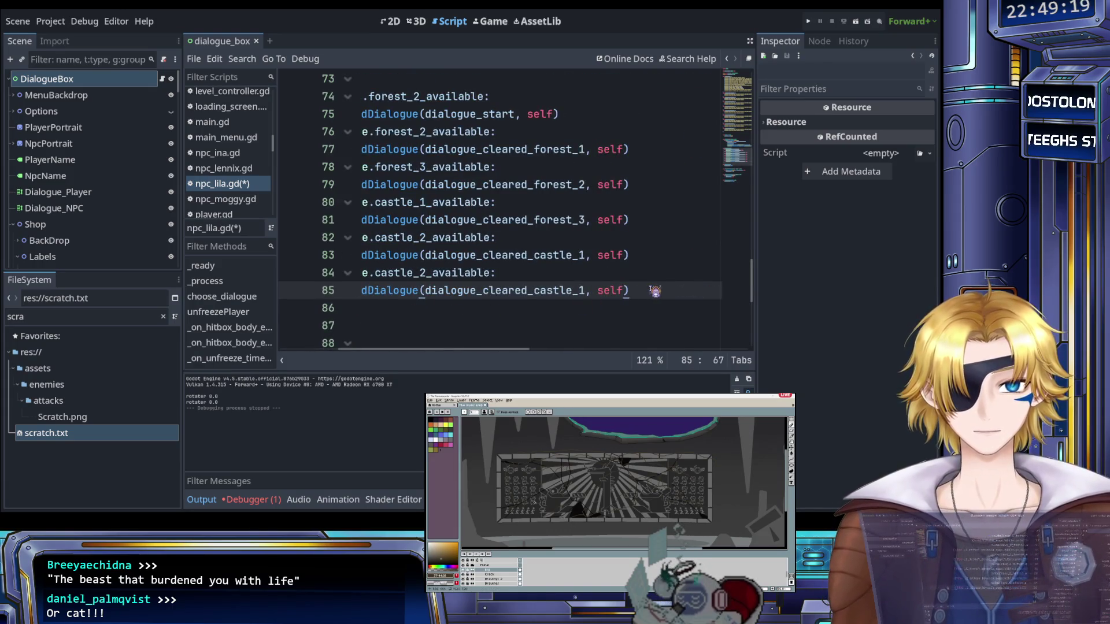
key(ctrl+v)
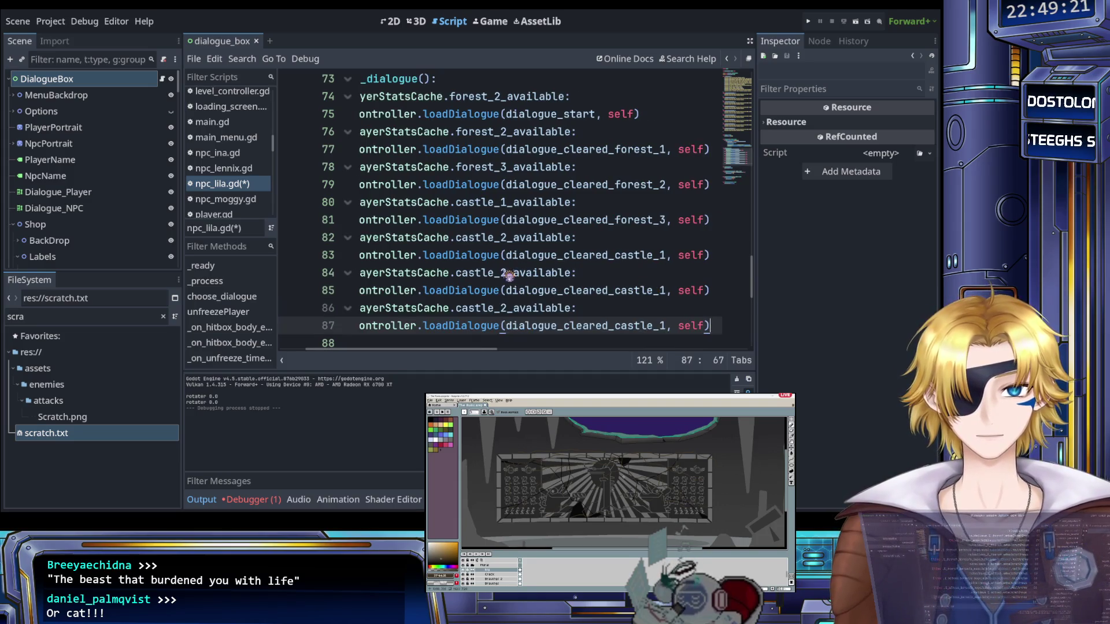
click(664, 290)
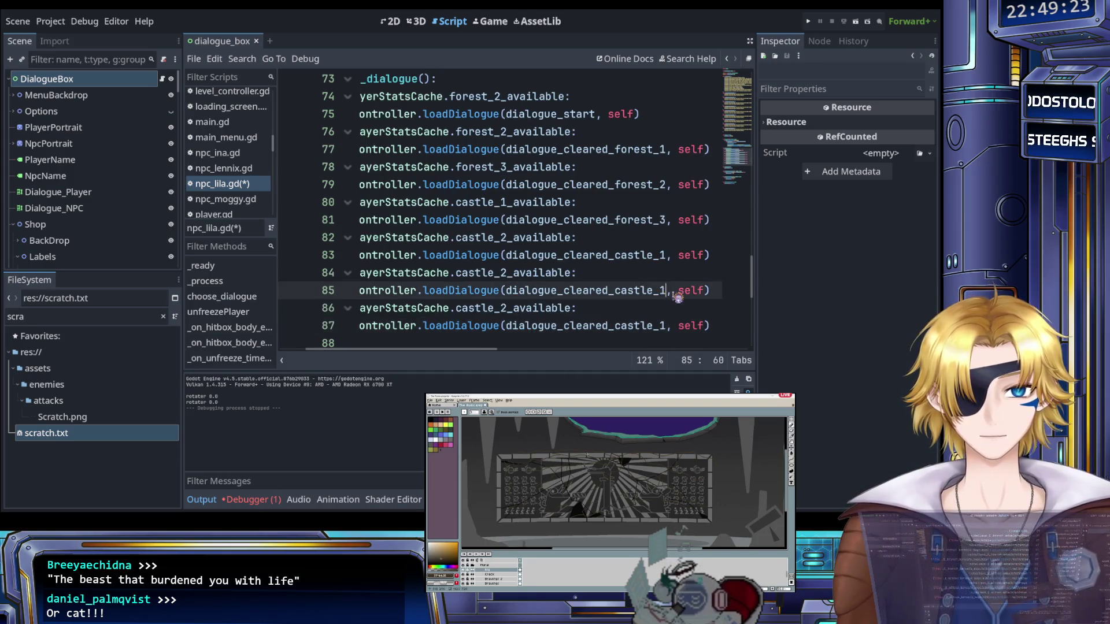
key(BackSpace)
text(2)
click(666, 326)
key(BackSpace)
text(3)
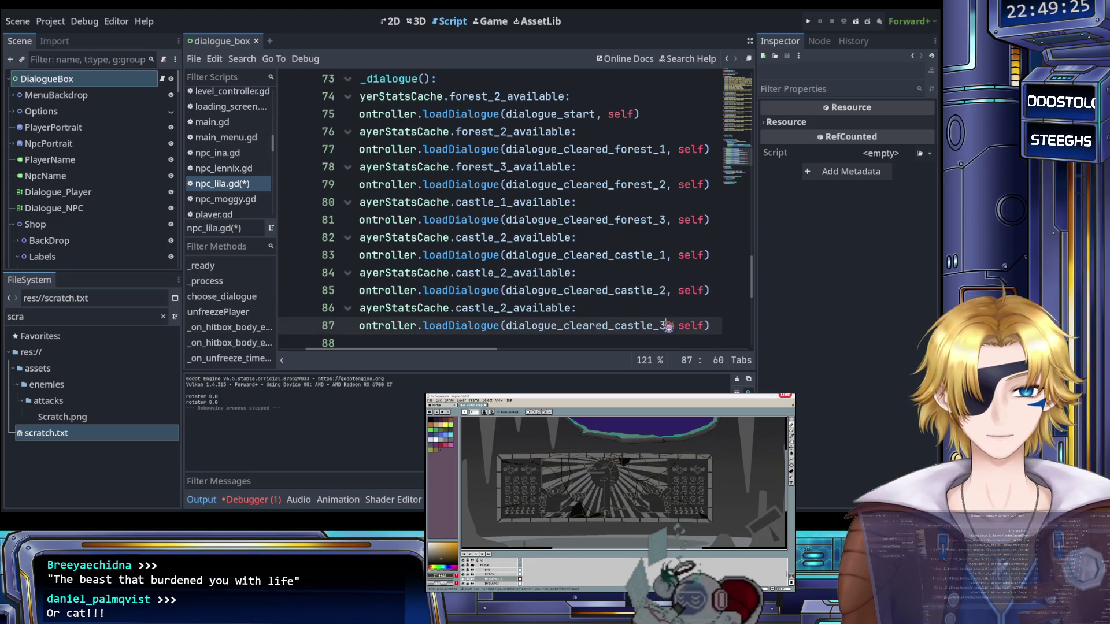
Set their conditions to castle_3_available and ruins_1_available, then save npc_lila.gd
click(514, 275)
key(BackSpace)
text(3)
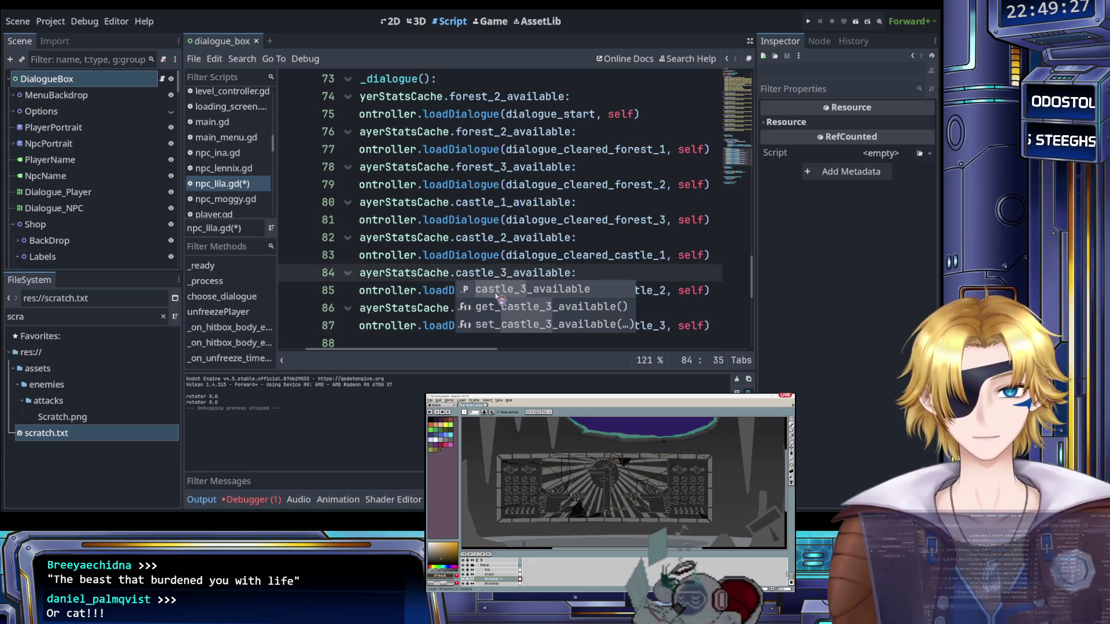
click(419, 272)
drag(456, 308, 574, 312)
text(ruins:)
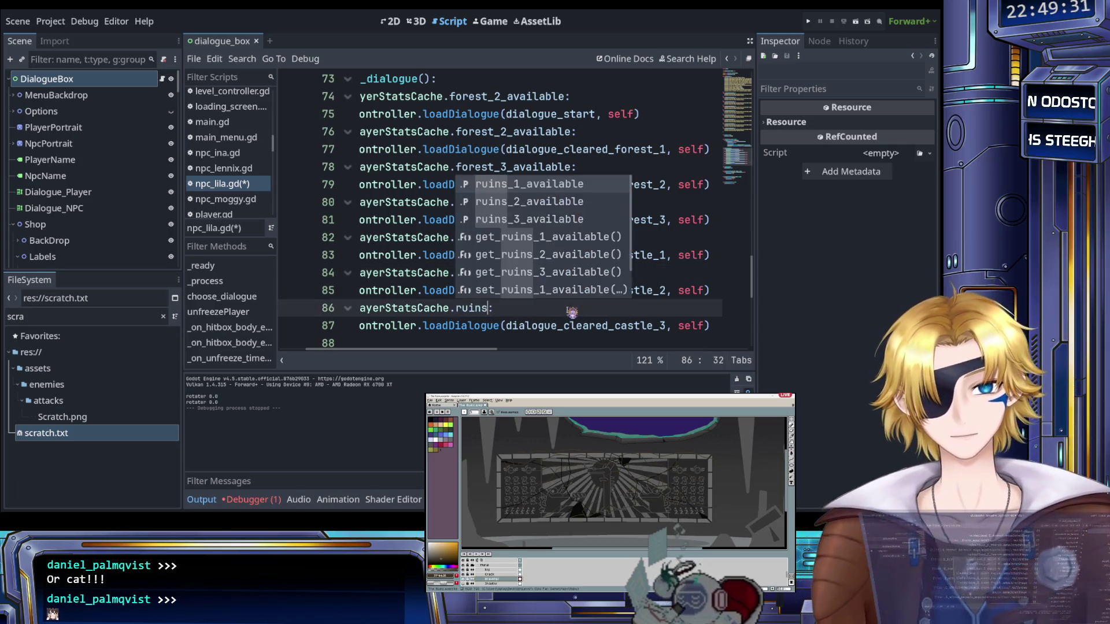
key(Return)
key(ctrl+s)
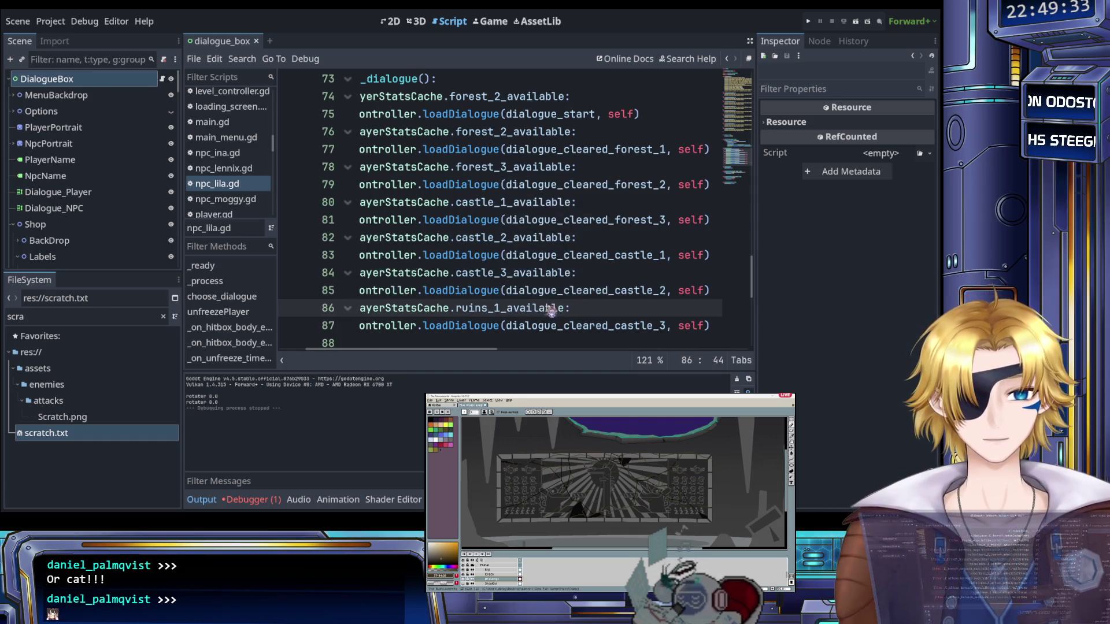
Select the ruins_1 branch on lines 86–87 and add a new line below it
scroll(545, 312, down, 1)
scroll(547, 304, right, 2)
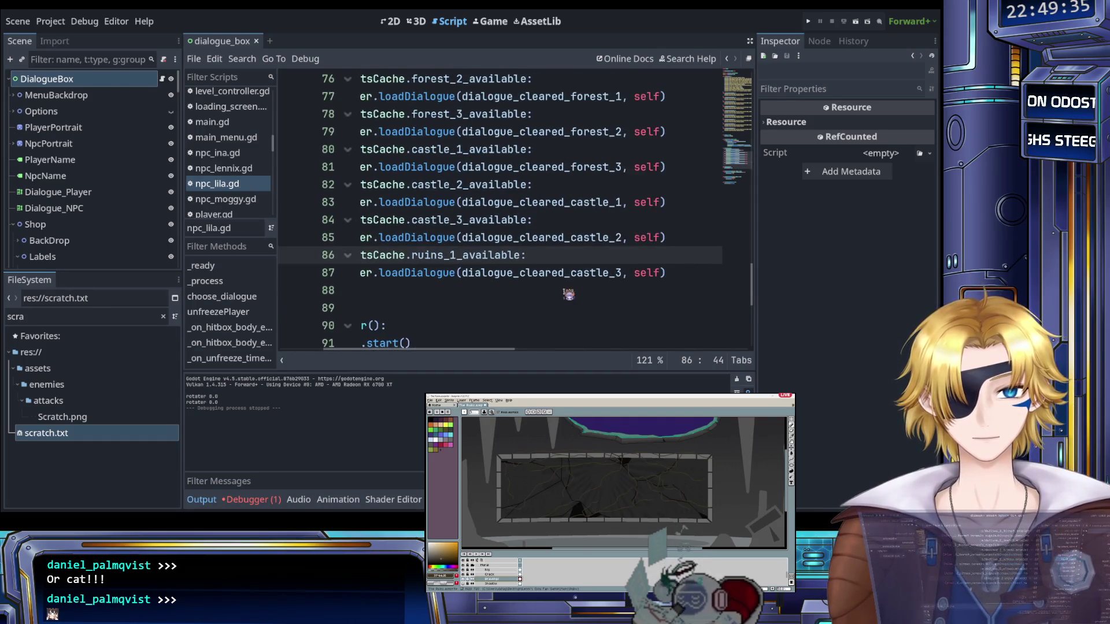
click(681, 272)
mouse_move(681, 272)
mouse_down()
mouse_move(458, 272)
mouse_move(447, 258)
mouse_move(389, 257)
mouse_move(664, 266)
mouse_move(540, 278)
mouse_up()
key(Return)
Paste a second ruins_1_available branch loading dialogue_cleared_castle_3 on line 88
text(elif PlayerStatsCache.ruins_1_available: 		UiController.loadDialogue(dialogue_cleared_castle_3, self))
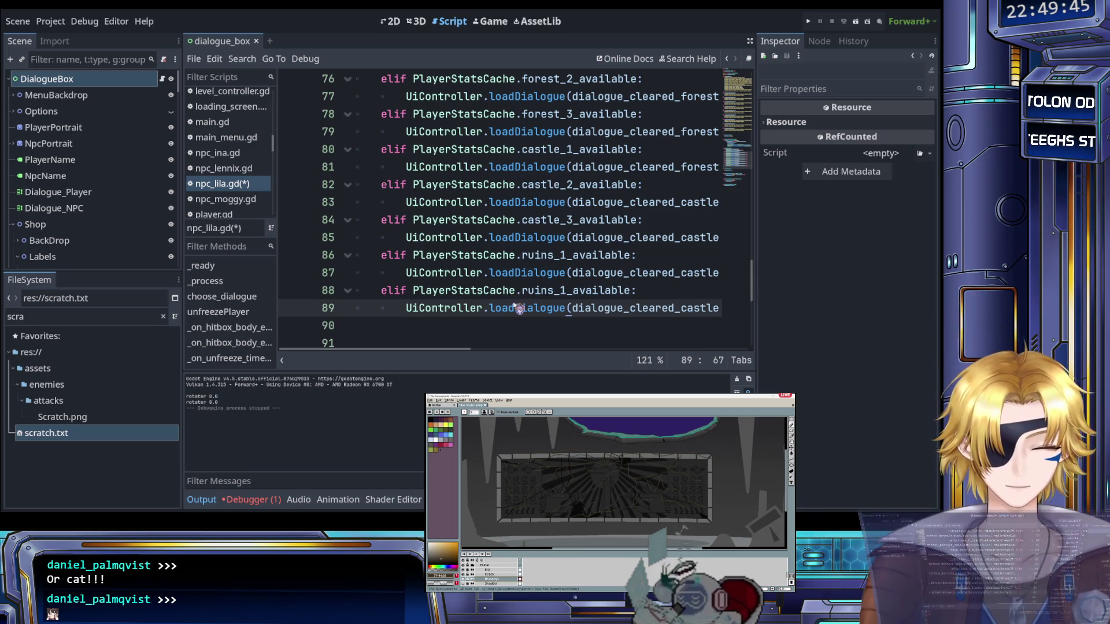
click(525, 290)
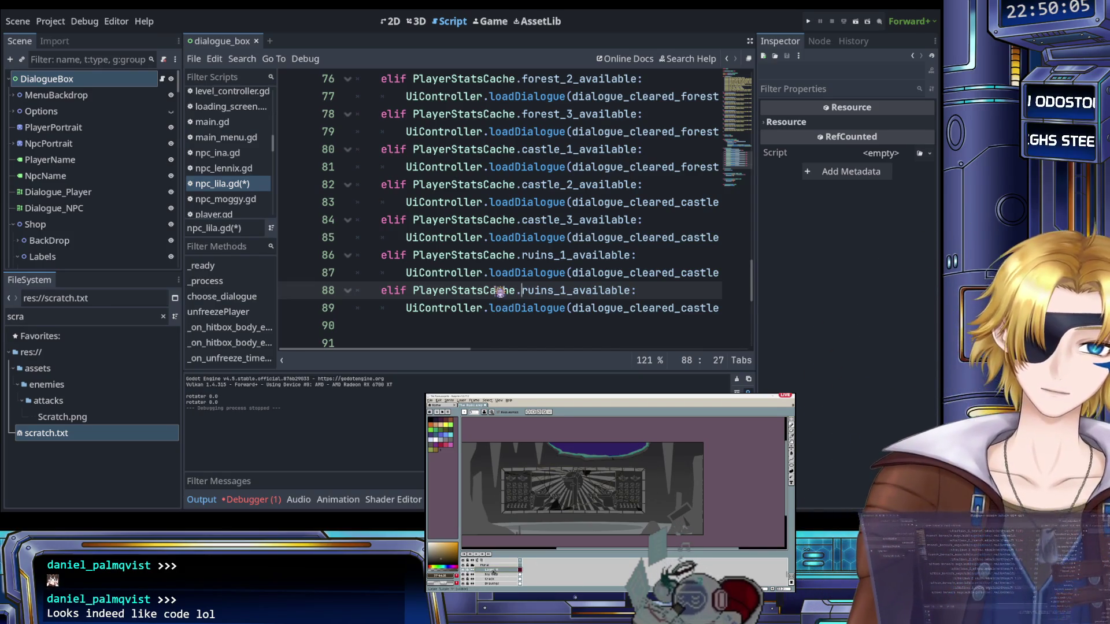
scroll(487, 294, right, 3)
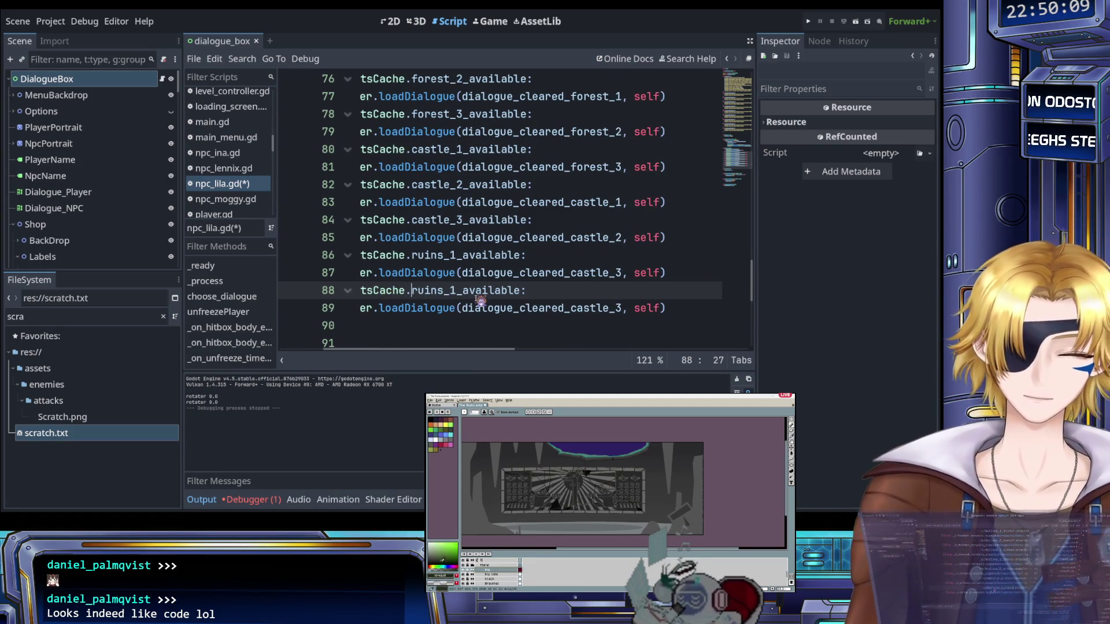
scroll(487, 309, left, 3)
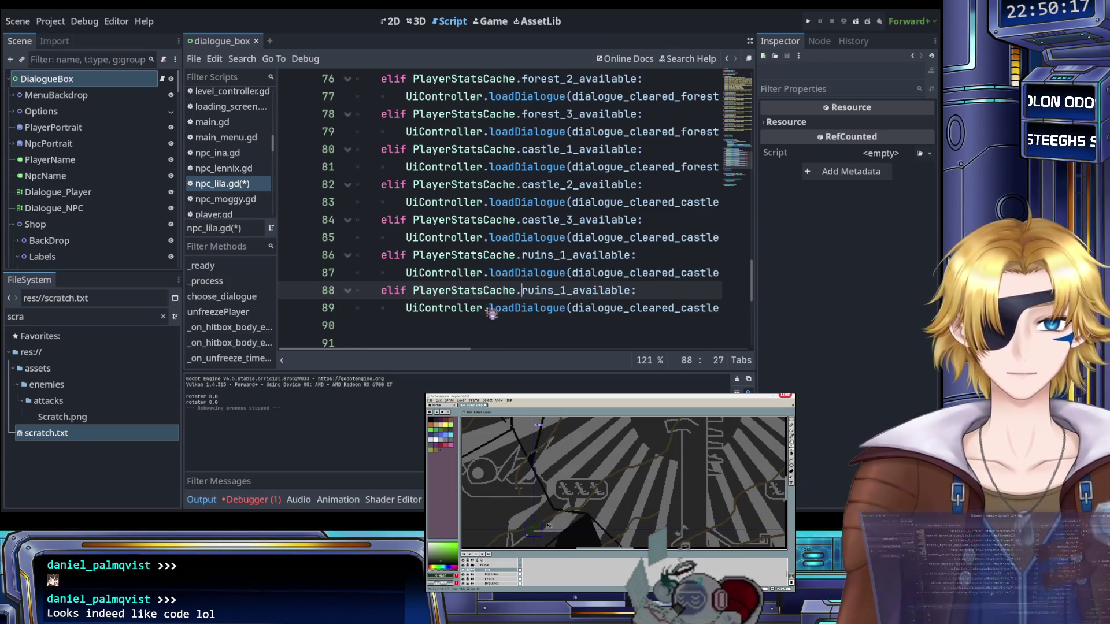
Change line 88 to ruins_2_available, loading dialogue_cleared_ruins_1
scroll(486, 315, right, 3)
scroll(489, 314, left, 3)
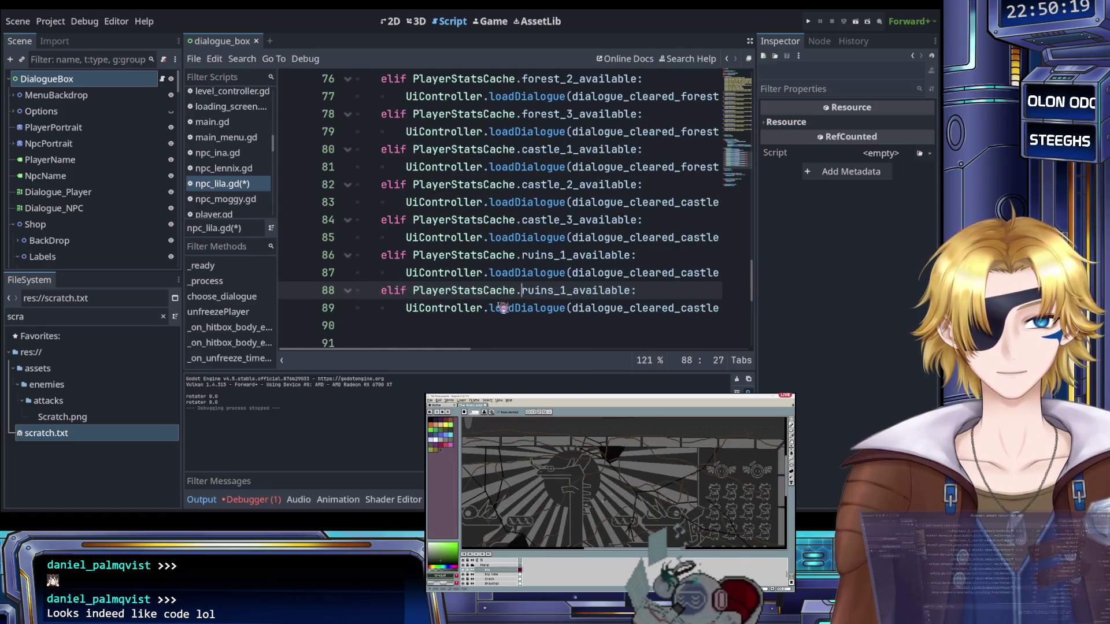
click(568, 290)
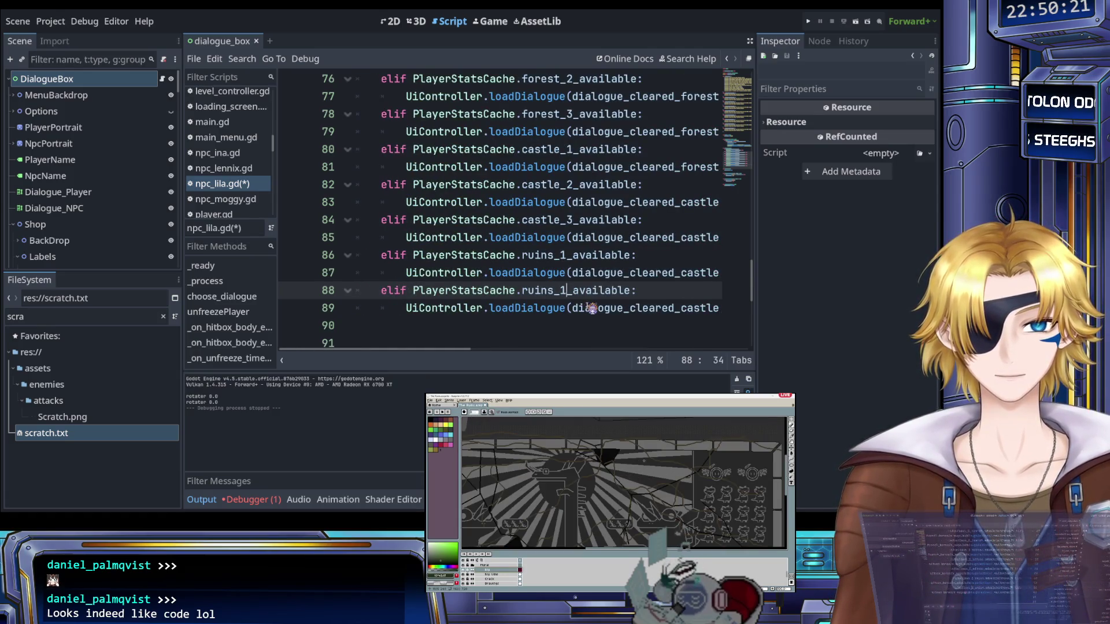
key(BackSpace)
text(2)
scroll(570, 307, right, 3)
click(509, 309)
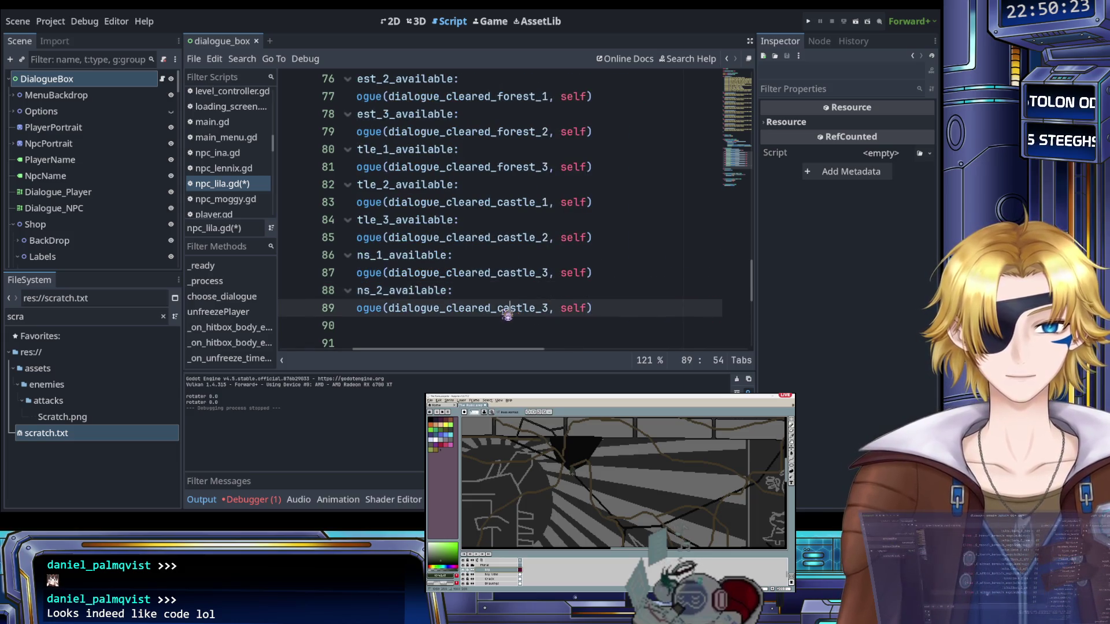
double_click(504, 309)
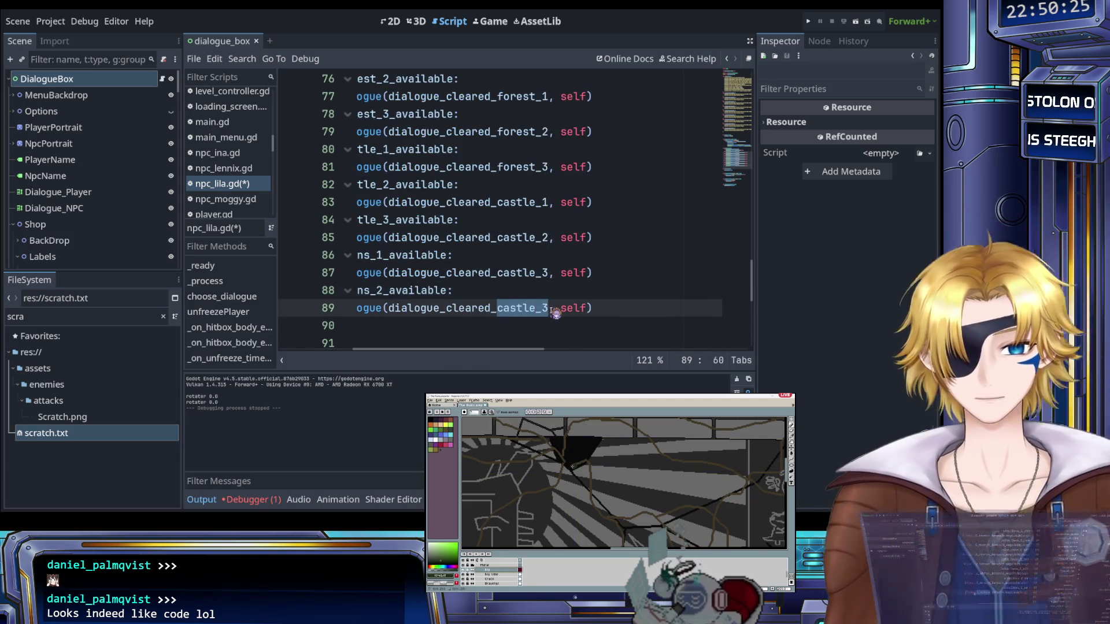
text(ruins)
key(Return)
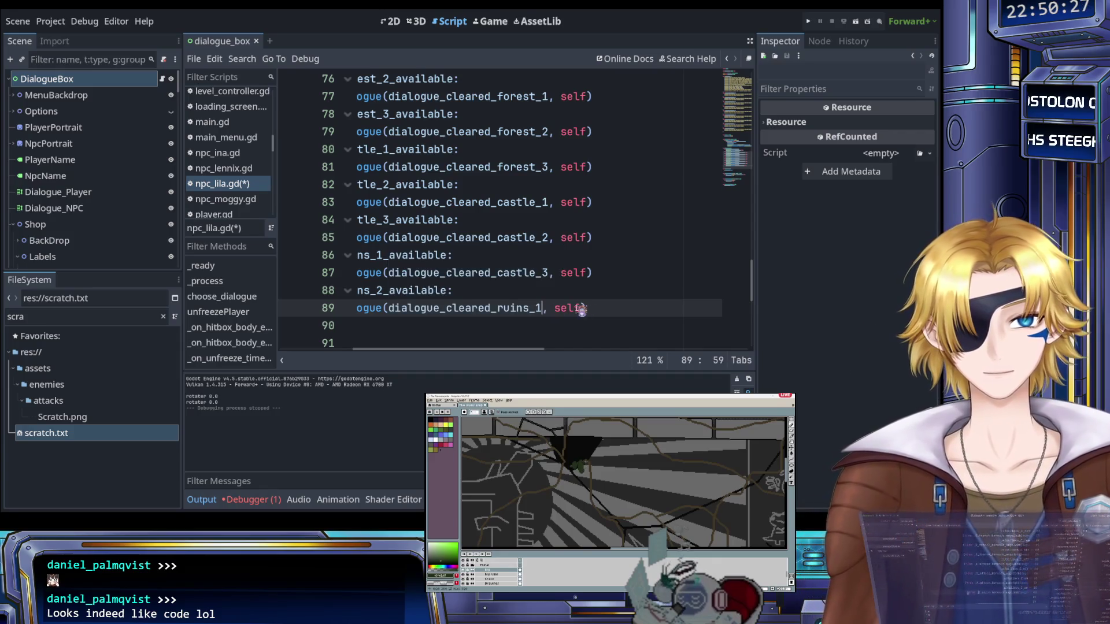
Paste two more copies of the ruins_2 branch below it
mouse_move(587, 308)
mouse_down()
mouse_move(384, 295)
mouse_move(528, 307)
mouse_up()
click(527, 308)
key(Down)
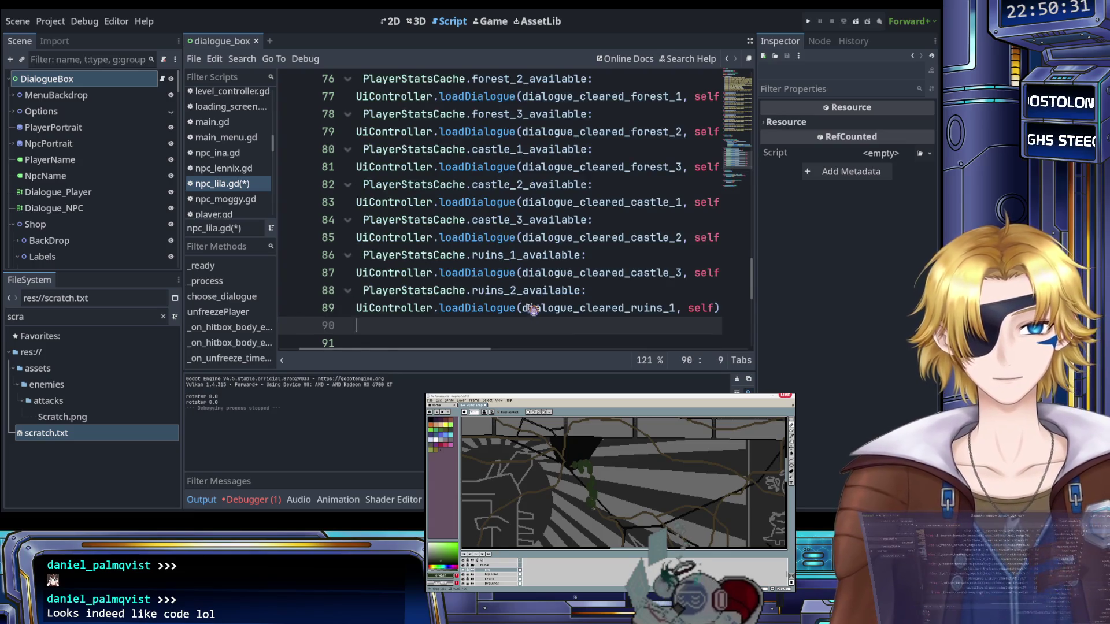
key(ctrl+v)
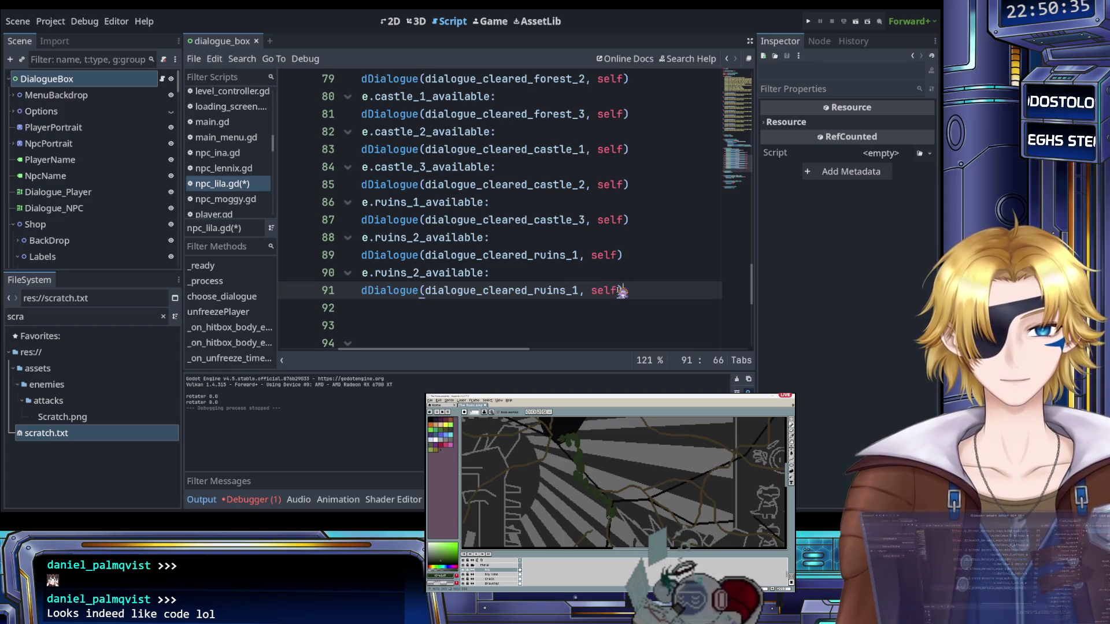
key(Return)
key(ctrl+v)
Make lines 91 and 93 load dialogue_cleared_ruins_2 and dialogue_cleared_ruins_3
click(519, 279)
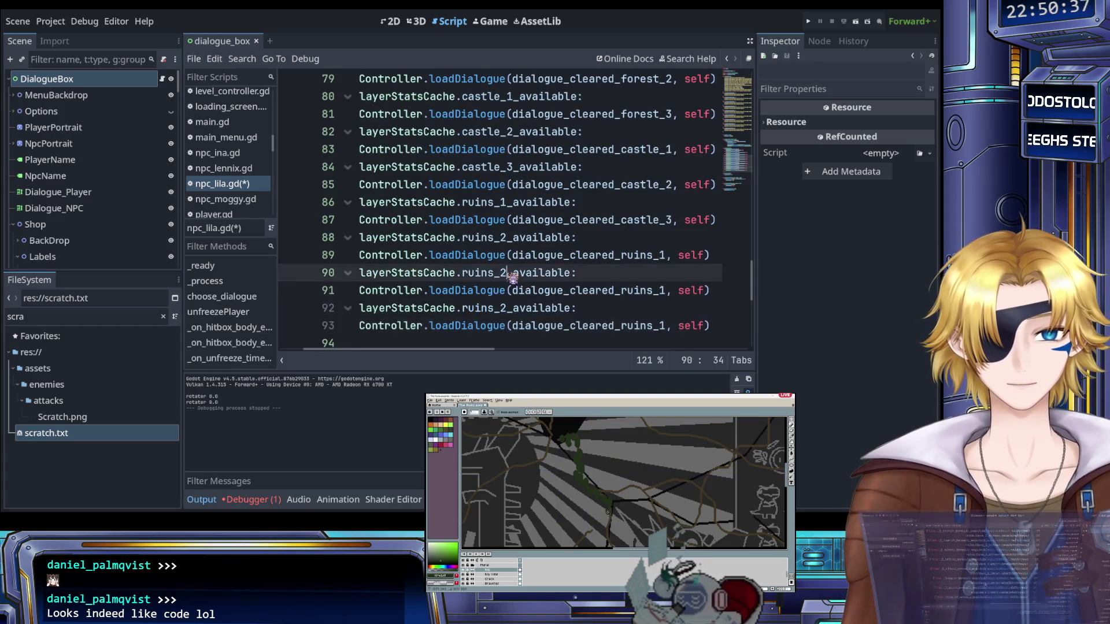
click(665, 292)
text(2)
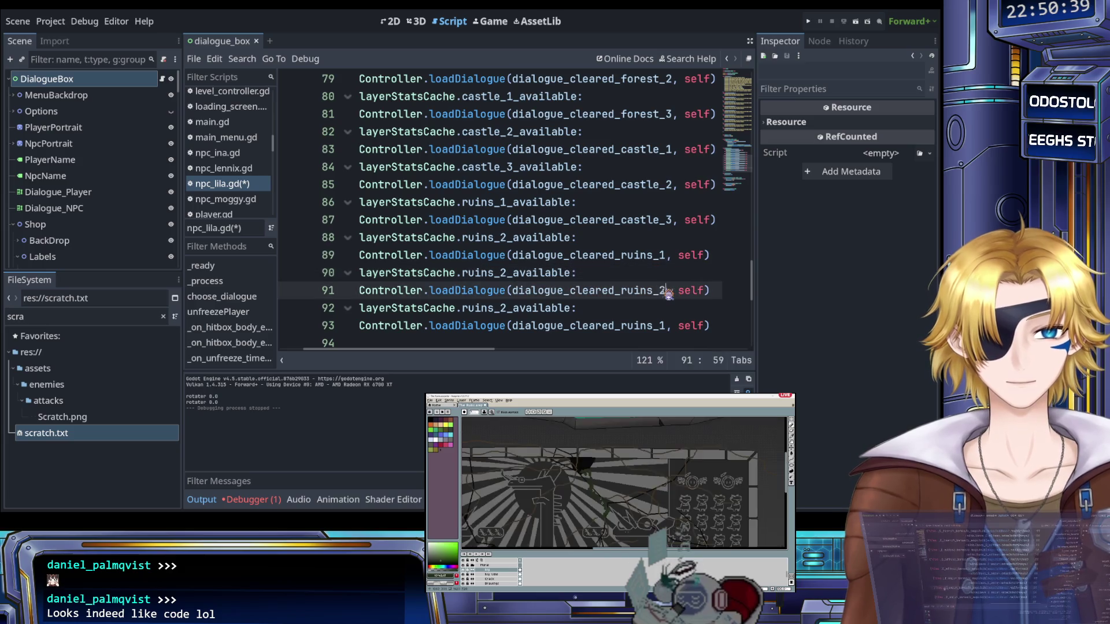
key(BackSpace)
text(2)
click(670, 327)
key(BackSpace)
text(3)
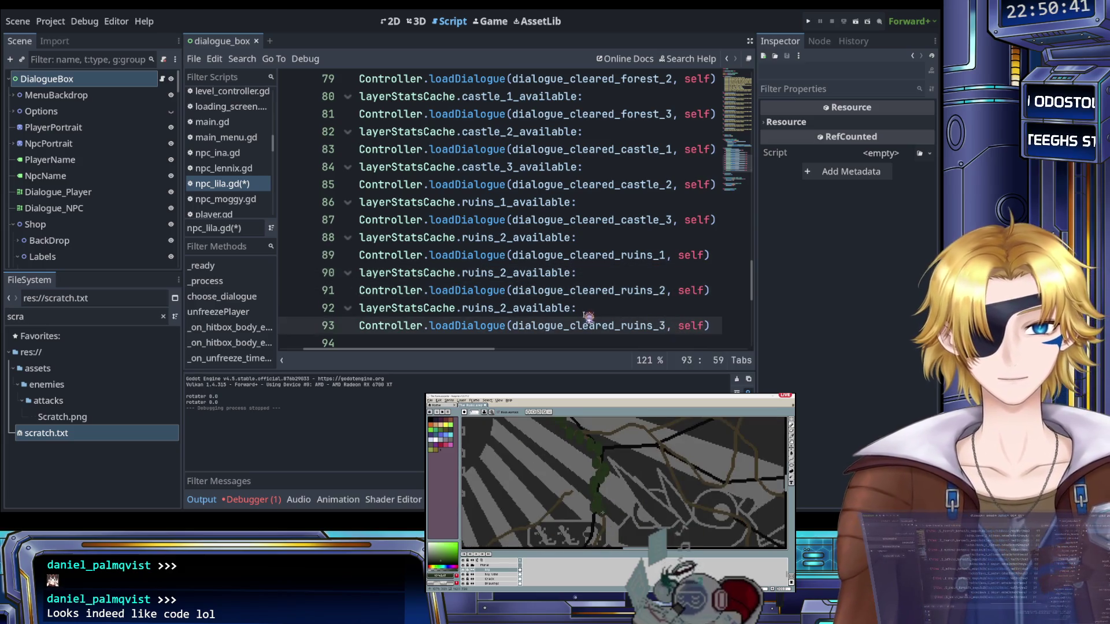
drag(576, 309, 393, 312)
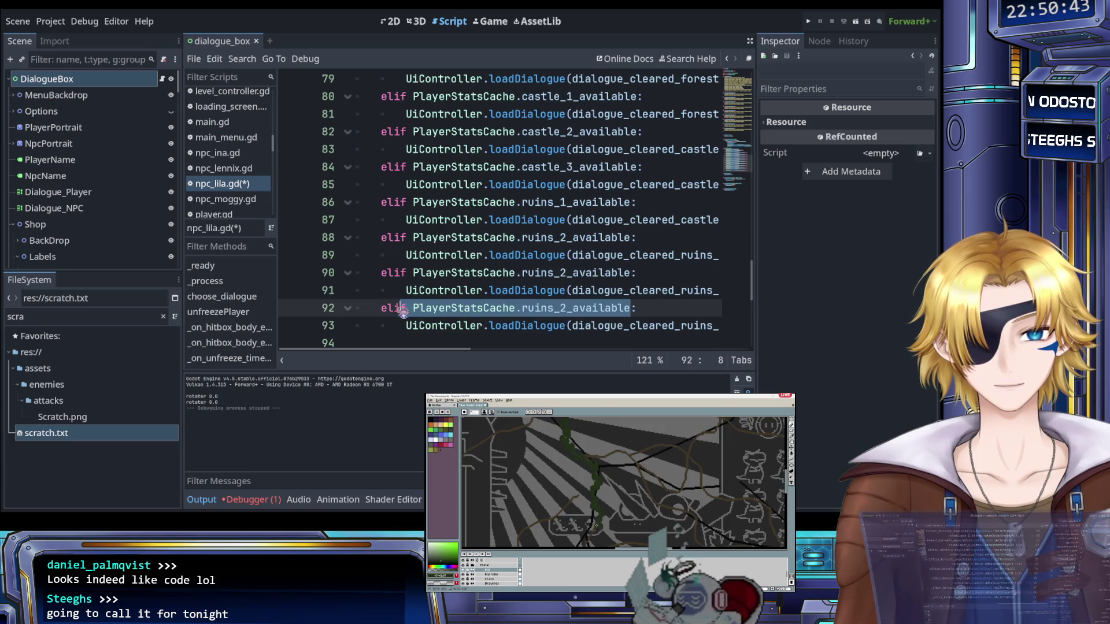
Replace line 92's condition with else: and a '# TODO add cleared_game boolean to save file' comment, then save
text(se:)
key(End)
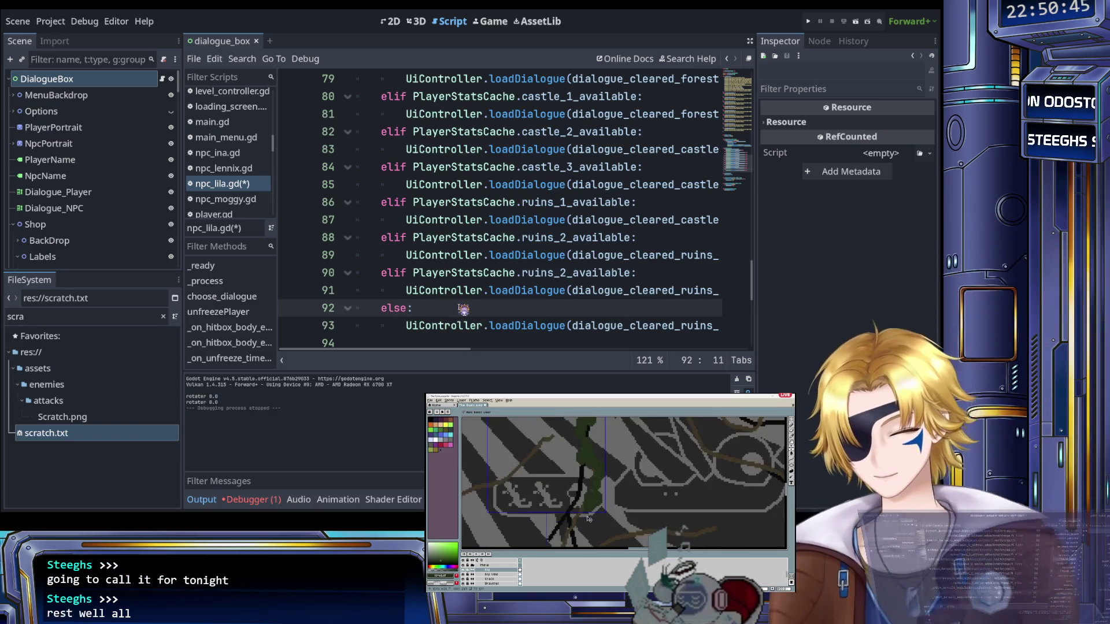
text(# TODO)
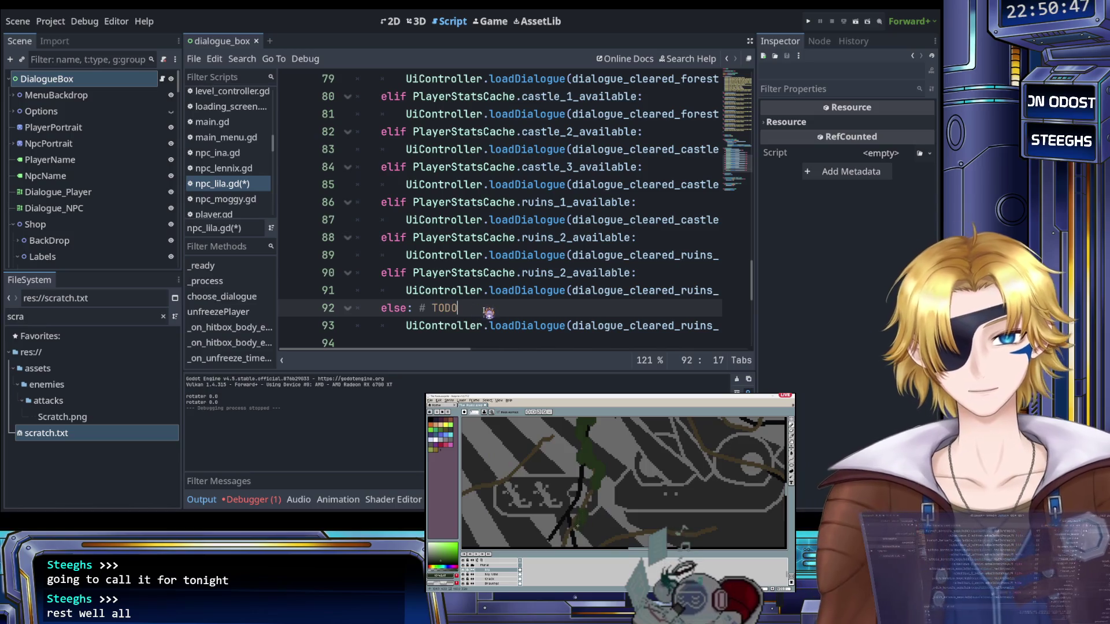
text( add )
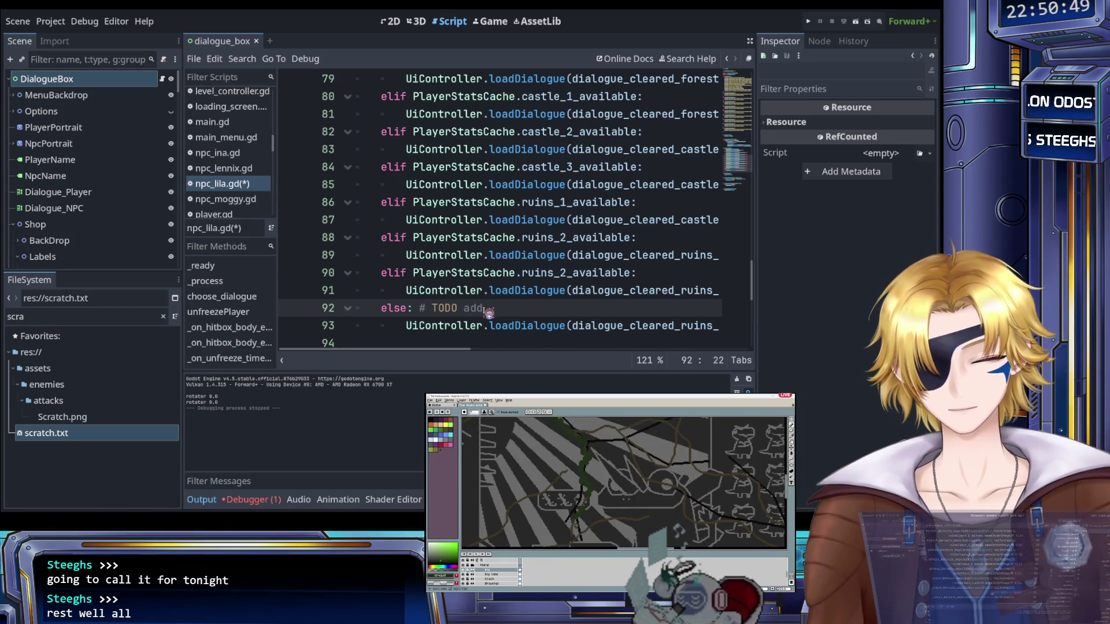
text(clea)
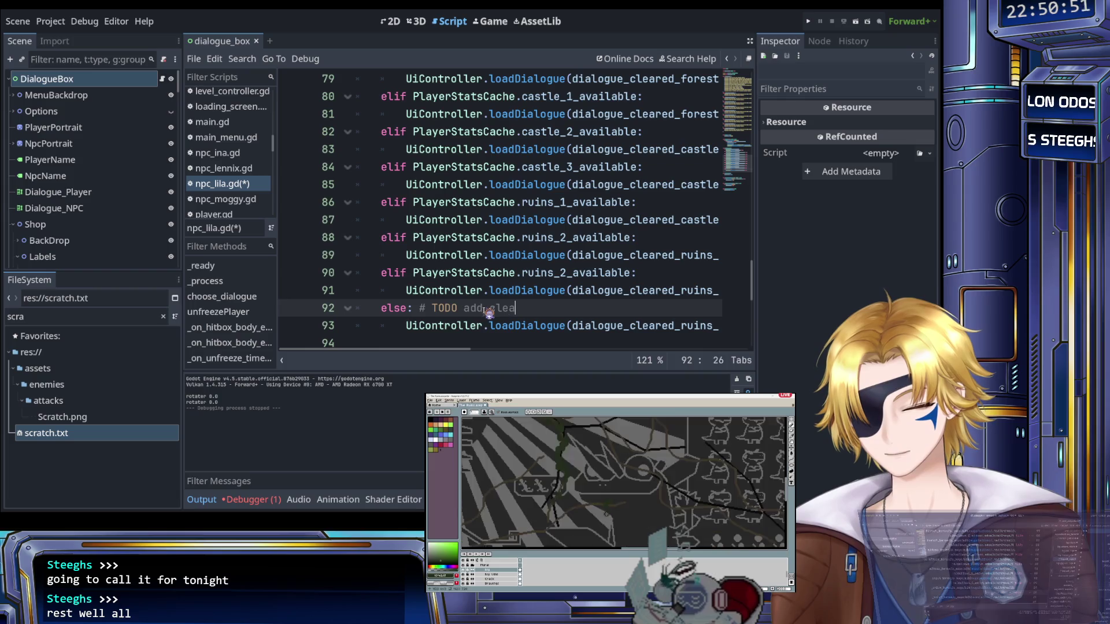
text(red_game )
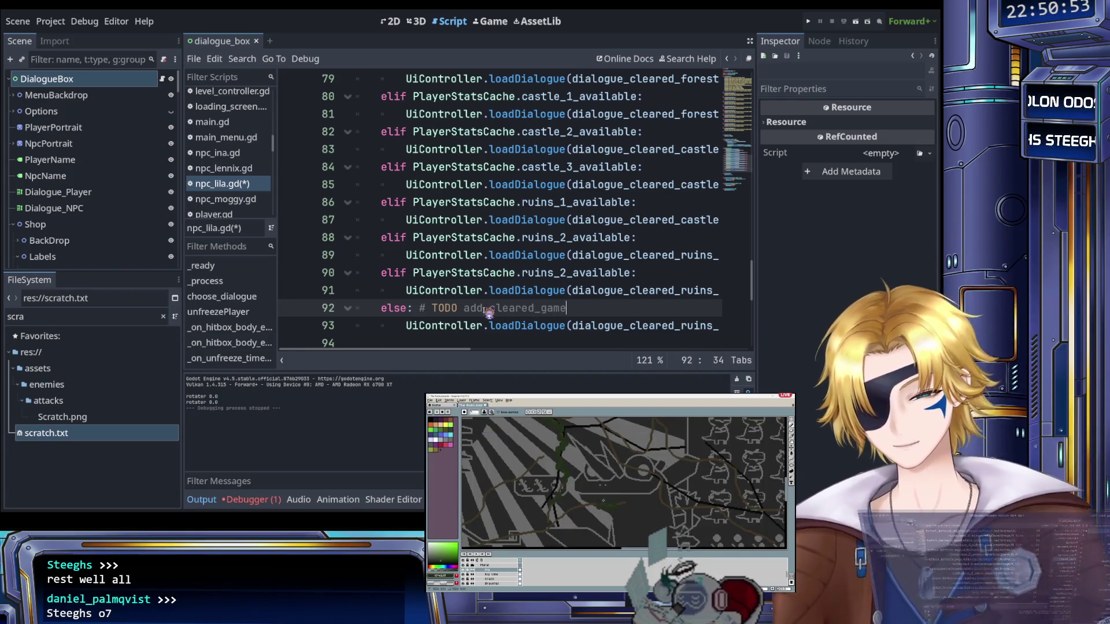
text(boolean to)
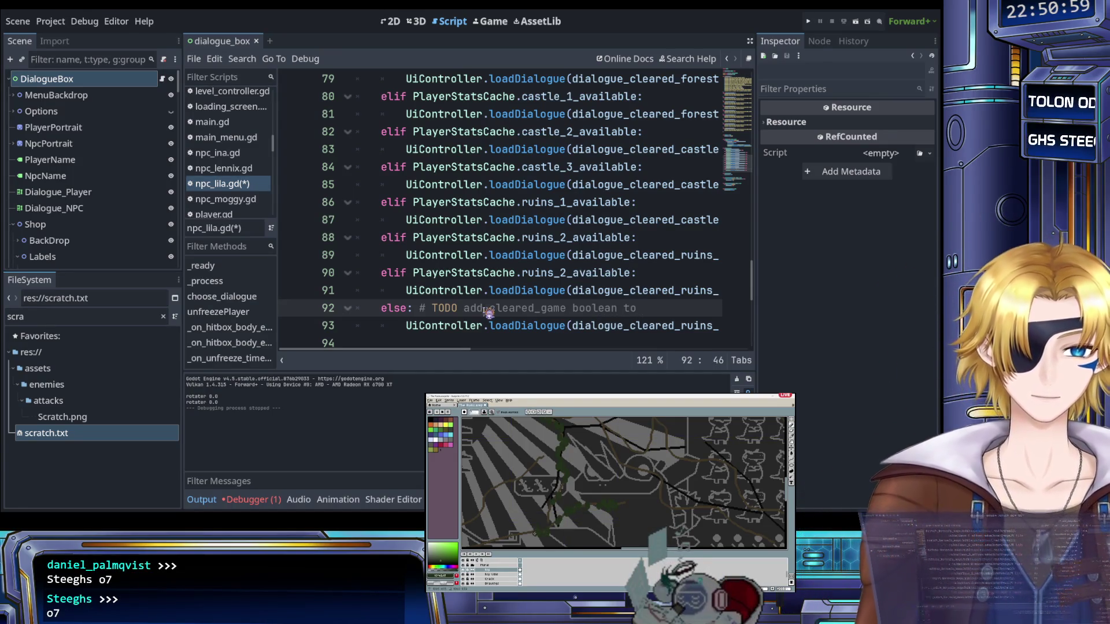
text( save)
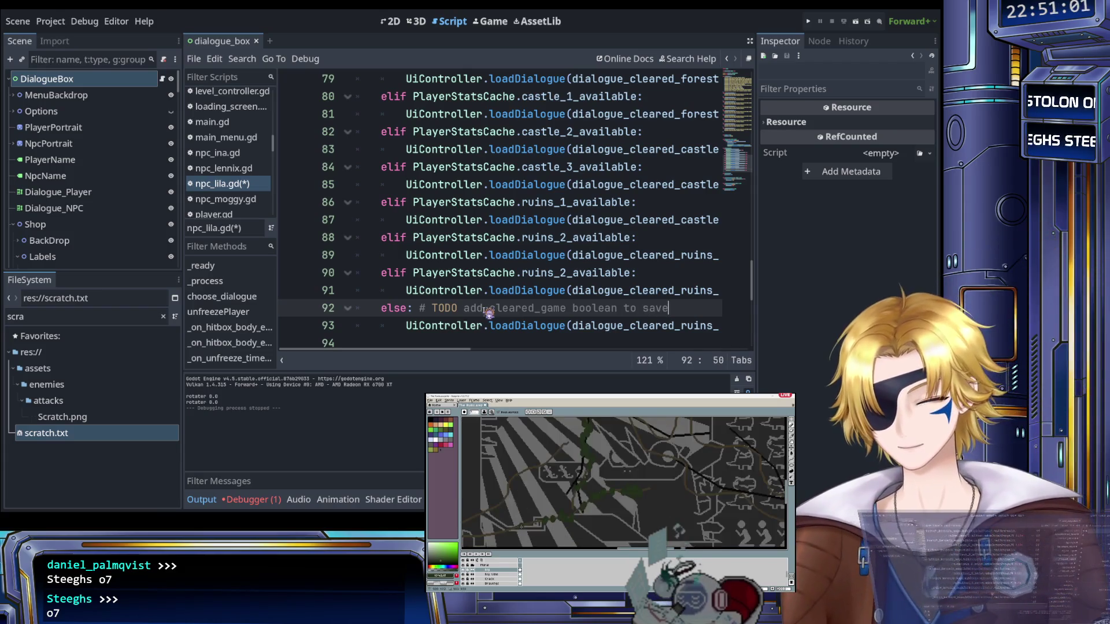
text( file)
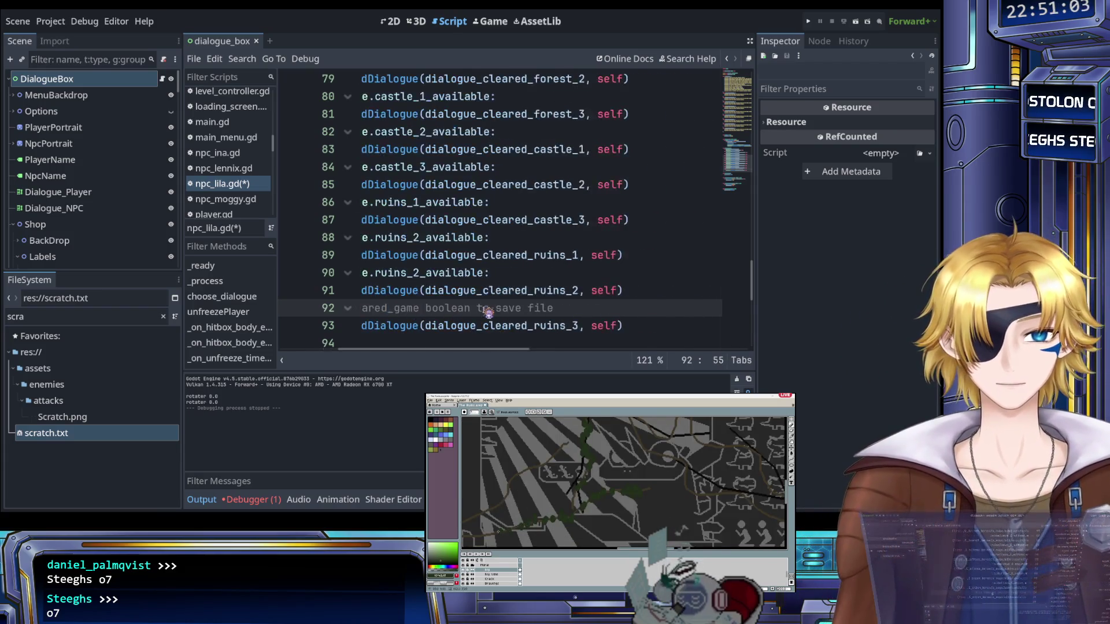
key(ctrl+s)
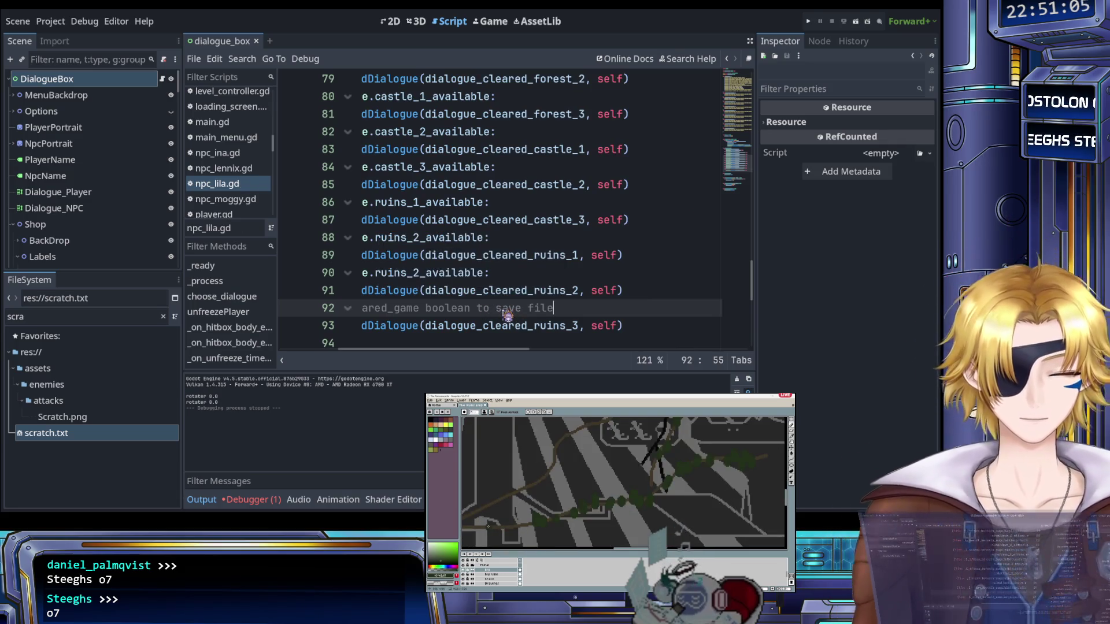
Change line 90's condition from ruins_2_available to ruins_3_available and save
scroll(508, 322, left, 3)
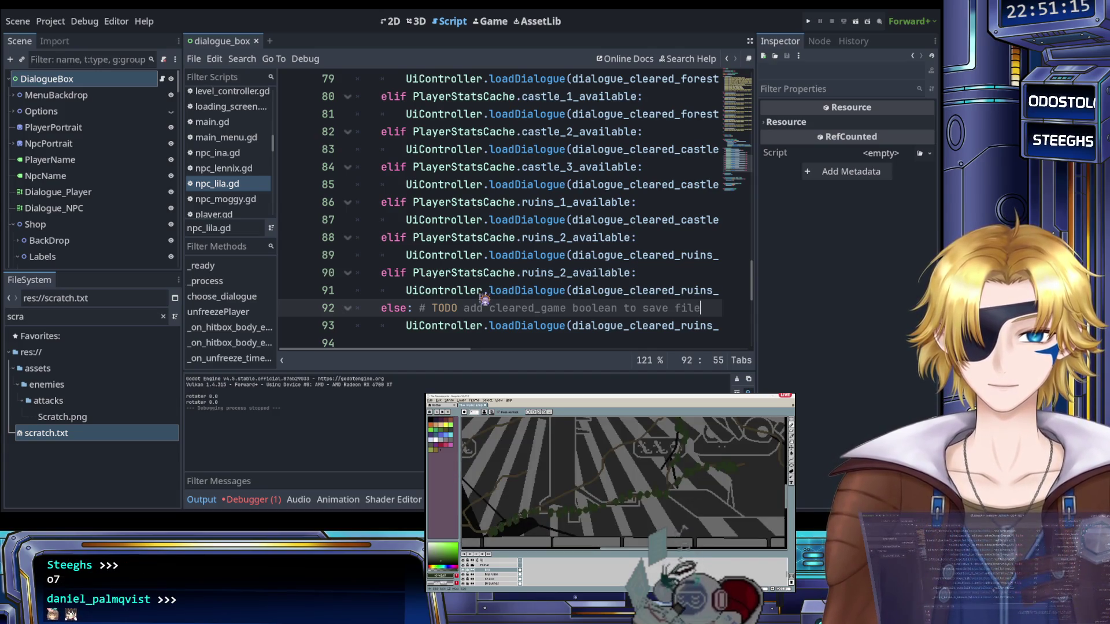
scroll(469, 300, right, 3)
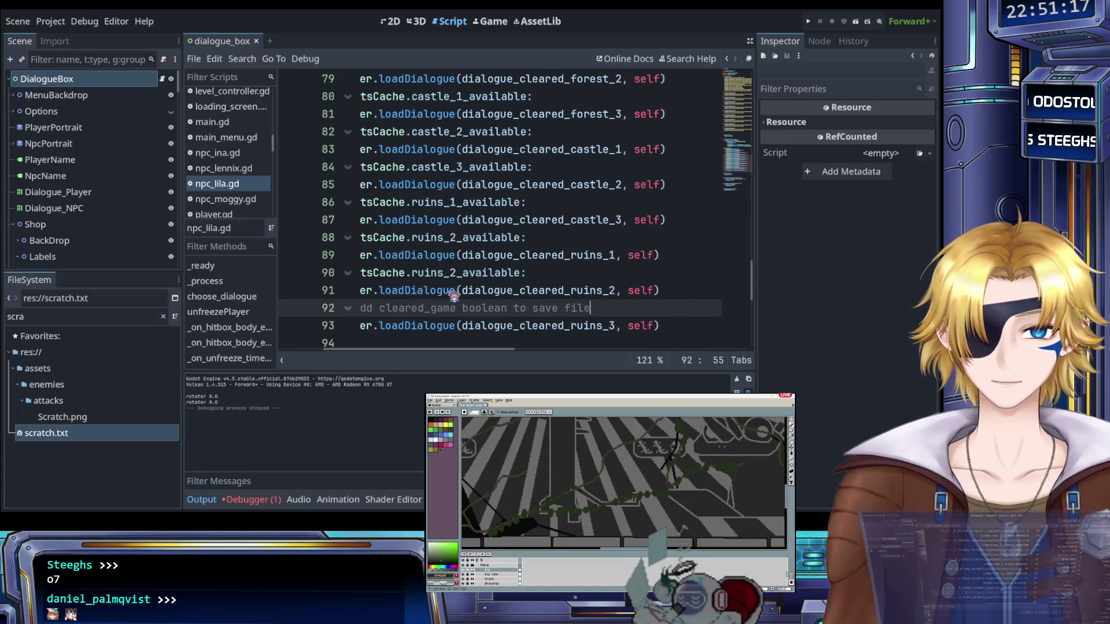
scroll(580, 307, left, 3)
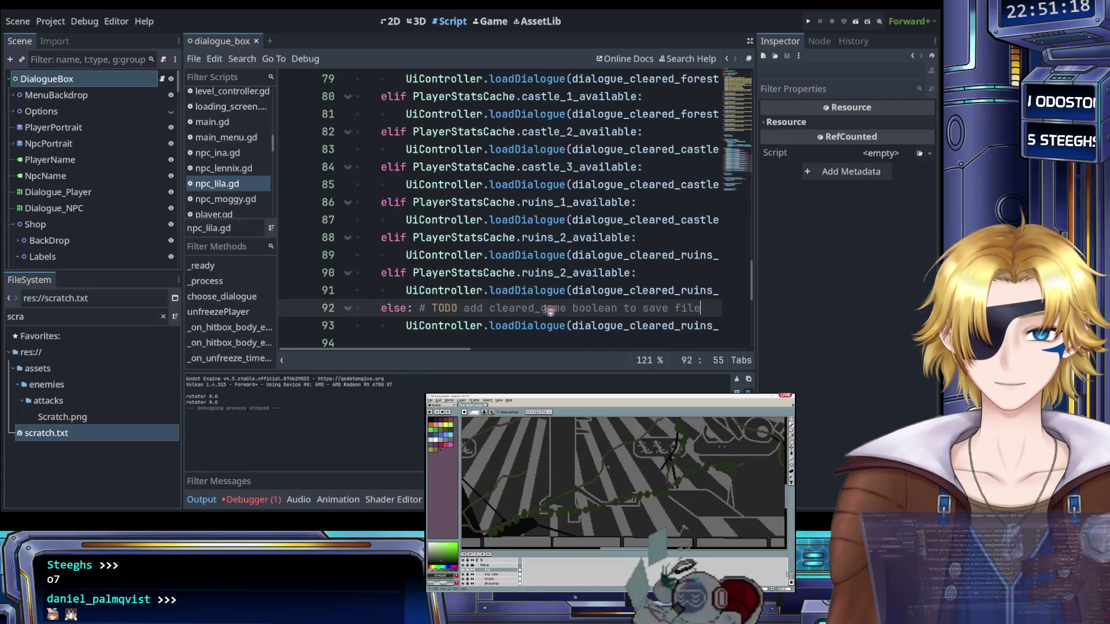
click(568, 272)
key(BackSpace)
text(3)
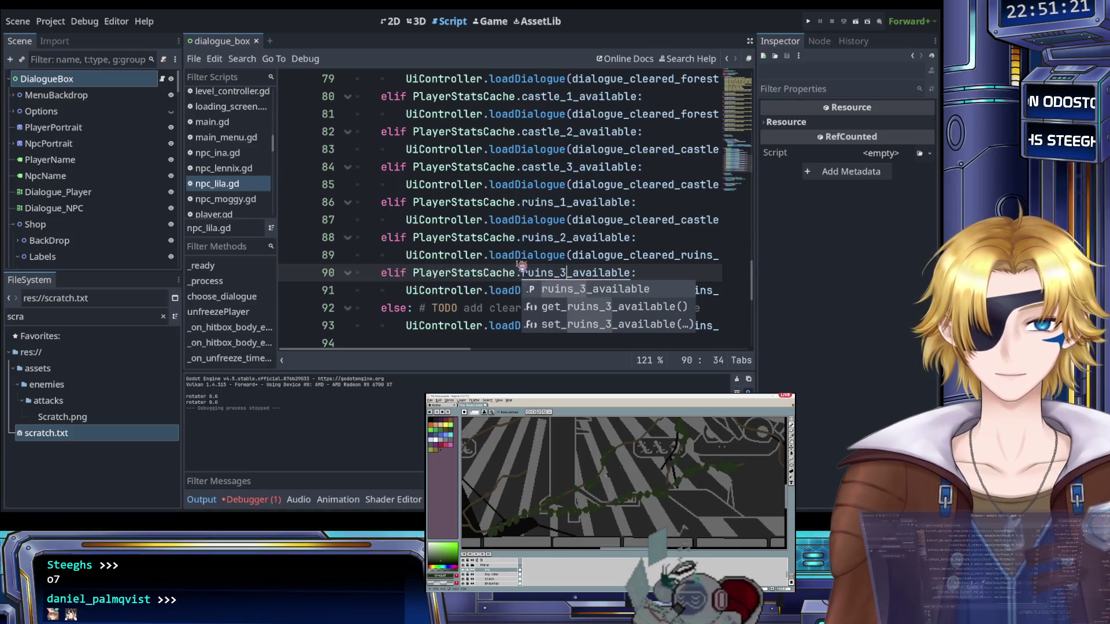
click(575, 255)
key(ctrl+s)
Scroll through the choose_dialogue chain to review the new castle and ruins branches
scroll(572, 260, up, 5)
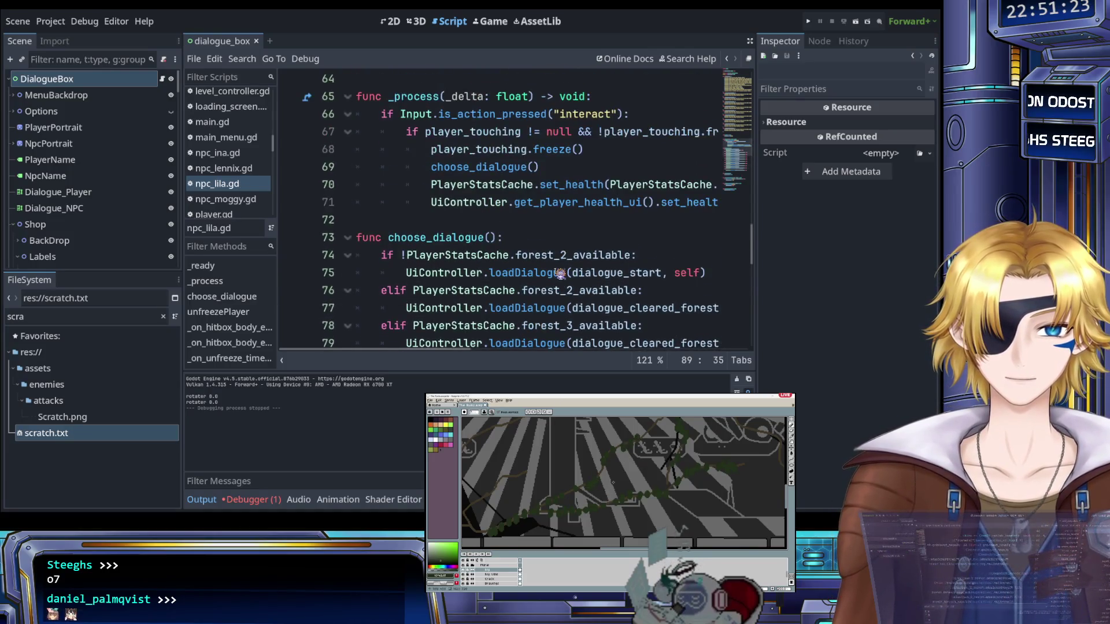
scroll(560, 274, down, 6)
scroll(558, 279, up, 4)
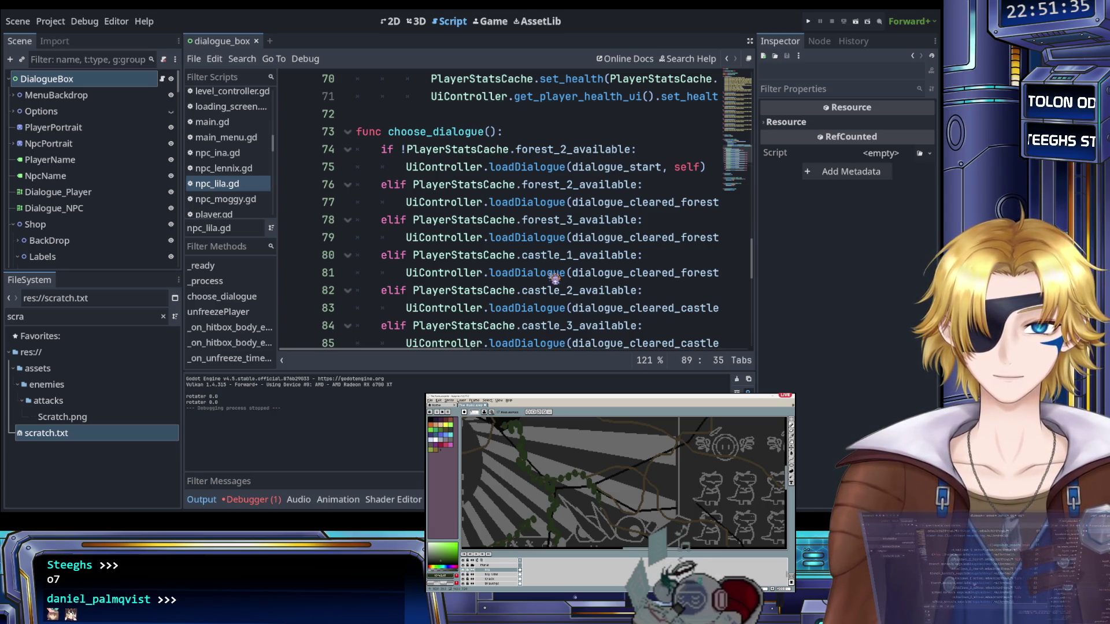
scroll(555, 279, up, 1)
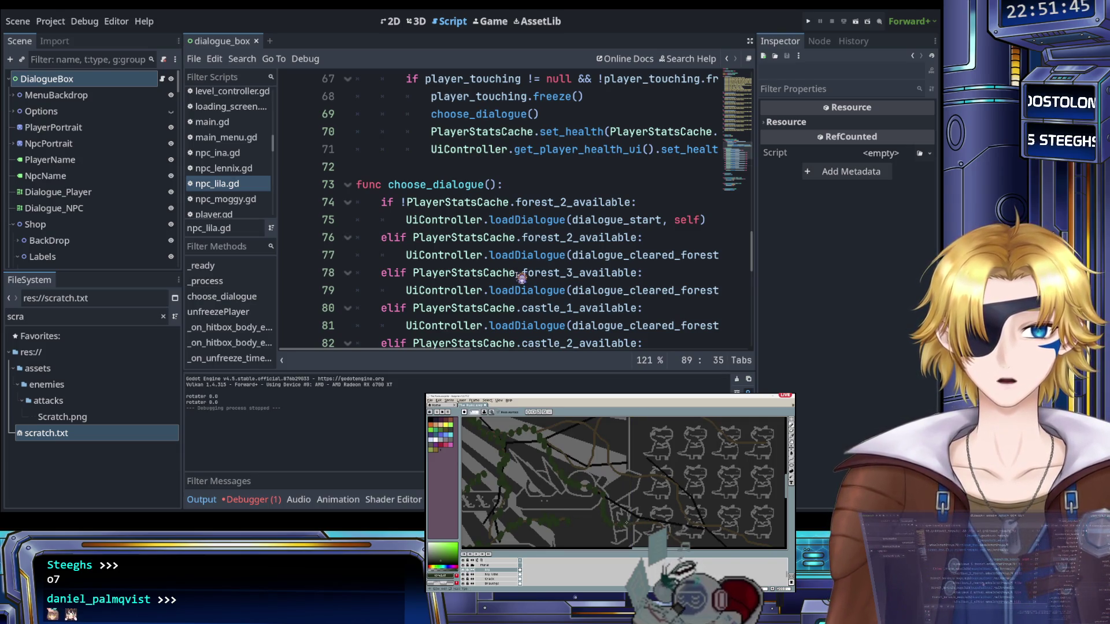
scroll(515, 277, down, 5)
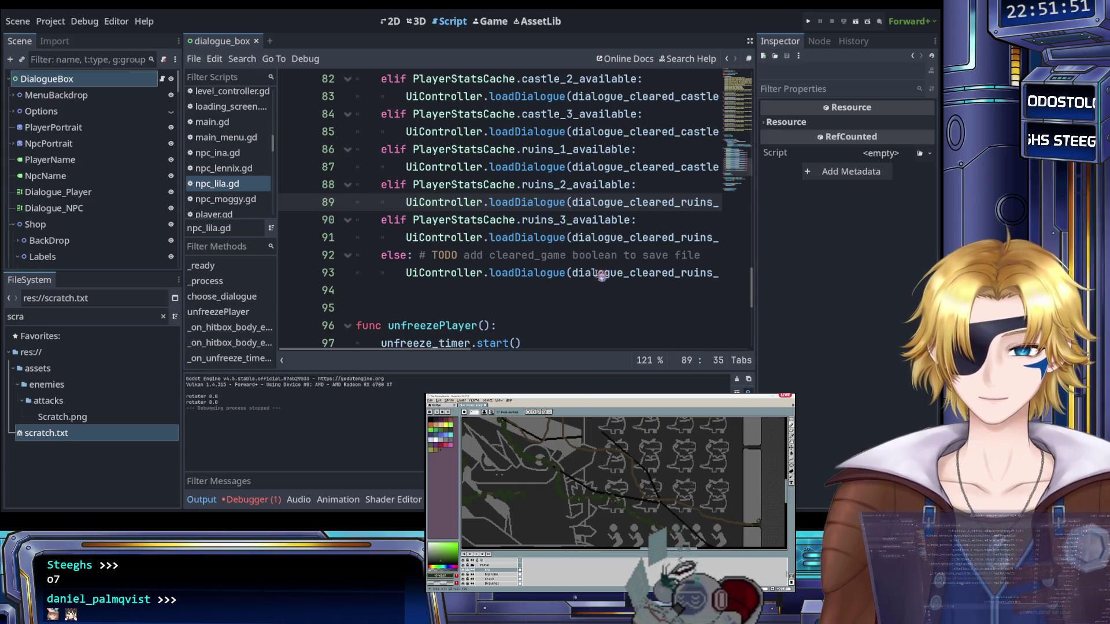
scroll(589, 271, right, 3)
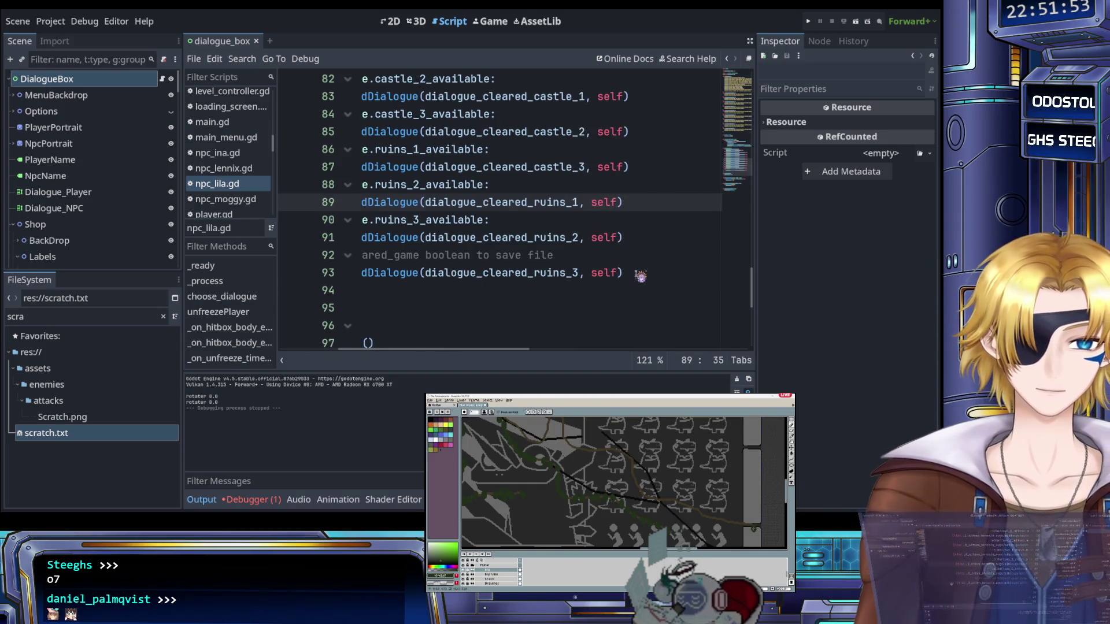
drag(639, 272, 389, 260)
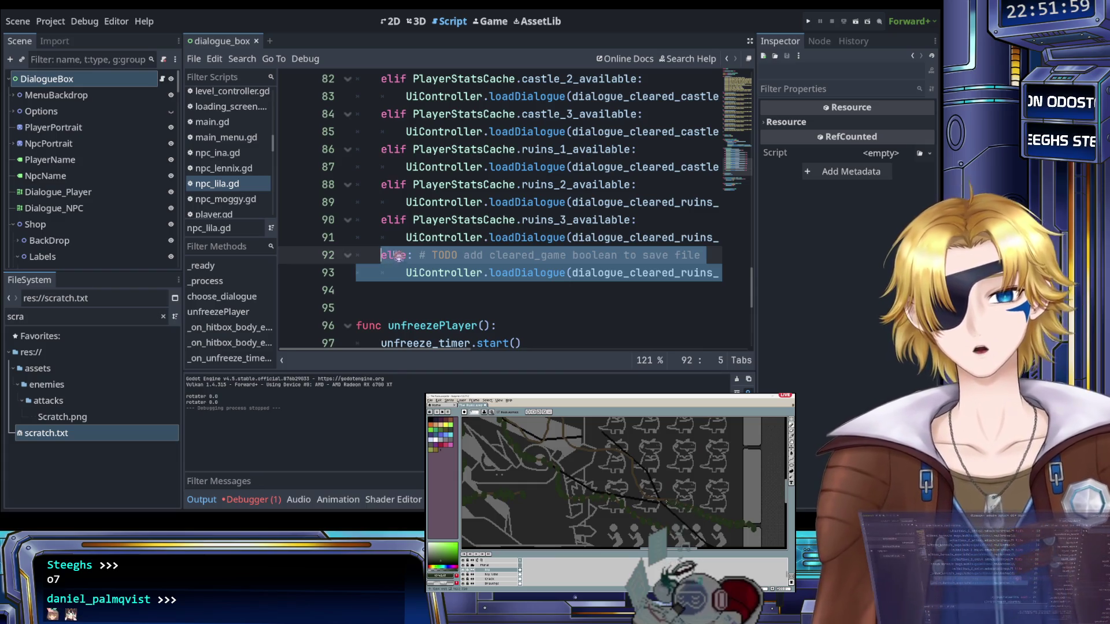
scroll(460, 256, up, 5)
scroll(460, 258, down, 3)
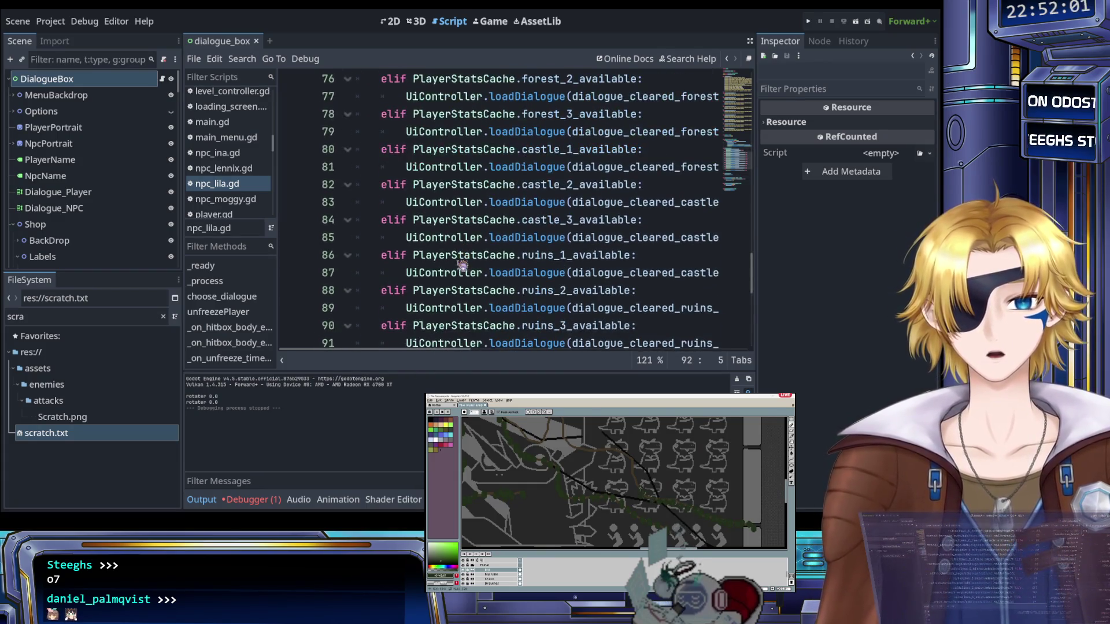
click(492, 272)
Select the else branch and its TODO call on lines 92–93
scroll(492, 277, down, 2)
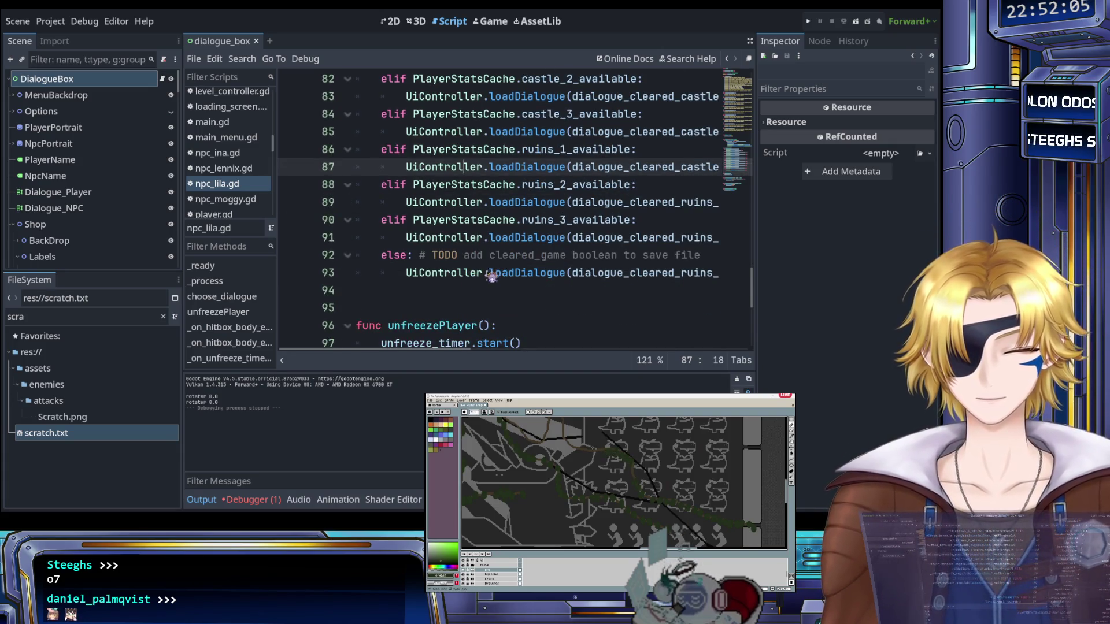
click(546, 261)
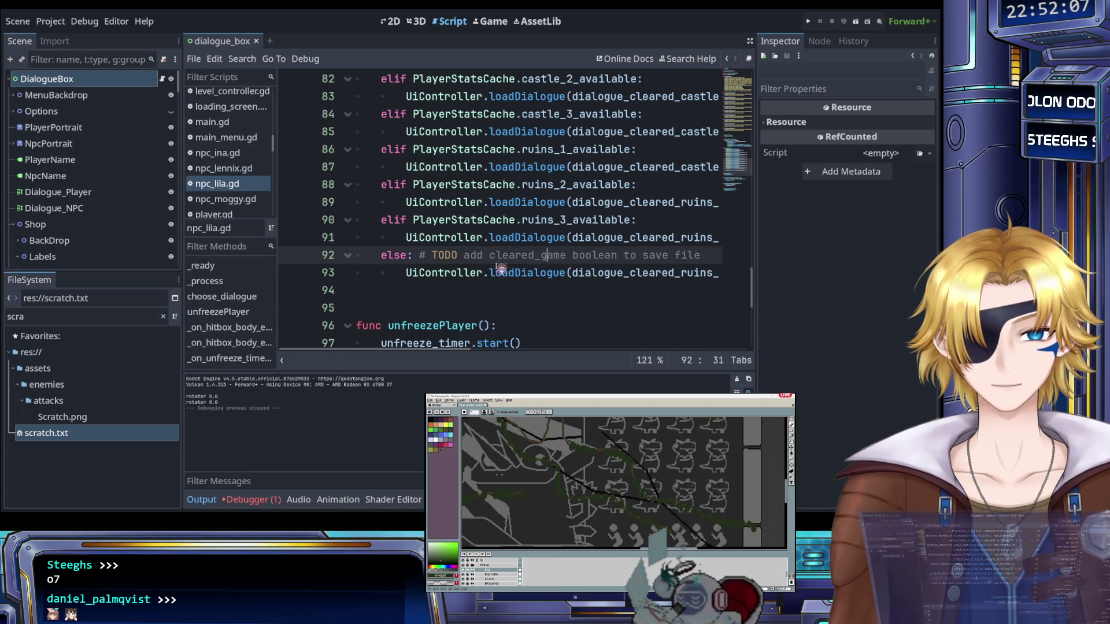
scroll(532, 269, right, 3)
click(533, 272)
key(shift+End)
key(shift+Up)
key(ctrl+shift+Left)
key(ctrl+shift+Left)
key(ctrl+shift+Left)
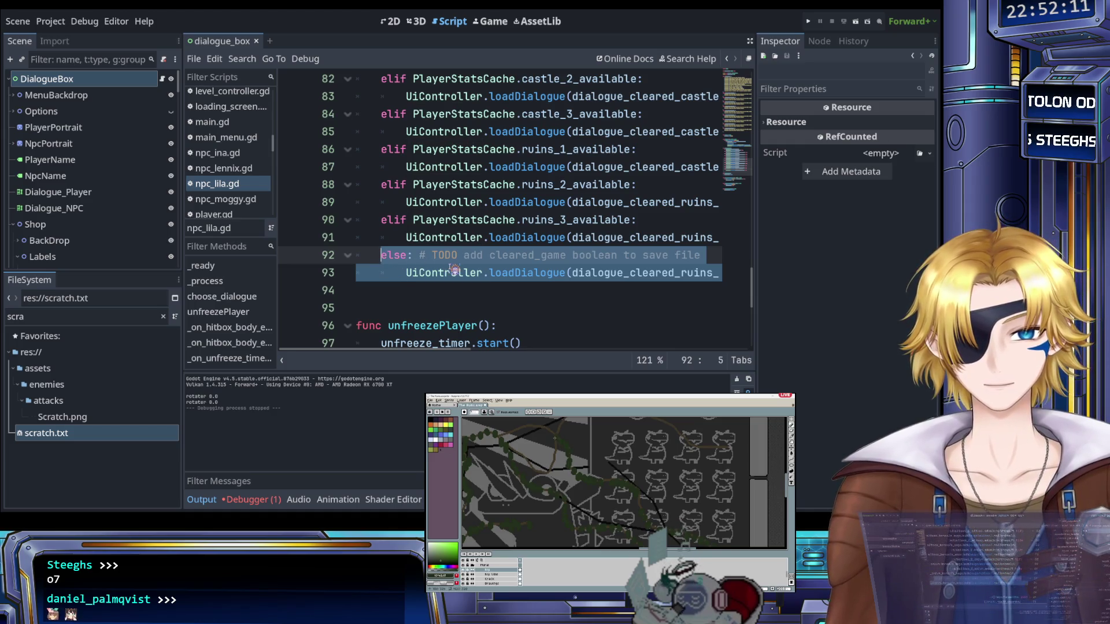
Move the else branch to the top of choose_dialogue and change its else to 'if true'
key(Delete)
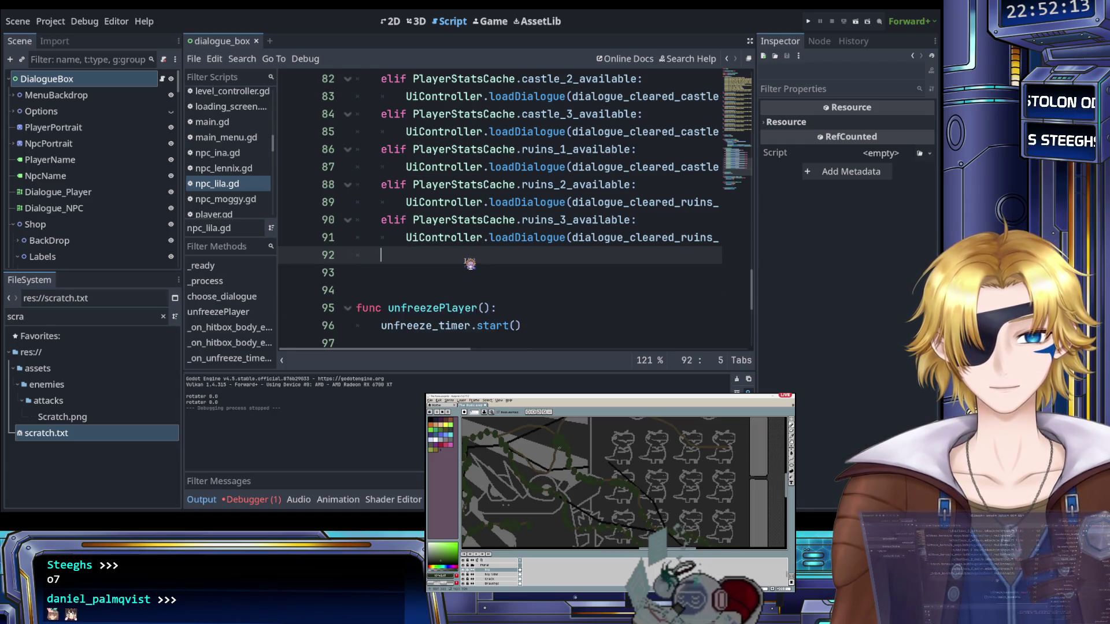
scroll(468, 260, up, 5)
click(384, 203)
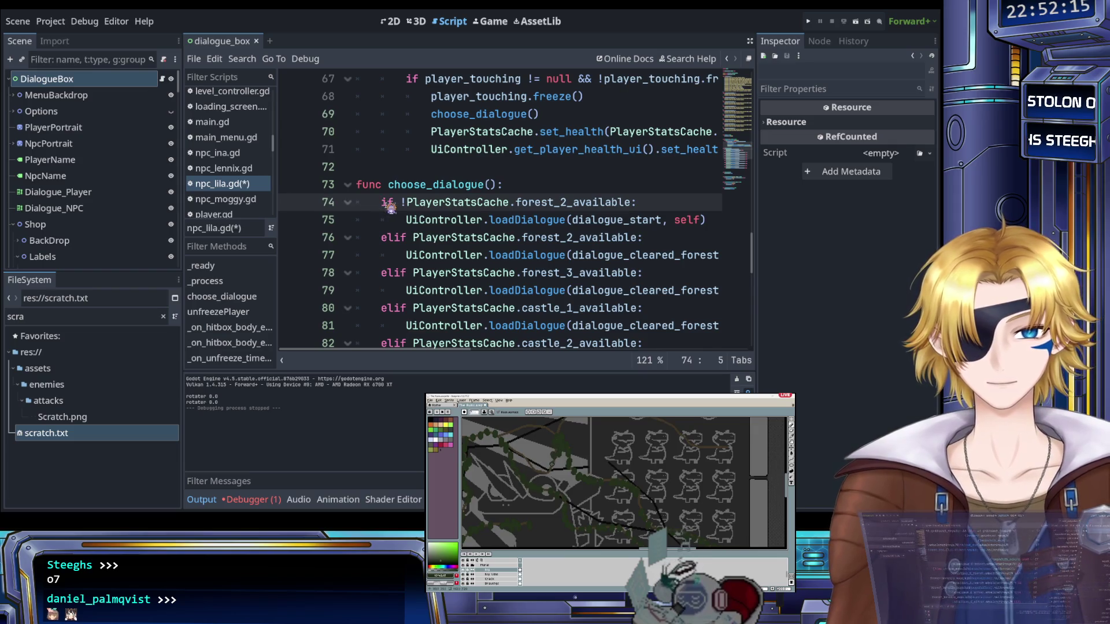
key(ctrl+v)
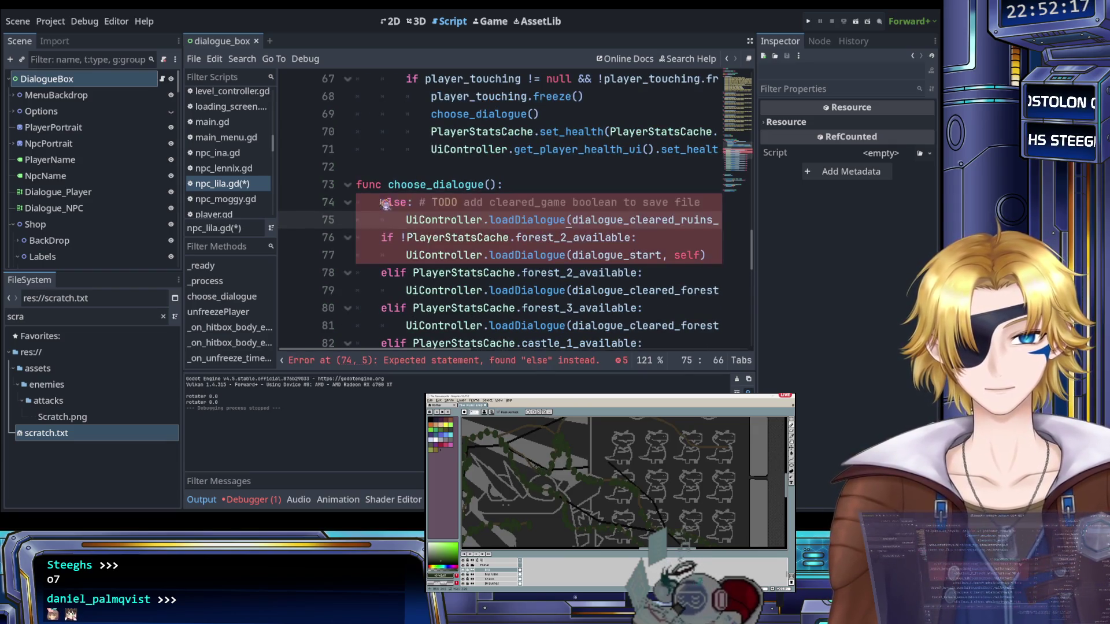
double_click(386, 205)
text(if th)
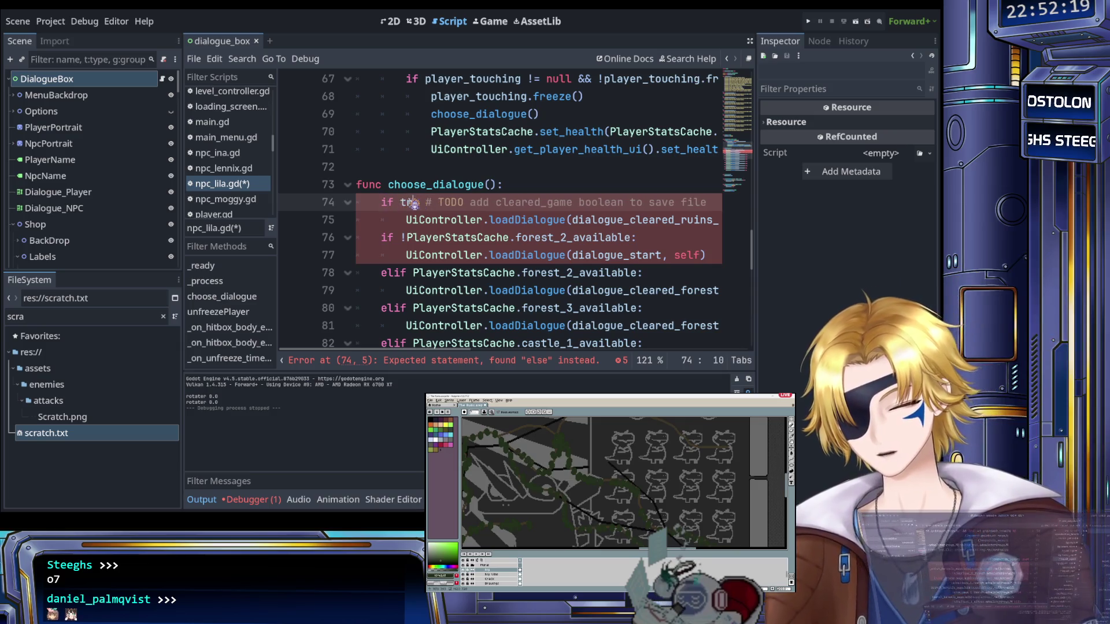
text(ue:)
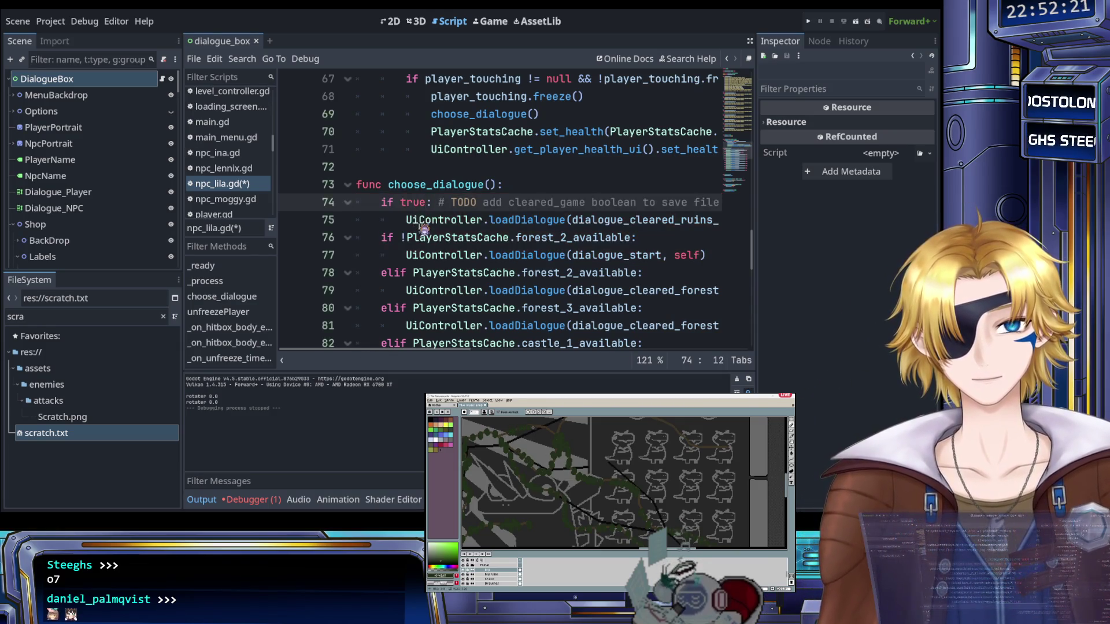
Move the '!forest_2_available' dialogue_start branch from the top to the chain's end
scroll(424, 229, down, 1)
click(387, 185)
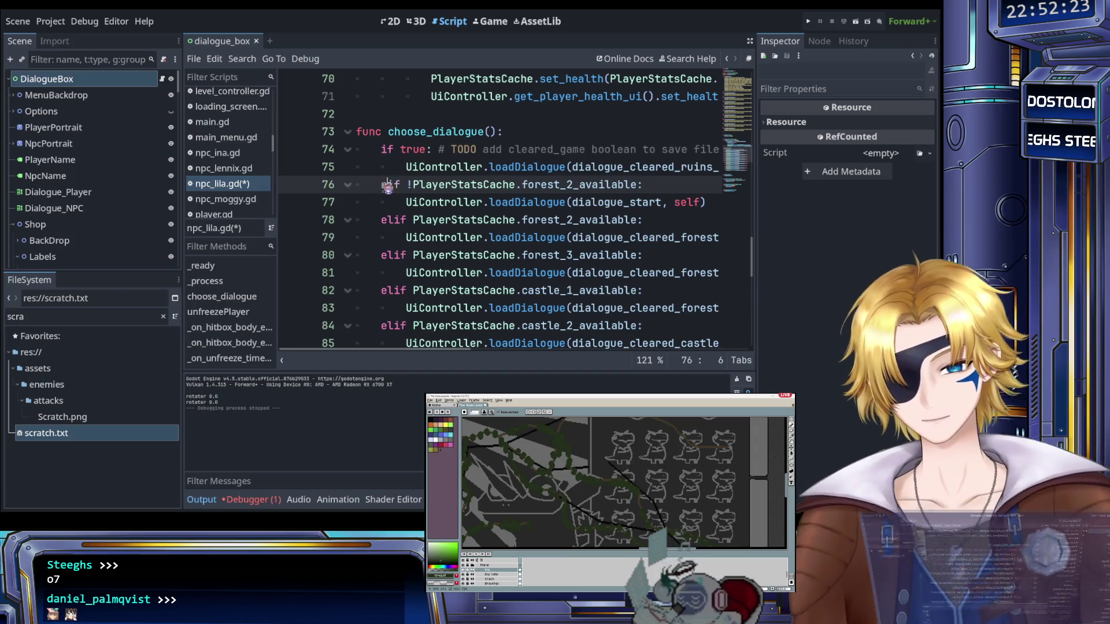
drag(382, 185, 654, 203)
key(BackSpace)
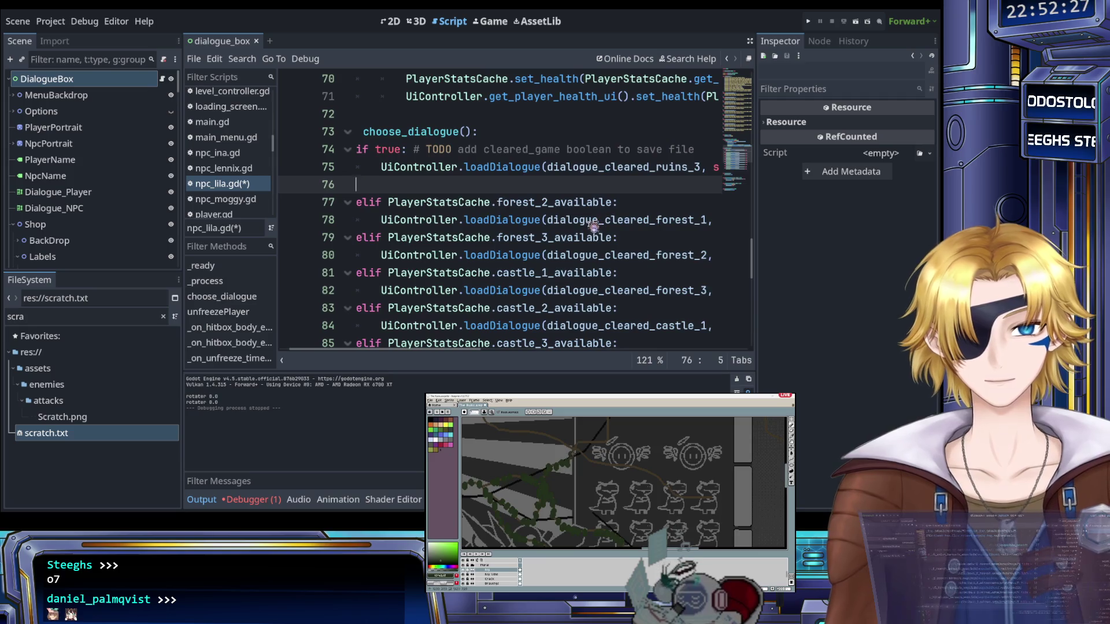
key(BackSpace)
key(BackSpace)
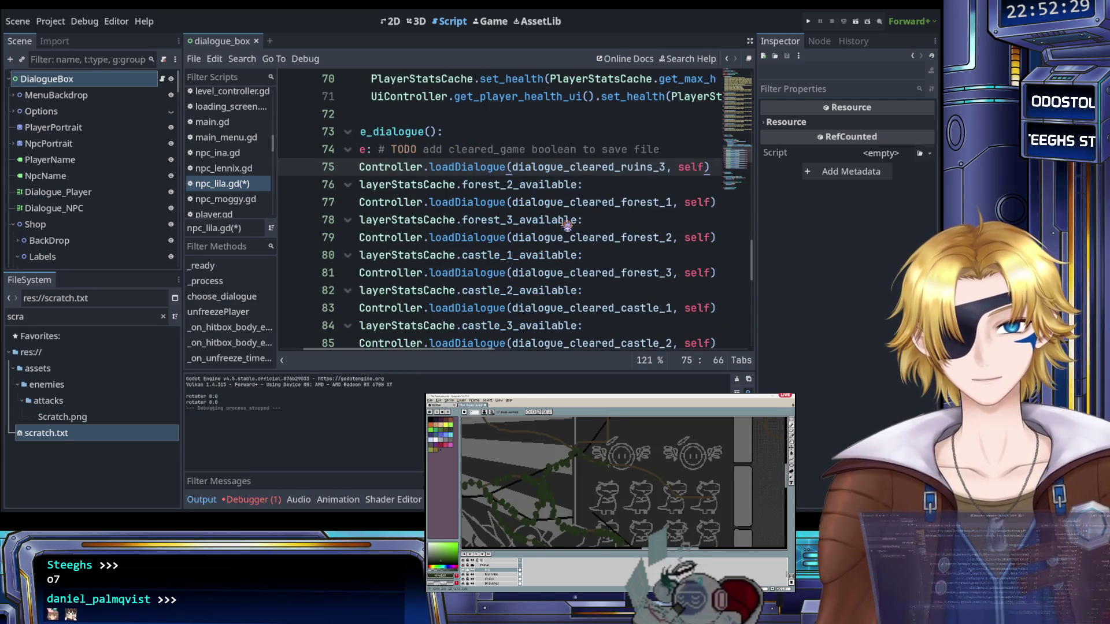
scroll(567, 226, left, 2)
scroll(544, 231, down, 4)
click(485, 253)
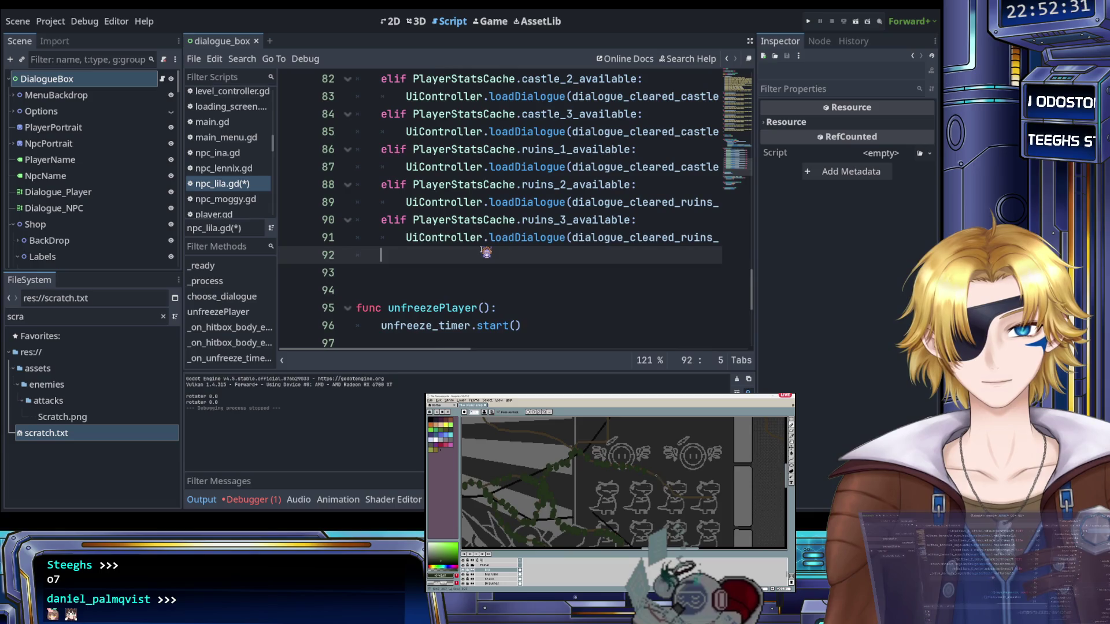
text(elif !PlayerStatsCache.forest_2_available: 		UiController.loadDialogue(dialogue_start, self))
scroll(486, 249, up, 1)
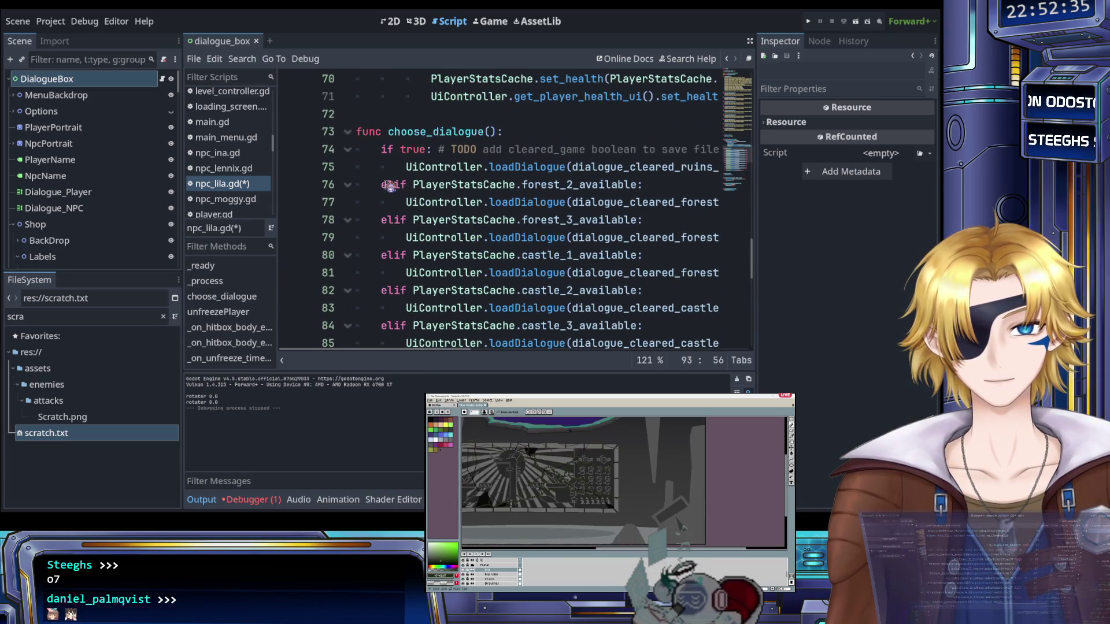
Move the forest_2_available branch down to sit above the final check
drag(382, 185, 640, 203)
key(Delete)
shift+click(687, 208)
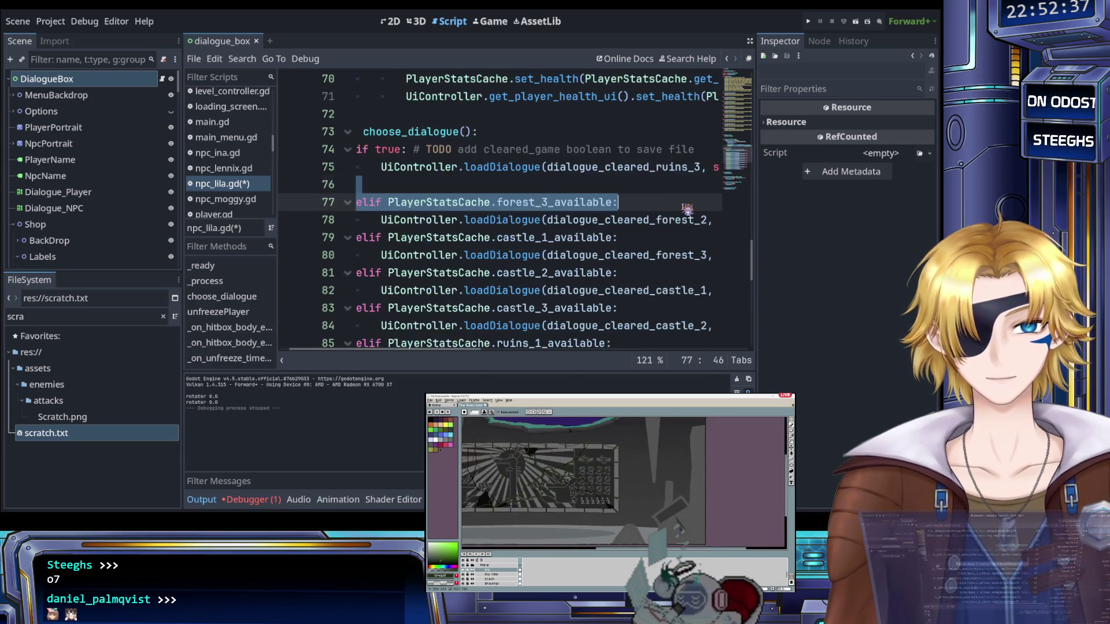
key(Tab)
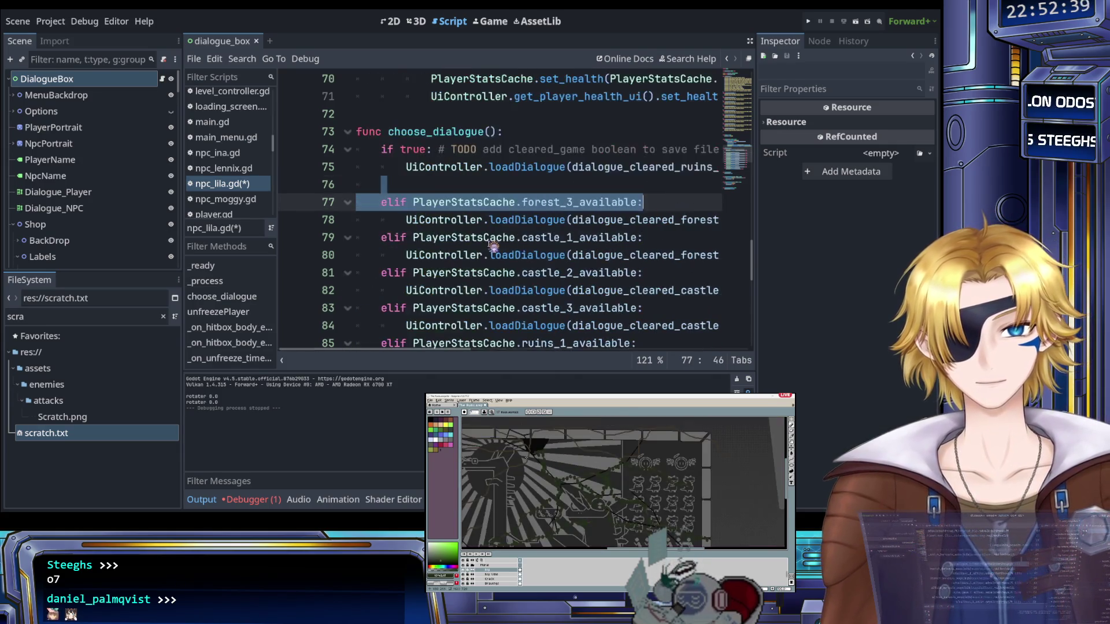
scroll(439, 243, down, 4)
click(382, 238)
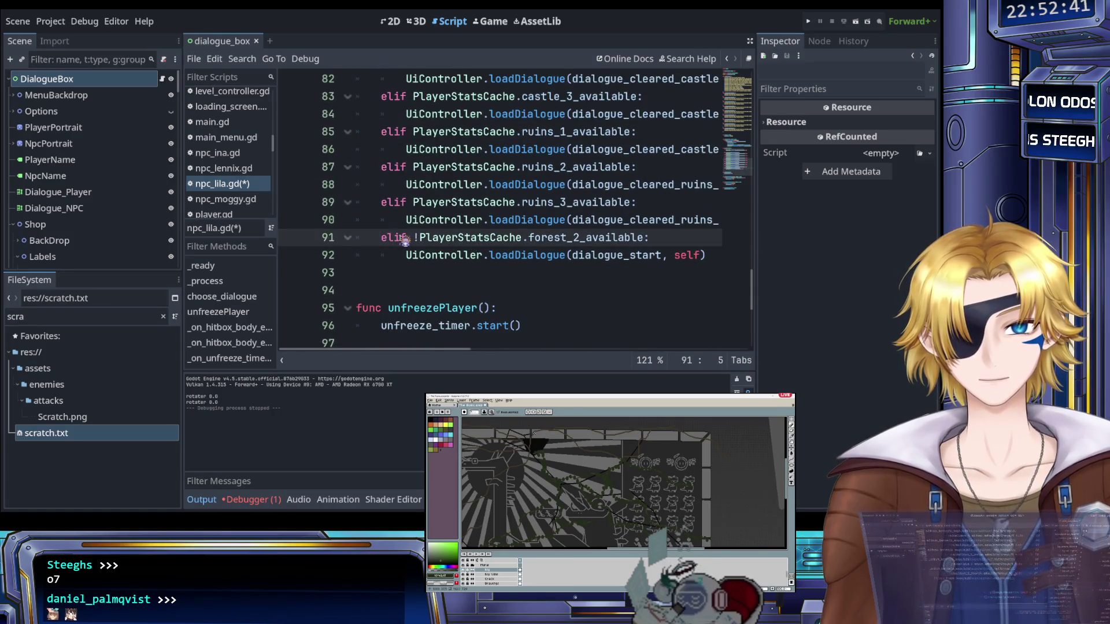
key(Return)
key(Up)
text(elif PlayerStatsCache.forest_2_available: 		UiController.loadDialogue(dialogue_cleared_forest_1, self))
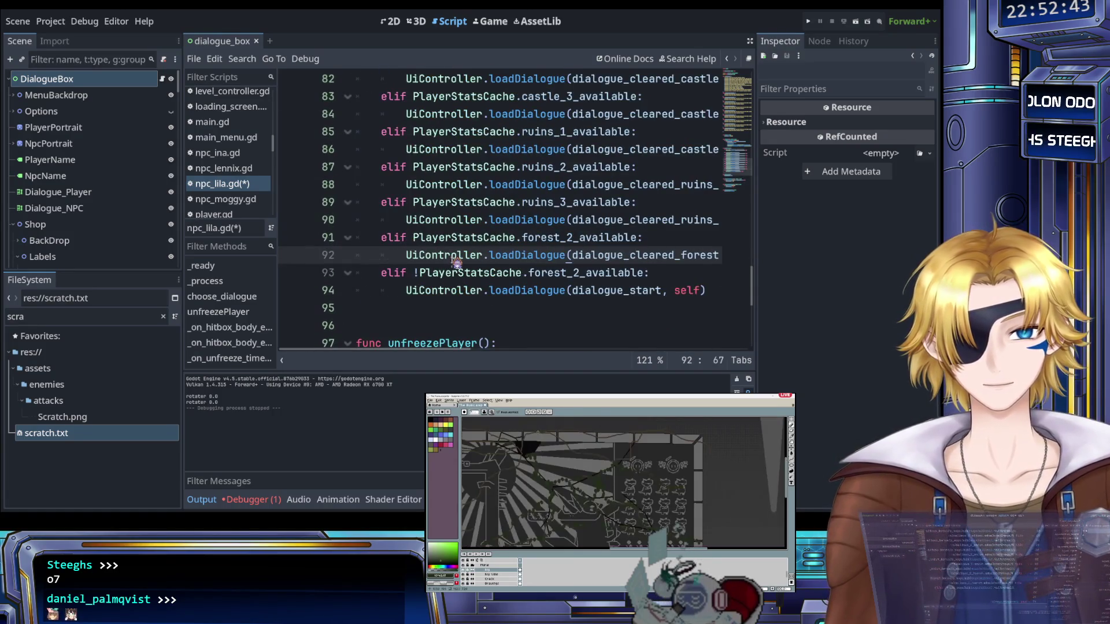
click(536, 237)
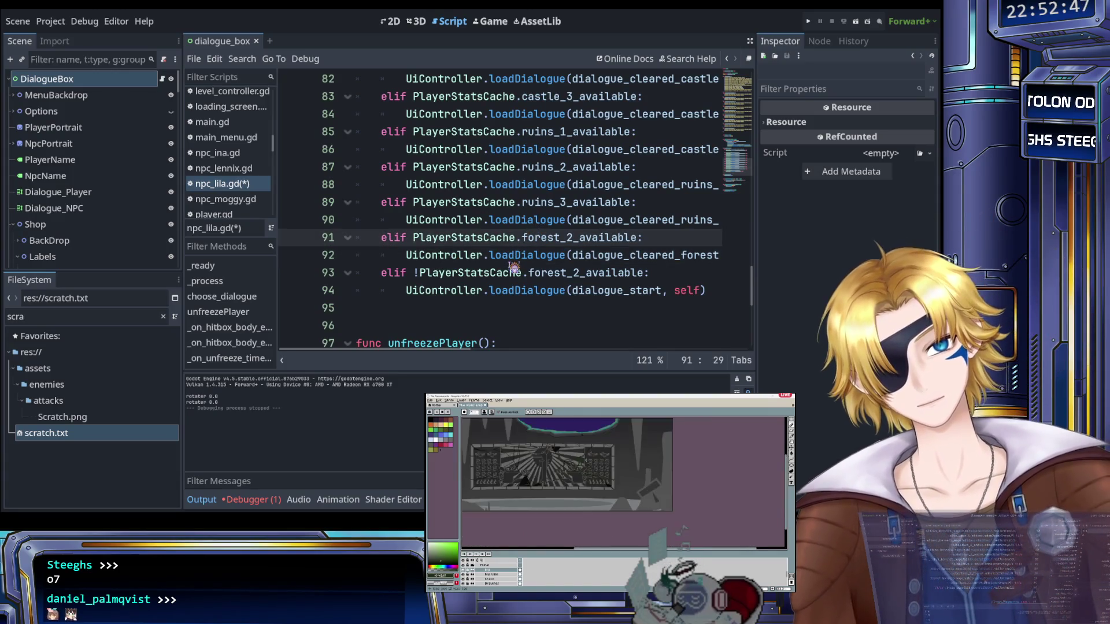
Change the final negated forest_2 elif into a plain else loading dialogue_start
click(409, 270)
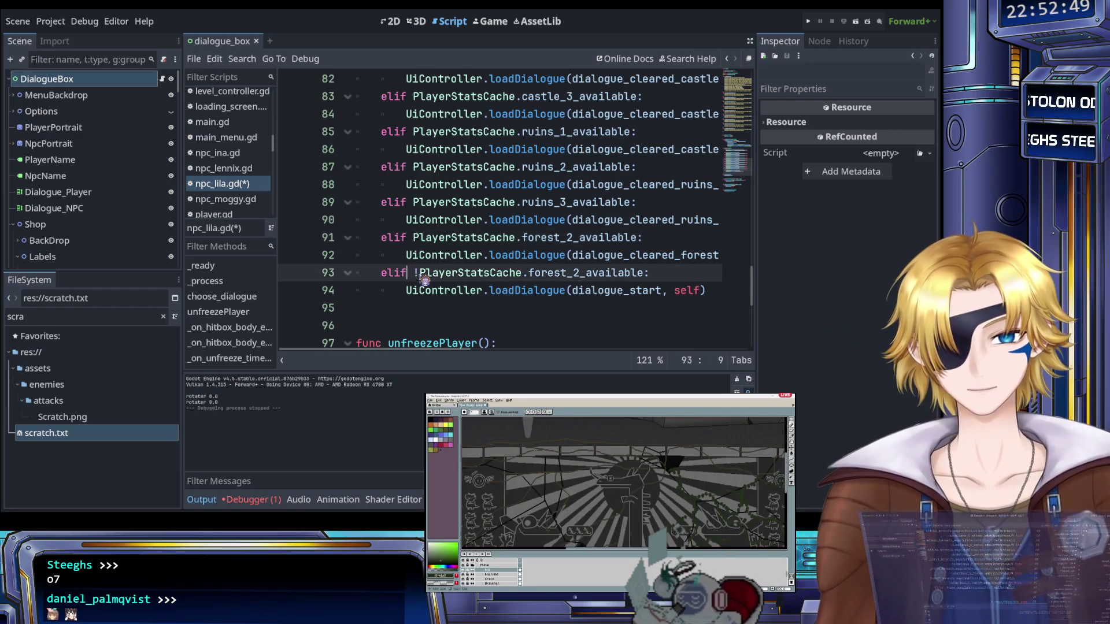
text(!else)
key(Escape)
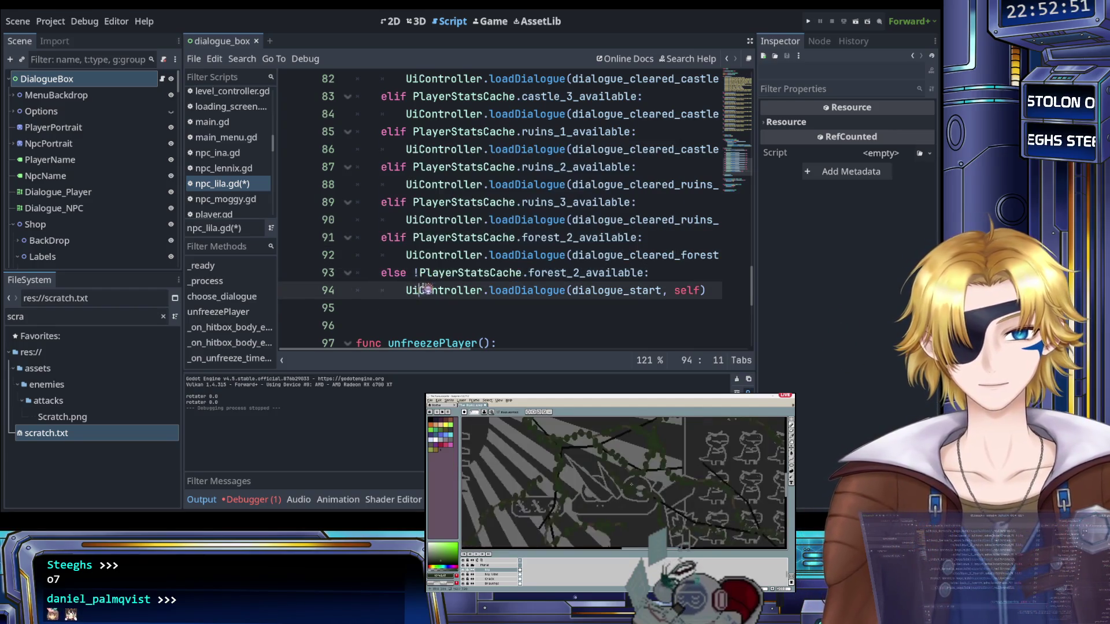
drag(414, 273, 645, 277)
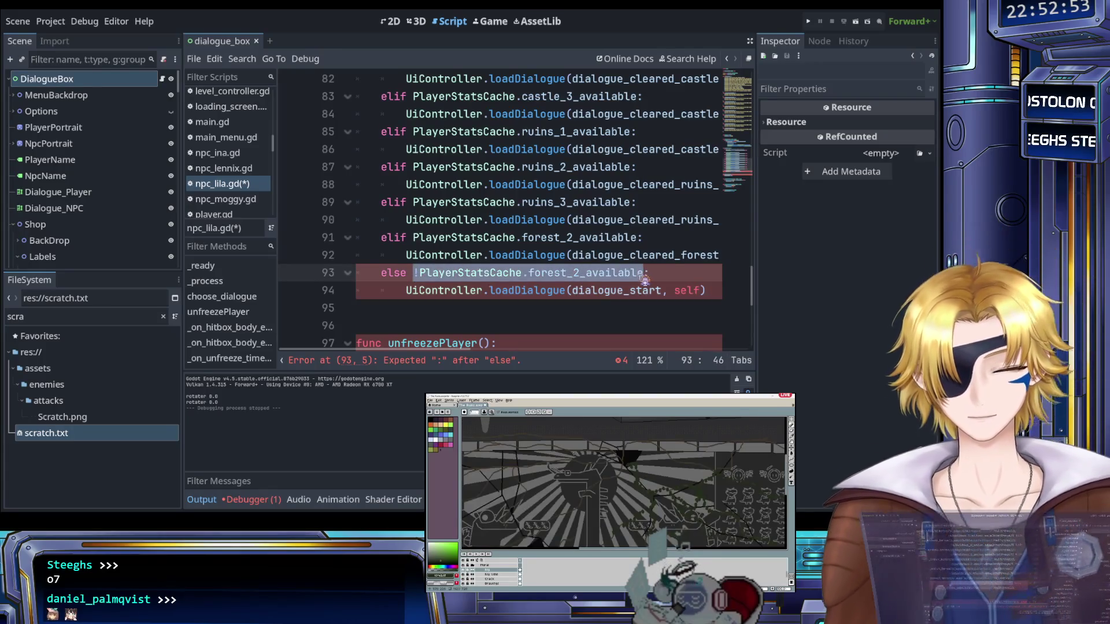
key(BackSpace)
key(BackSpace)
scroll(508, 289, up, 4)
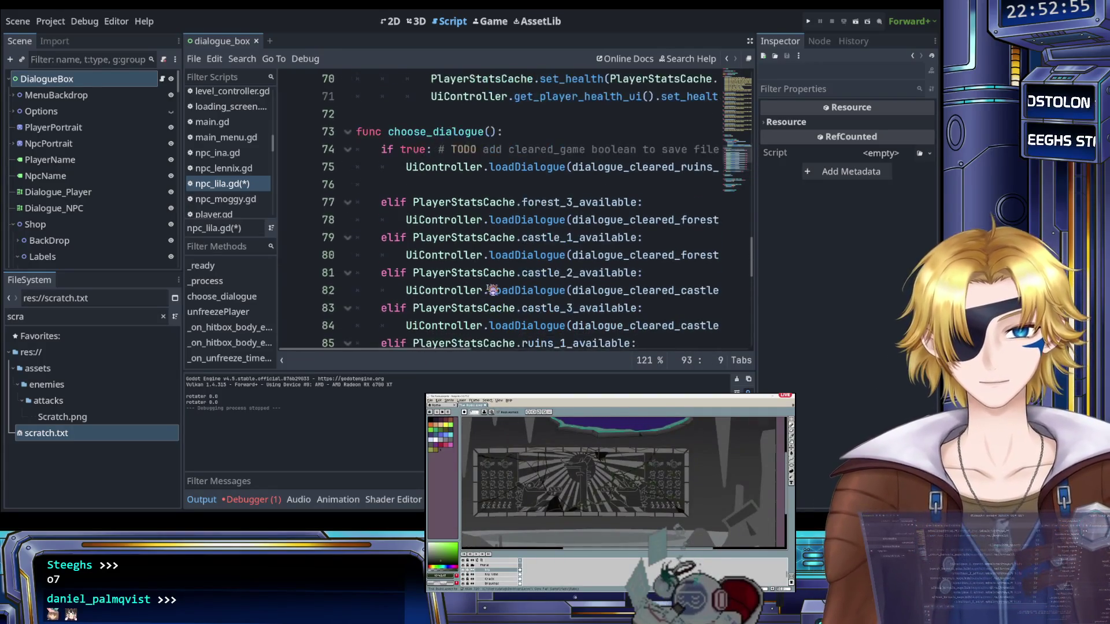
scroll(492, 290, down, 2)
scroll(456, 255, up, 3)
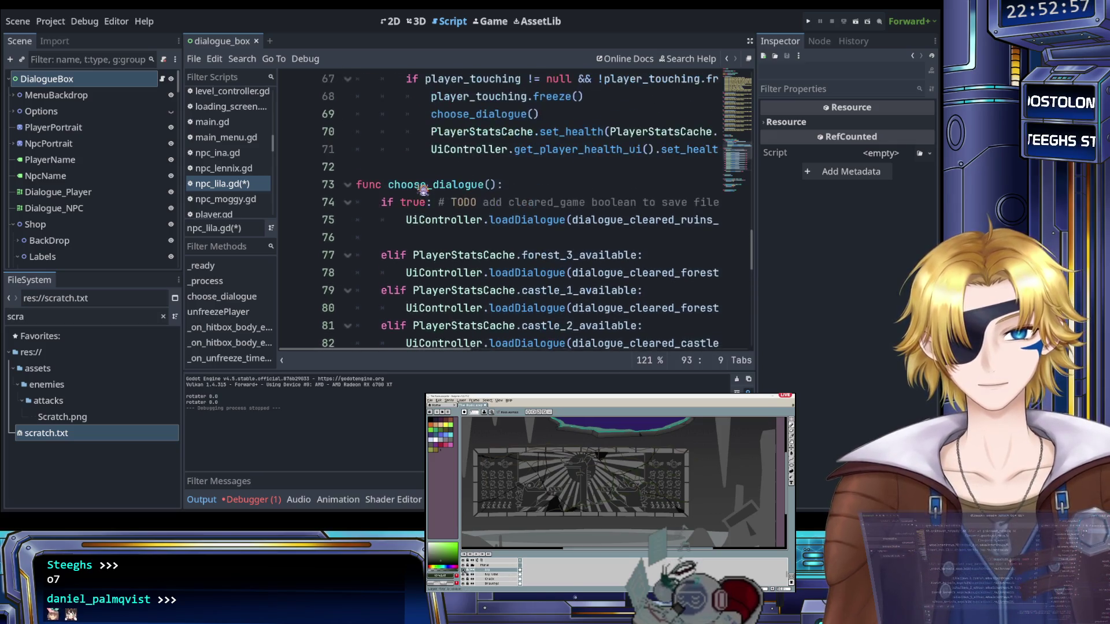
scroll(423, 218, down, 4)
scroll(423, 218, down, 2)
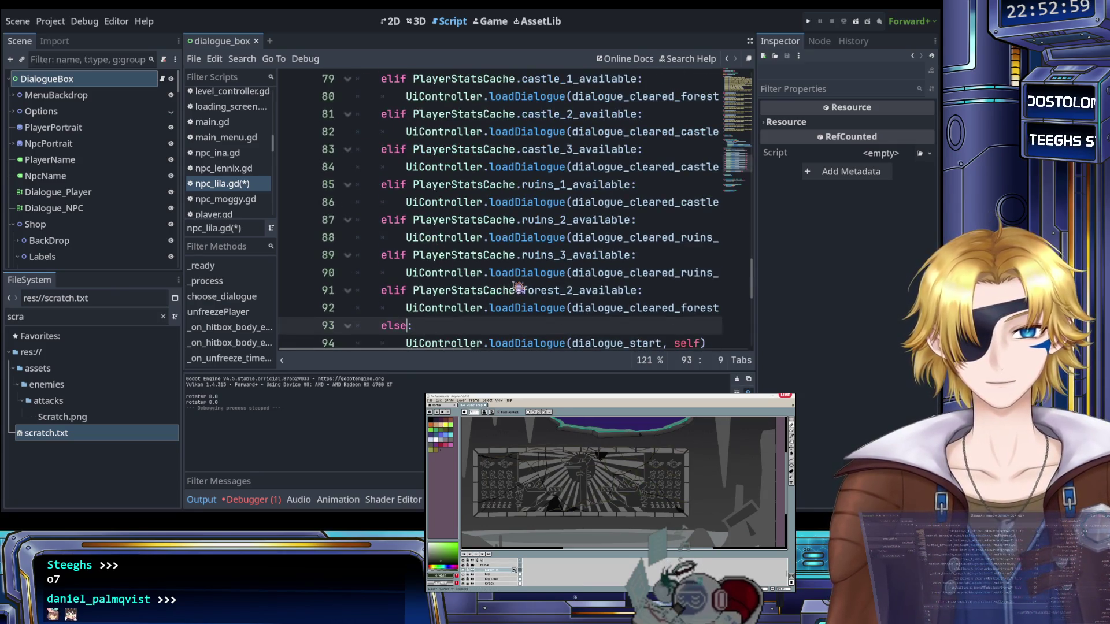
scroll(507, 289, right, 3)
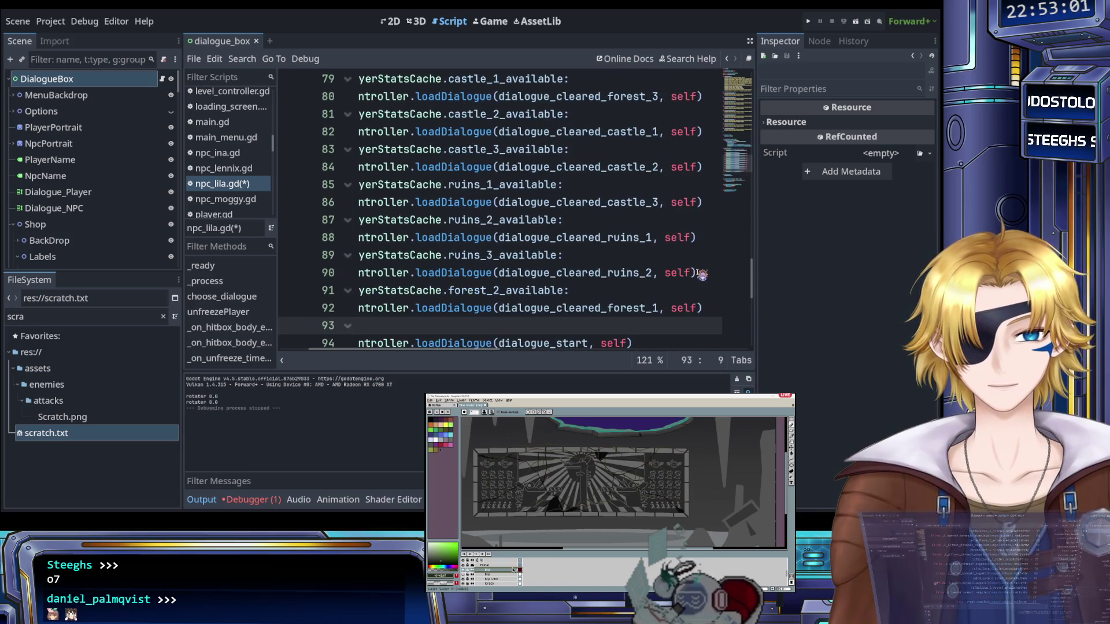
mouse_move(696, 273)
mouse_down()
mouse_move(535, 255)
mouse_move(388, 256)
mouse_up()
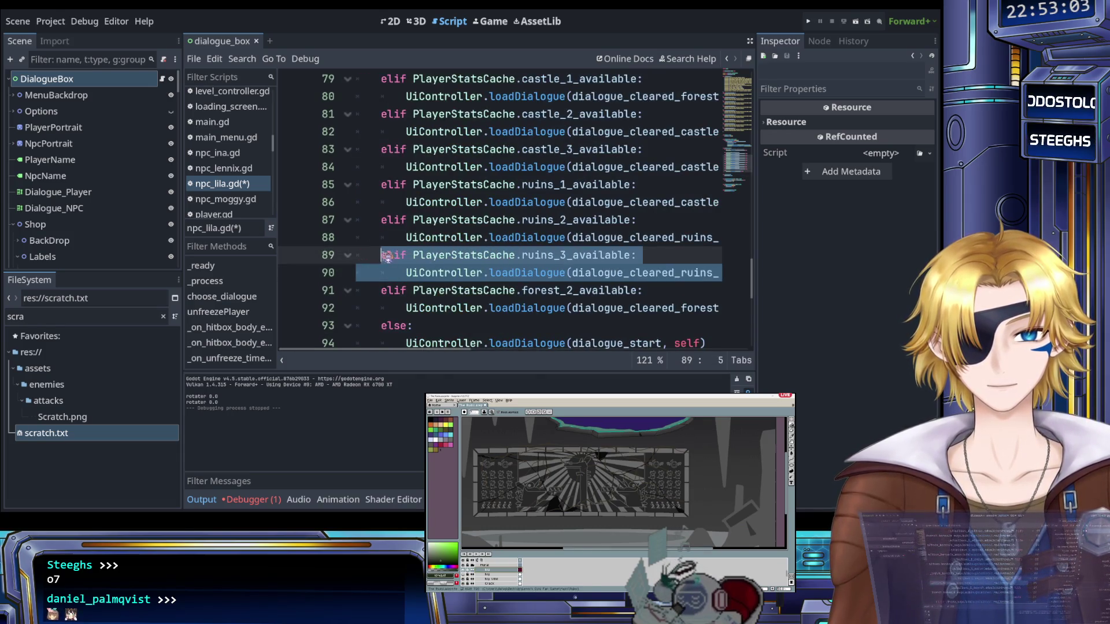
Move the ruins_3 branch near the top of choose_dialogue, followed by the ruins_2 branch
key(ctrl+x)
scroll(405, 243, up, 5)
click(409, 285)
key(ctrl+v)
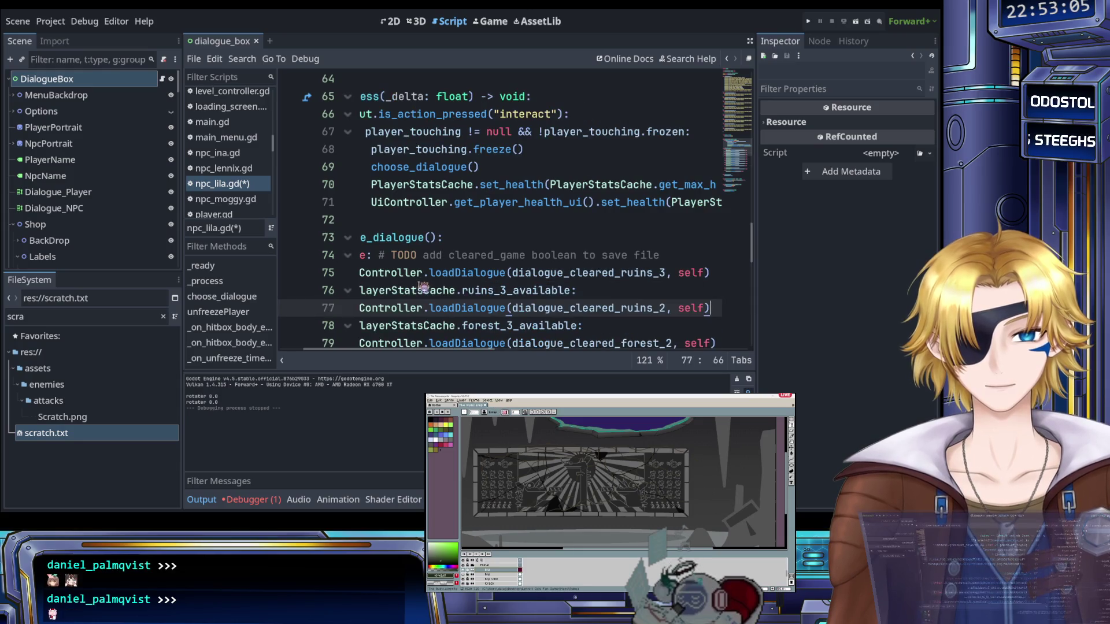
scroll(428, 289, down, 5)
mouse_move(711, 257)
mouse_down()
mouse_move(404, 257)
mouse_move(381, 237)
mouse_up()
key(ctrl+x)
scroll(415, 249, up, 4)
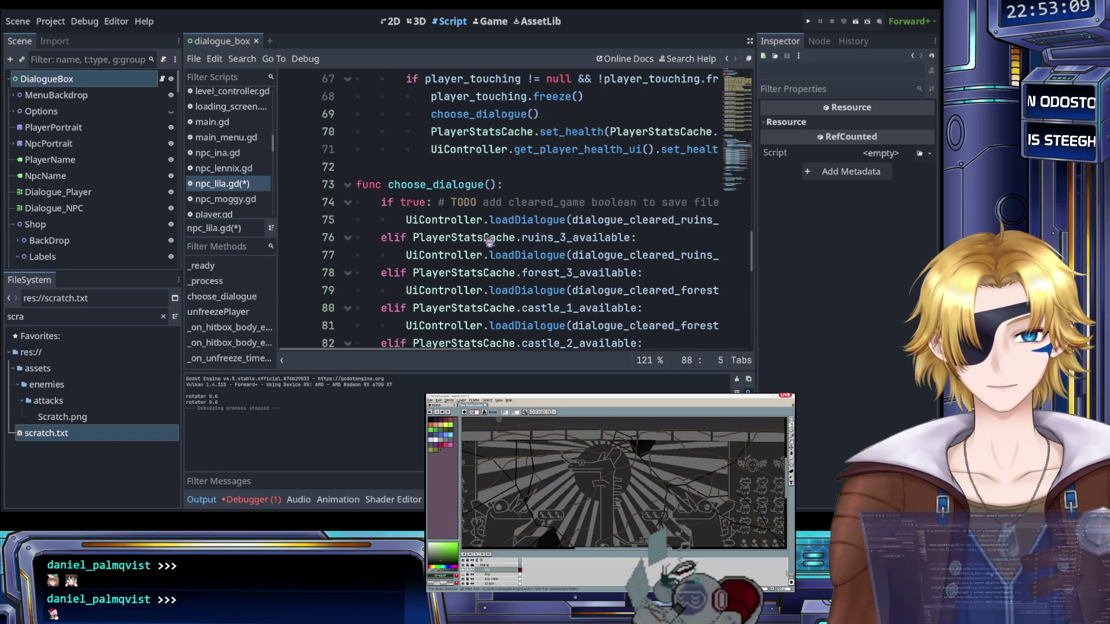
click(639, 238)
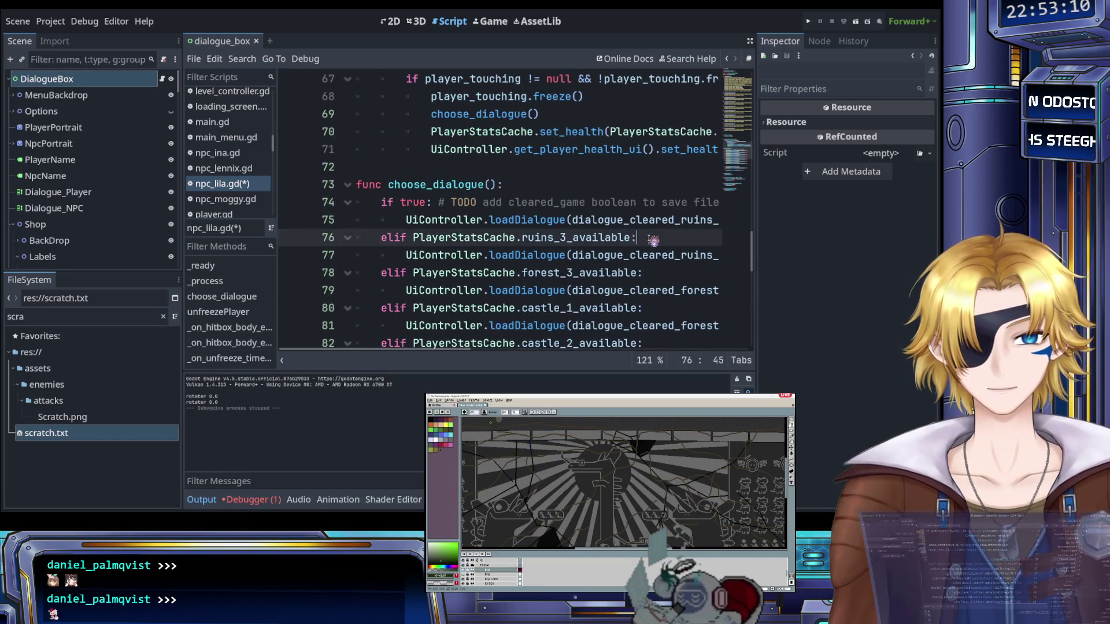
click(382, 274)
key(ctrl+v)
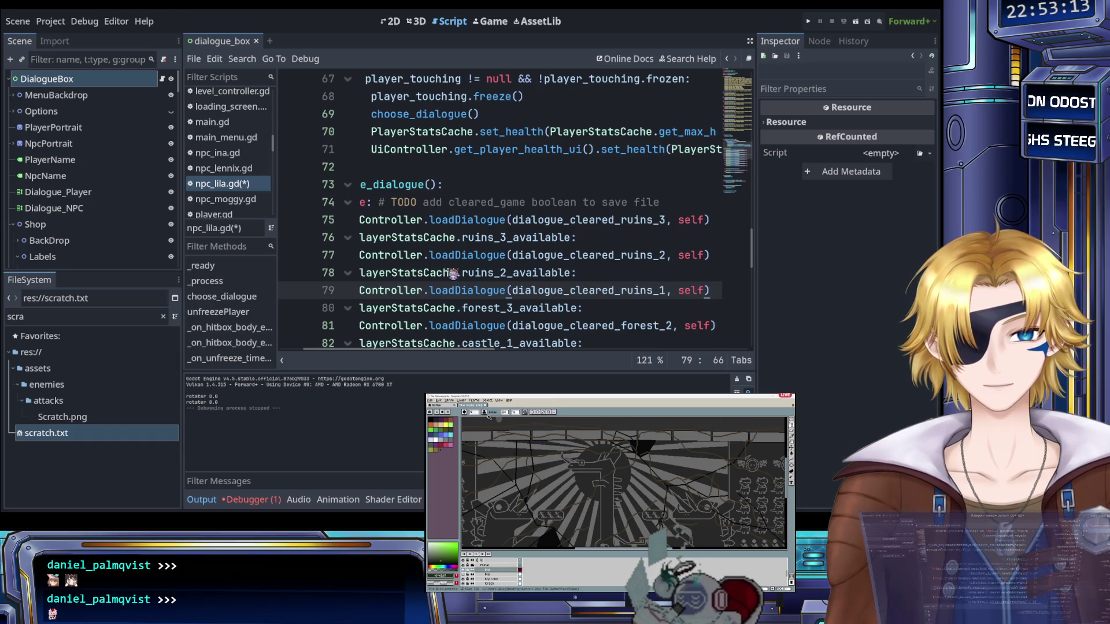
Move the forest_3 branch to just before the forest_2 branch
scroll(453, 273, left, 3)
scroll(453, 274, down, 2)
drag(641, 203, 398, 187)
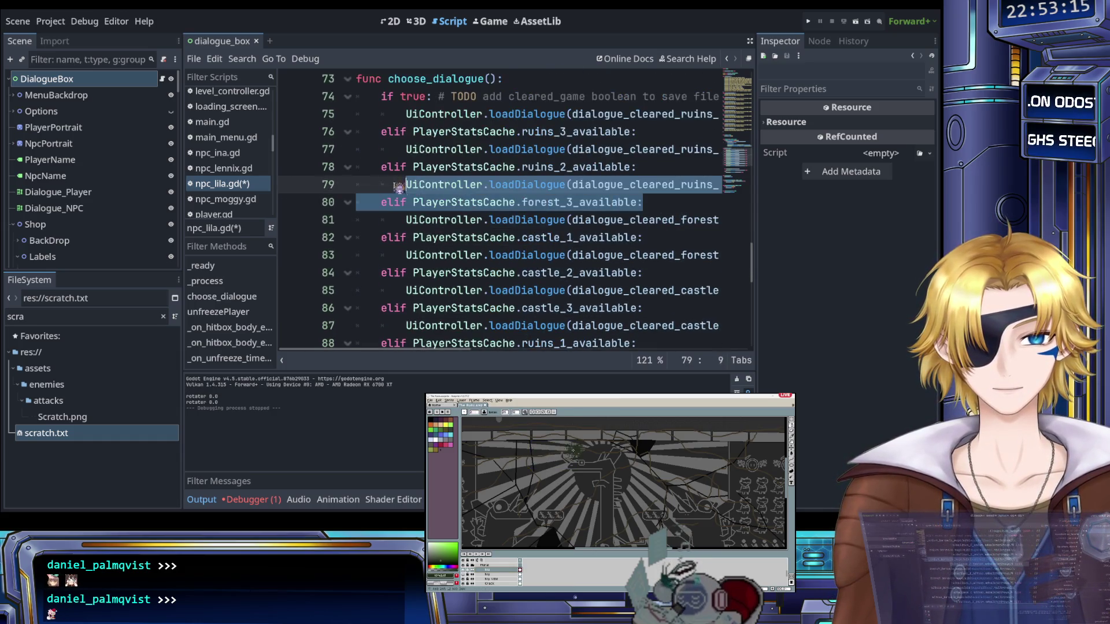
click(472, 202)
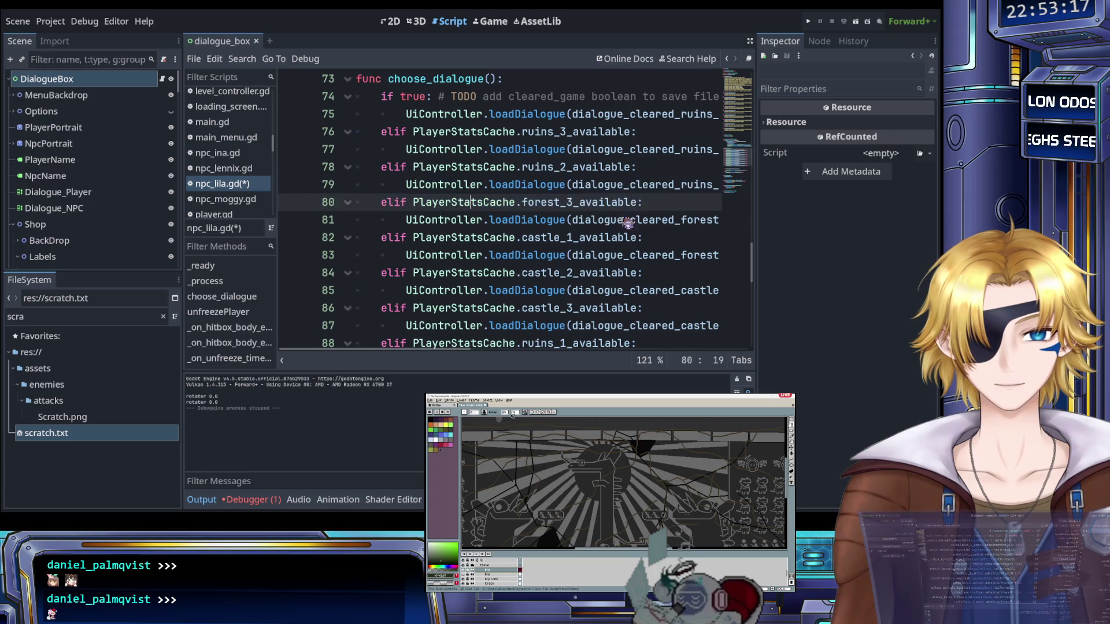
scroll(578, 222, right, 3)
drag(657, 220, 395, 206)
key(BackSpace)
key(BackSpace)
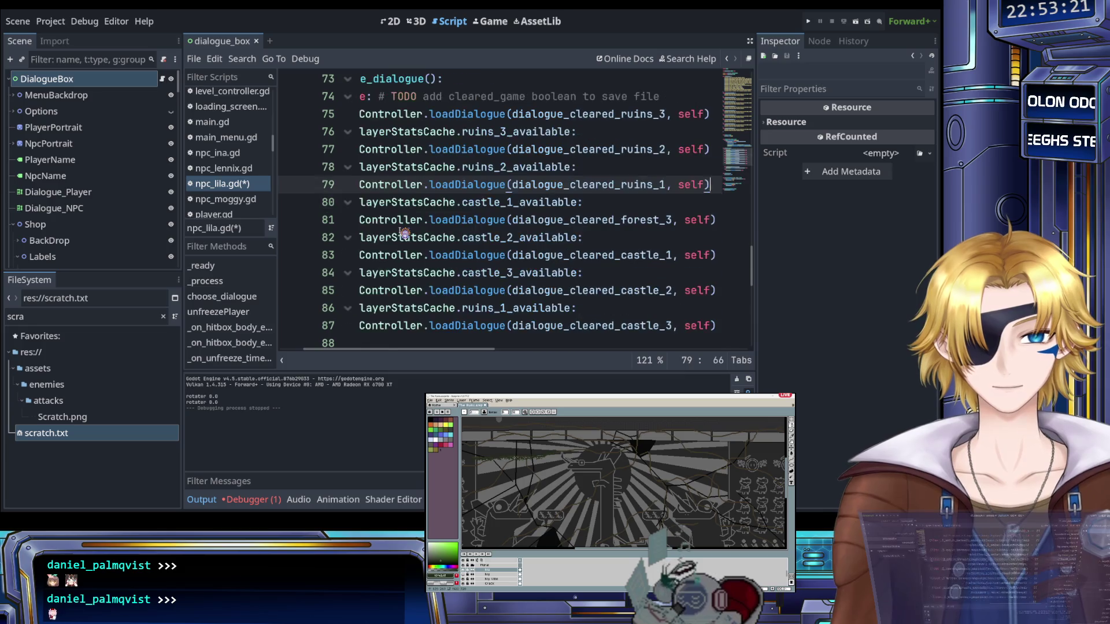
scroll(404, 234, left, 3)
scroll(439, 240, down, 3)
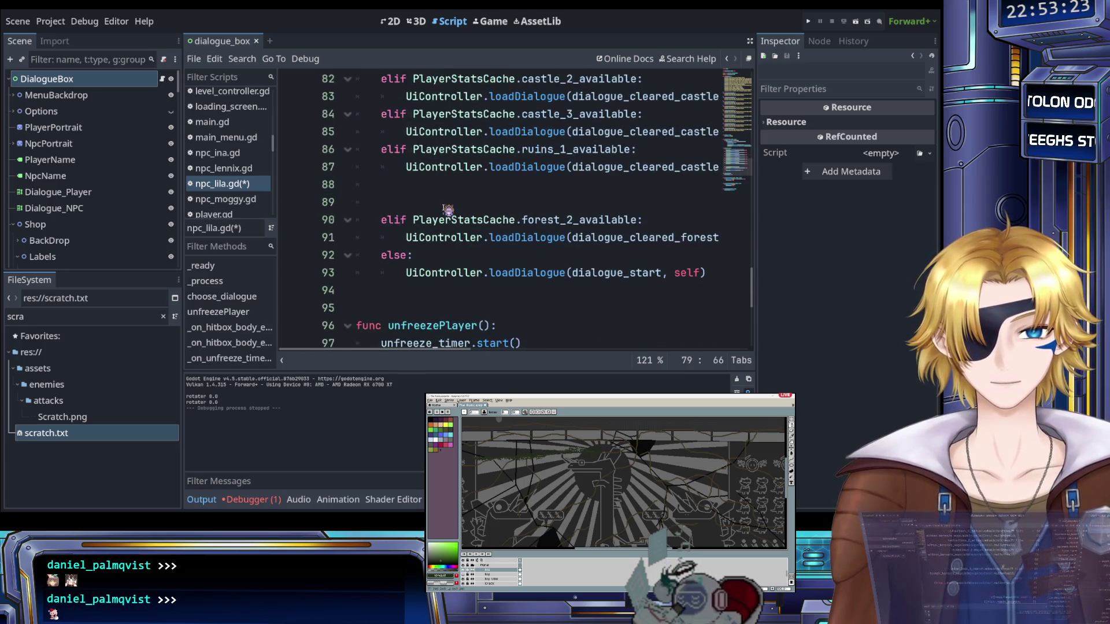
click(451, 204)
key(ctrl+v)
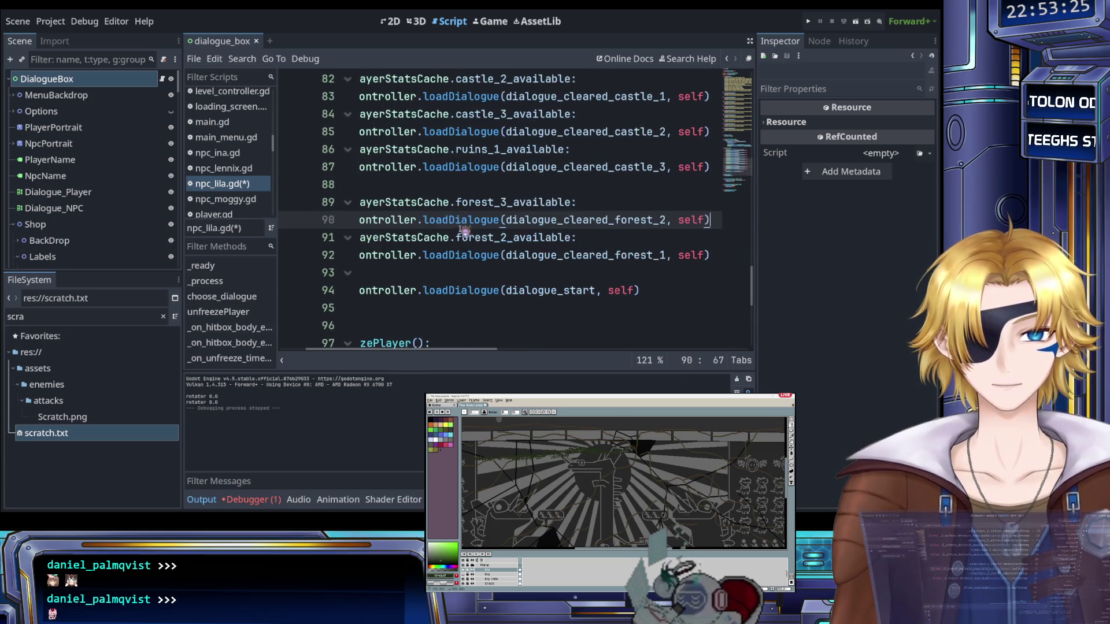
Move the ruins_1 branch to directly below the ruins_2 branch
scroll(461, 235, left, 3)
scroll(463, 240, up, 1)
scroll(467, 242, up, 1)
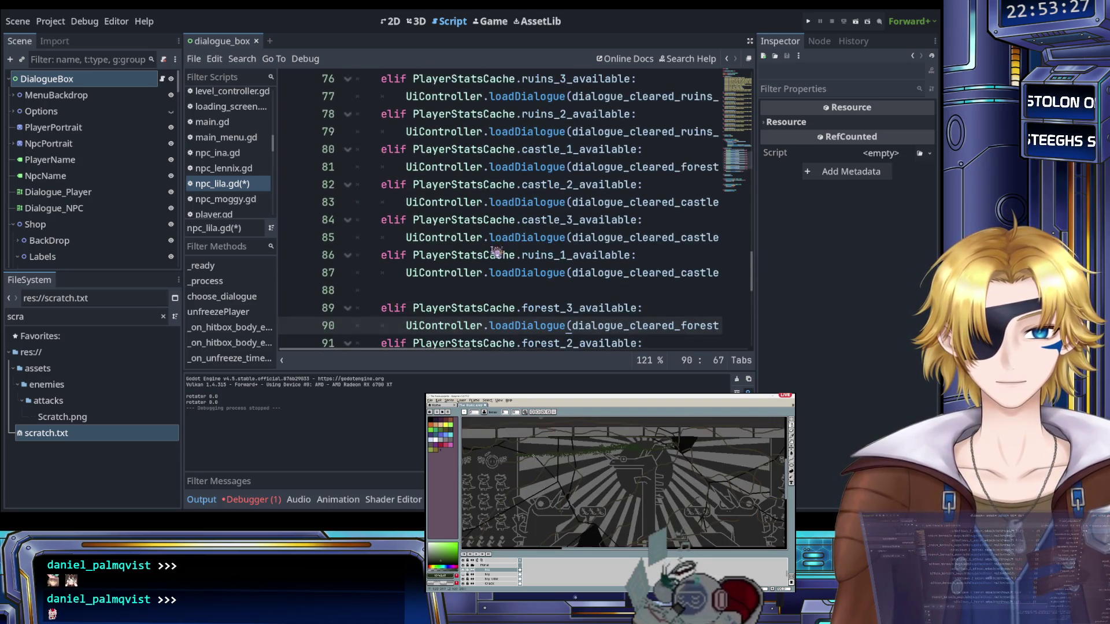
scroll(581, 266, right, 3)
drag(652, 274, 381, 256)
key(BackSpace)
scroll(427, 259, up, 2)
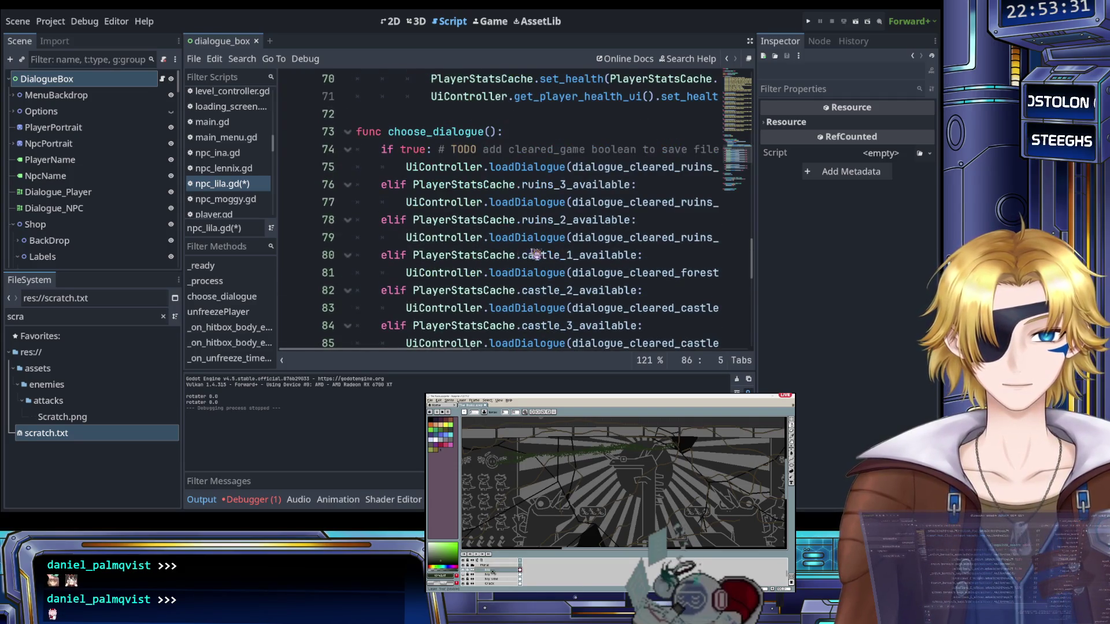
click(623, 243)
key(End)
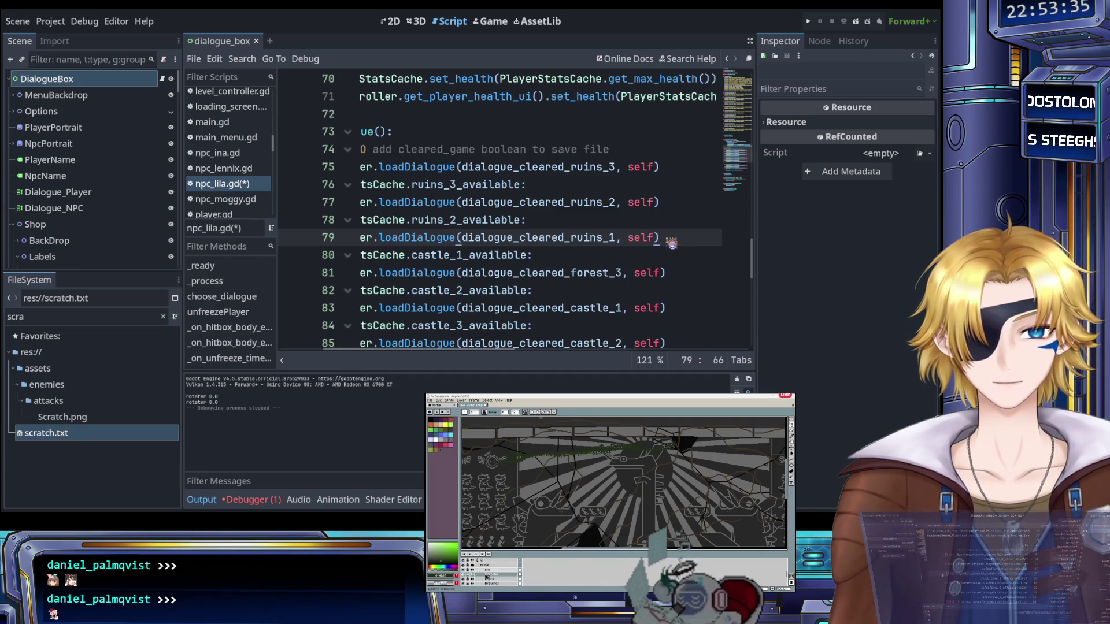
scroll(665, 242, left, 3)
key(Return)
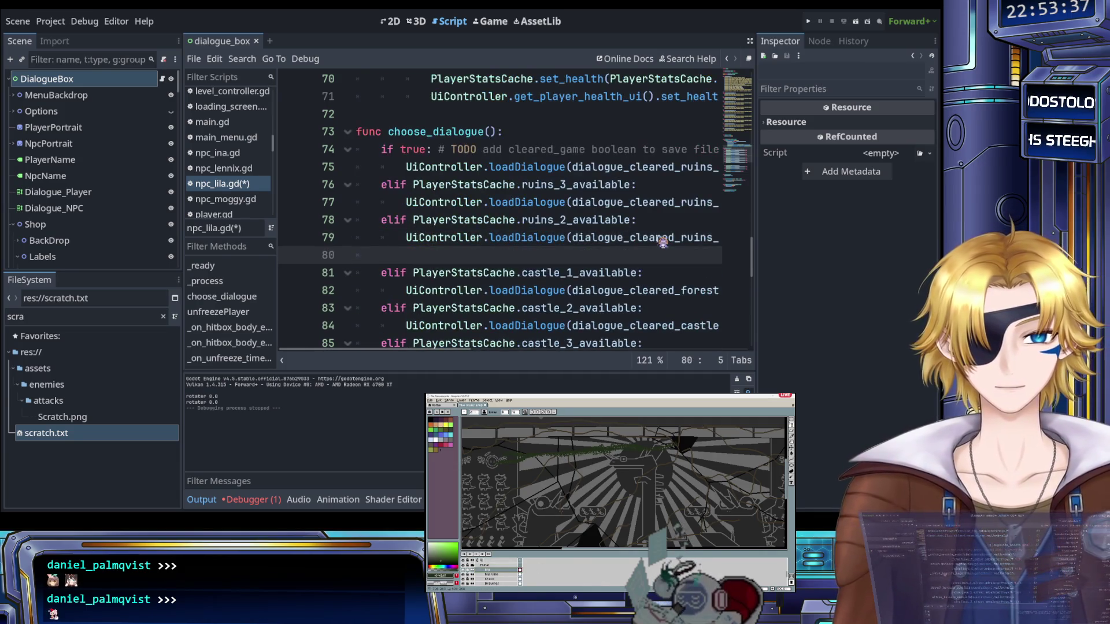
key(ctrl+v)
Move the castle_3 branch to just below the ruins_1 branch
scroll(659, 243, left, 3)
scroll(607, 252, down, 3)
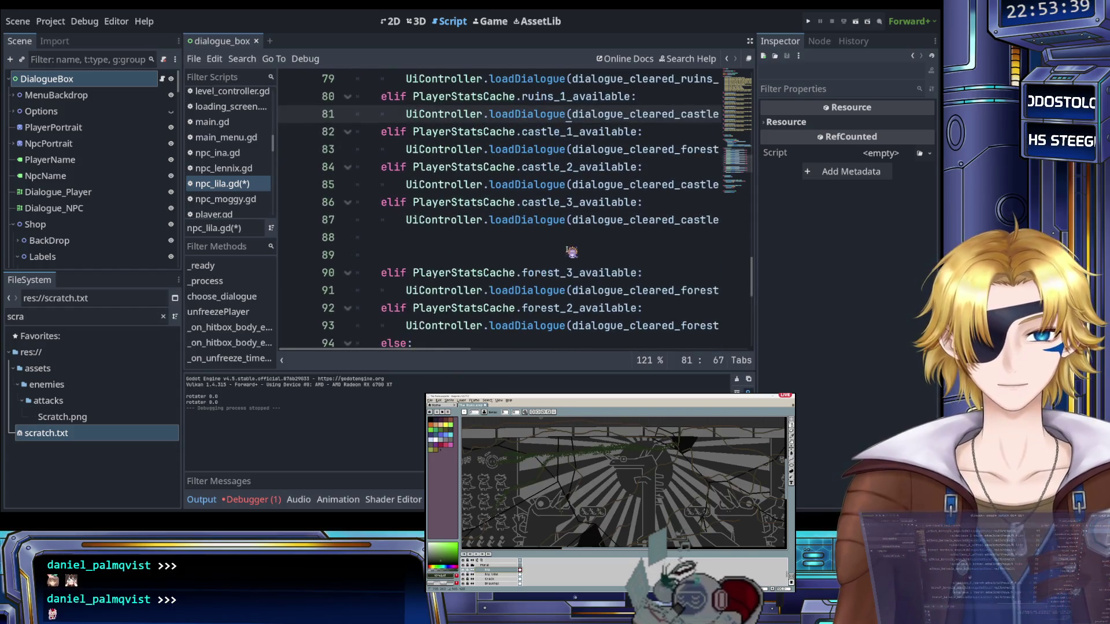
scroll(571, 251, up, 1)
scroll(571, 252, right, 3)
mouse_move(711, 272)
mouse_down()
mouse_move(504, 272)
mouse_move(383, 255)
mouse_up()
key(BackSpace)
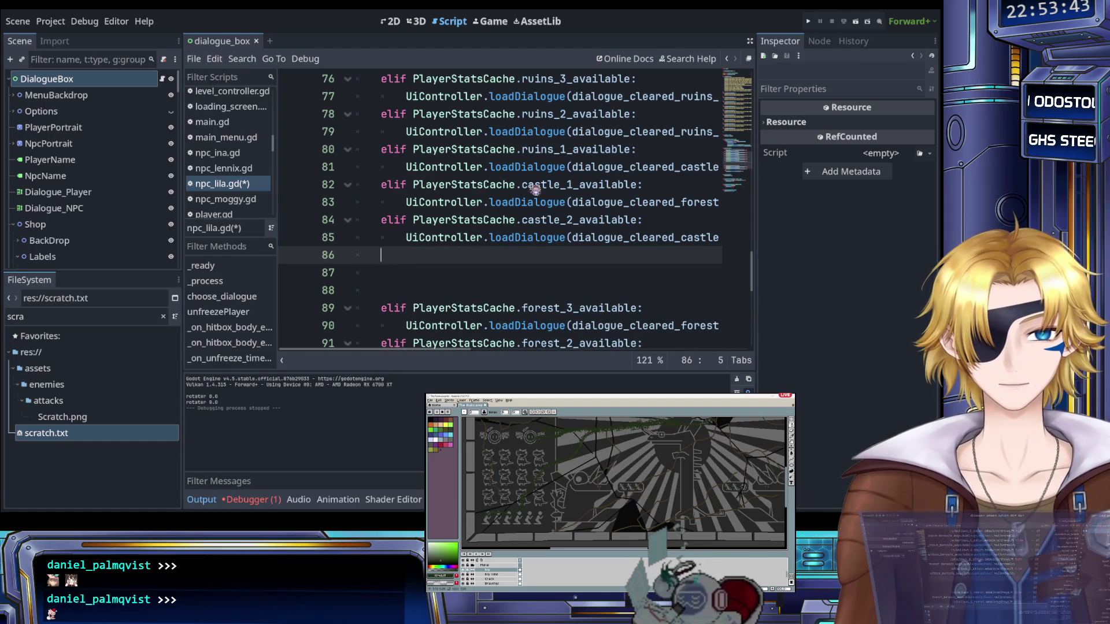
click(384, 185)
key(Return)
key(Up)
key(ctrl+v)
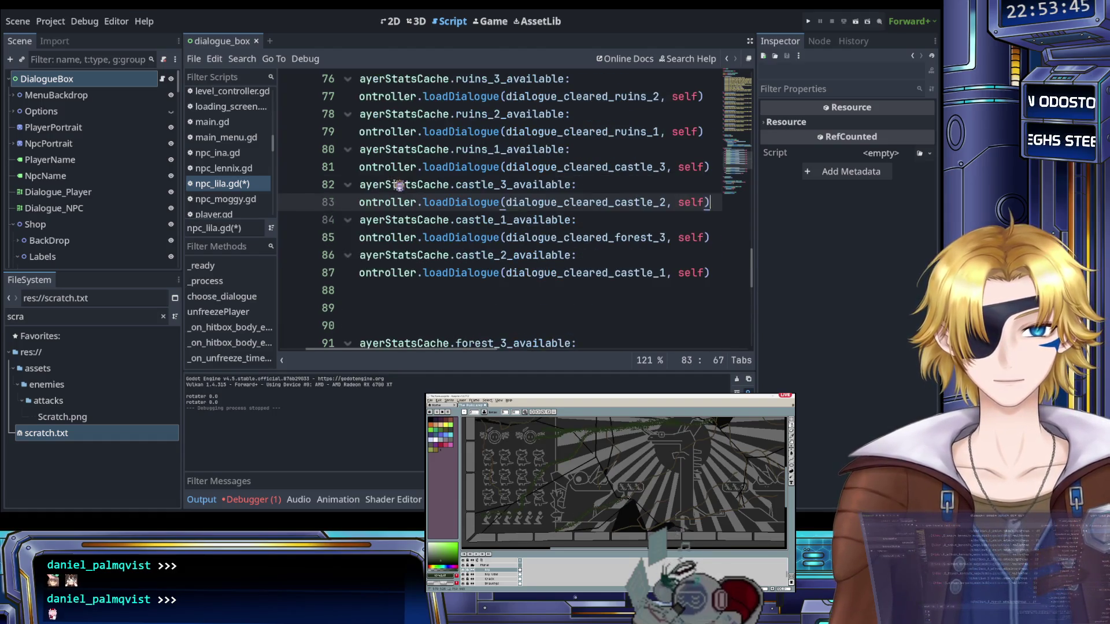
Move the castle_2 branch above the castle_1 branch
scroll(502, 270, left, 3)
scroll(614, 278, right, 3)
drag(636, 274, 380, 255)
key(ctrl+x)
click(380, 220)
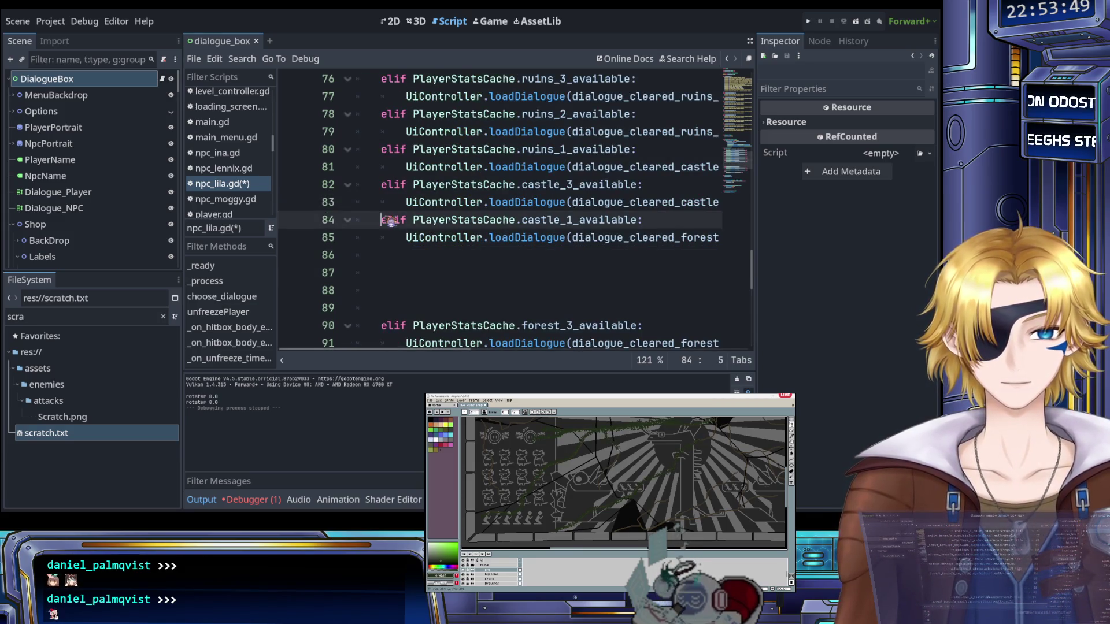
key(Return)
key(Up)
key(ctrl+v)
Delete the blank lines before forest_3 and save npc_lila.gd
scroll(437, 239, left, 3)
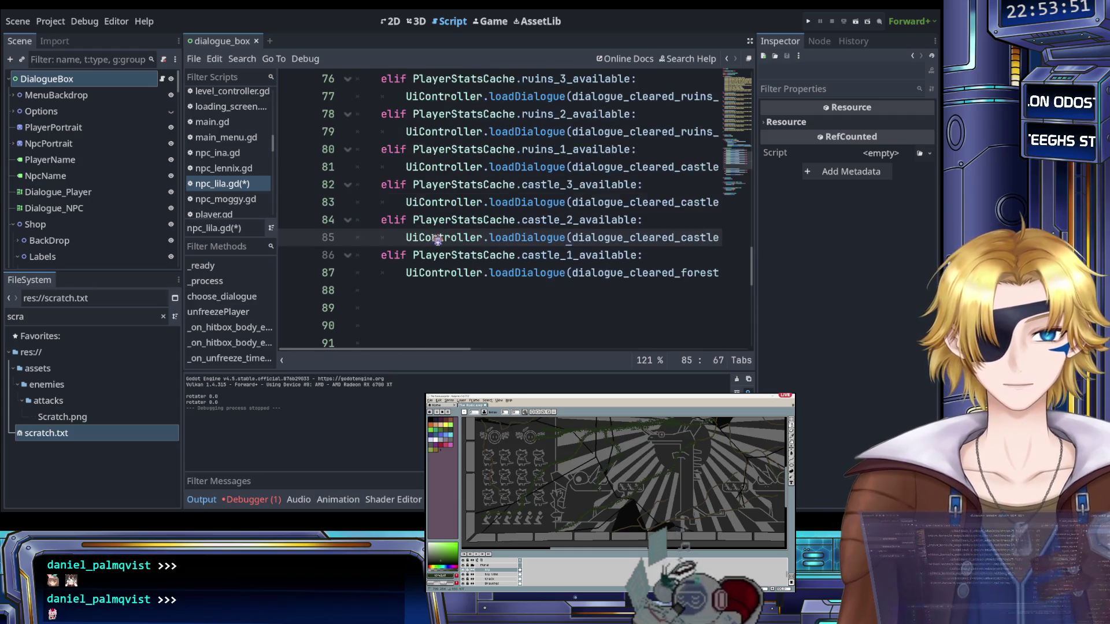
scroll(438, 239, down, 2)
click(399, 237)
key(BackSpace)
key(BackSpace)
key(BackSpace)
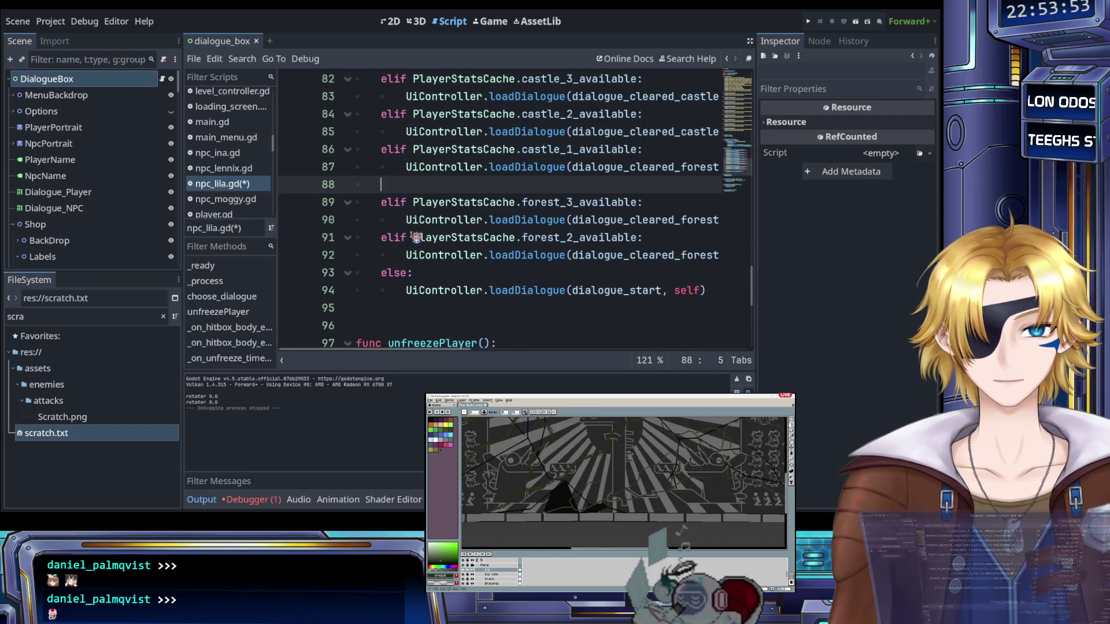
key(BackSpace)
key(ctrl+s)
scroll(536, 243, left, 3)
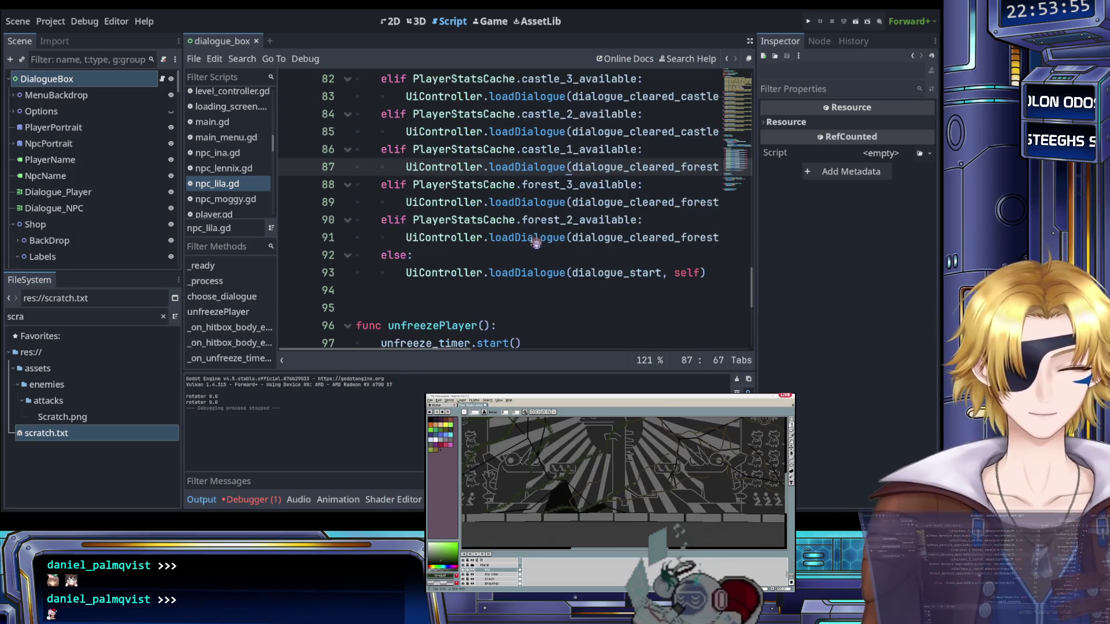
scroll(538, 254, up, 2)
Scroll up to dialogue_cleared_forest_1 and select Lila's dialogue text on line 24
scroll(538, 259, up, 4)
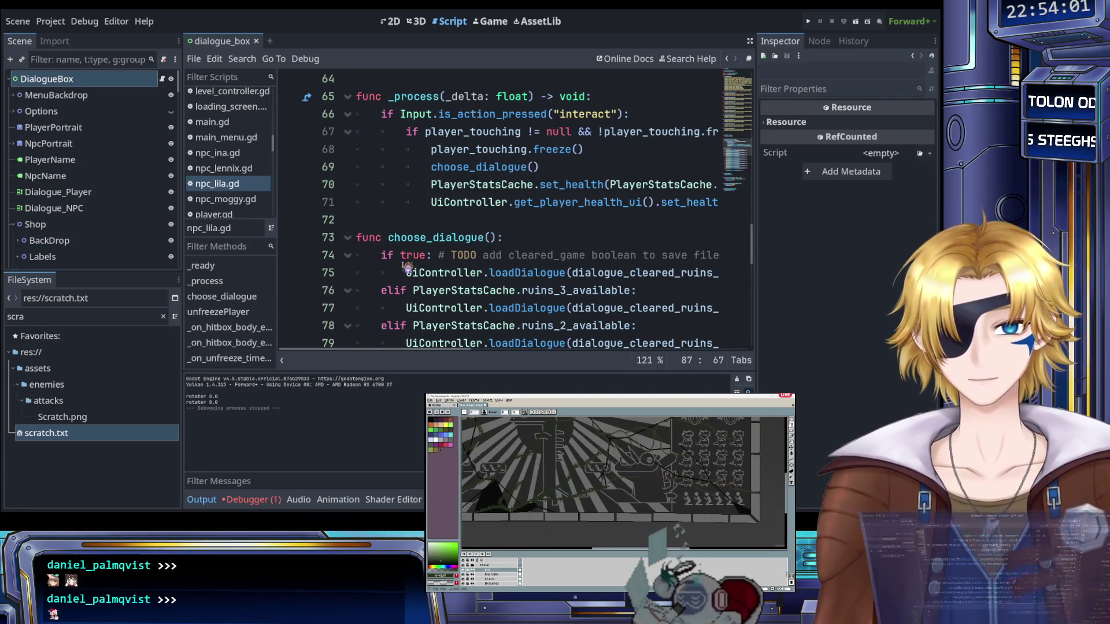
scroll(413, 251, up, 20)
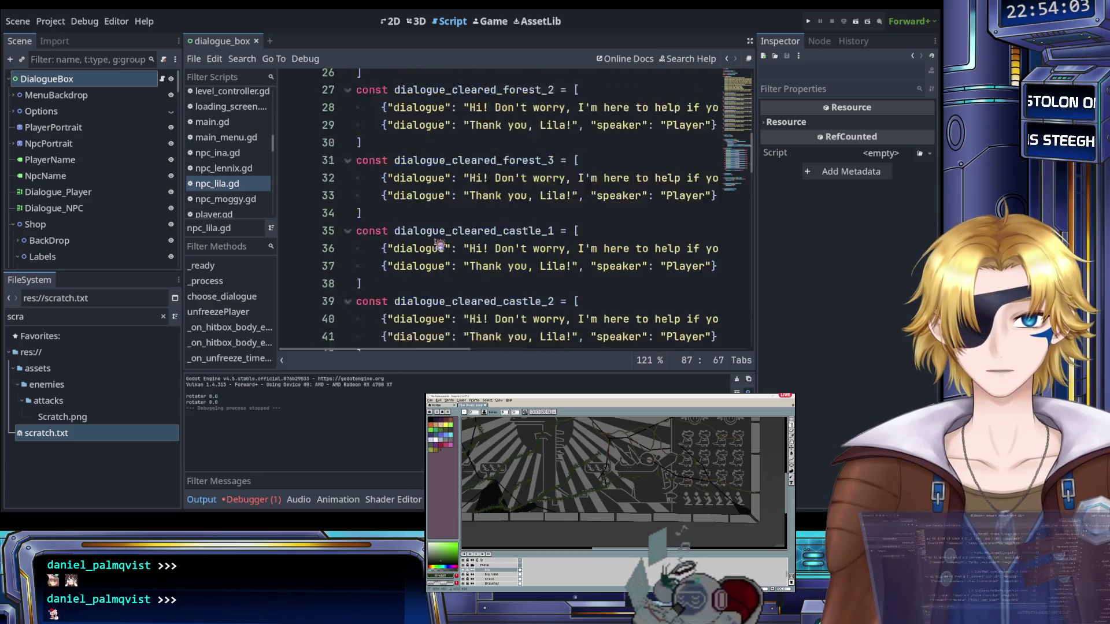
scroll(439, 247, down, 4)
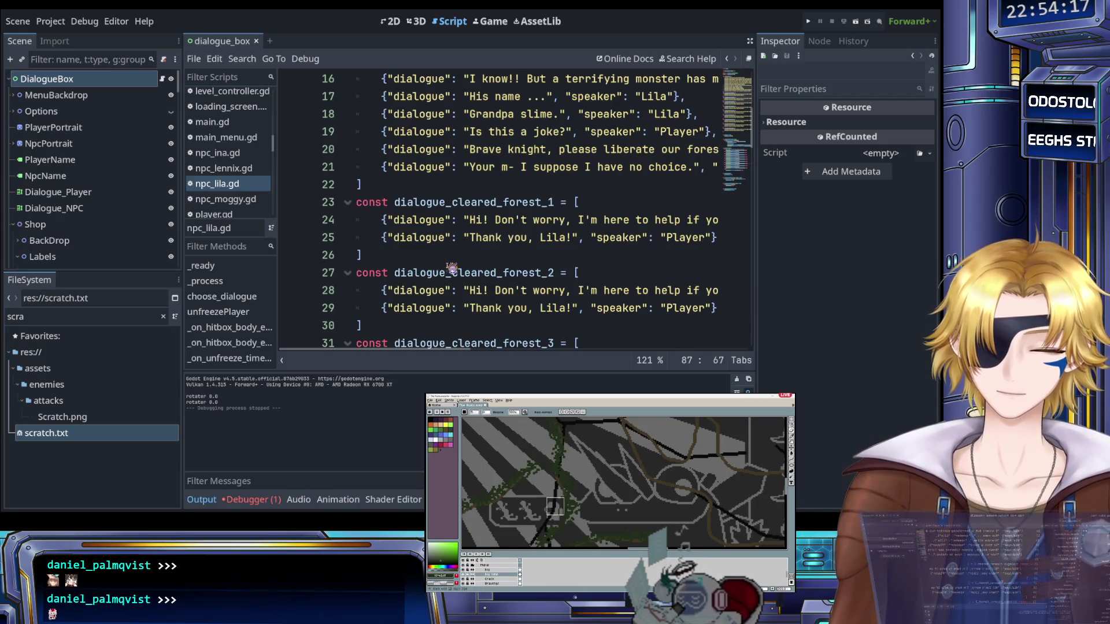
scroll(439, 248, right, 4)
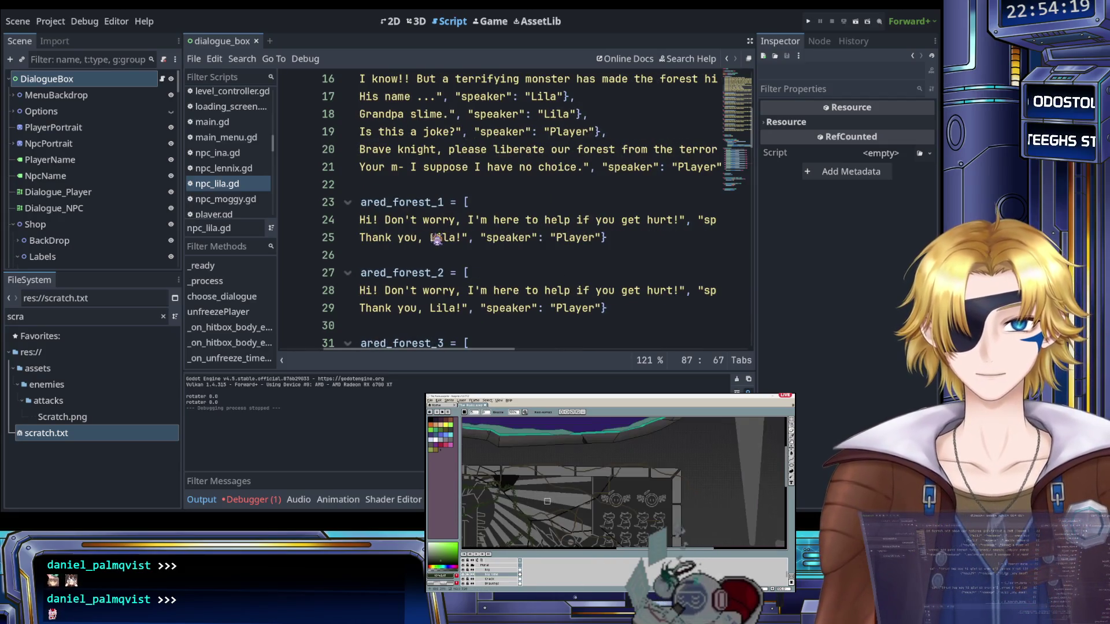
scroll(433, 241, left, 3)
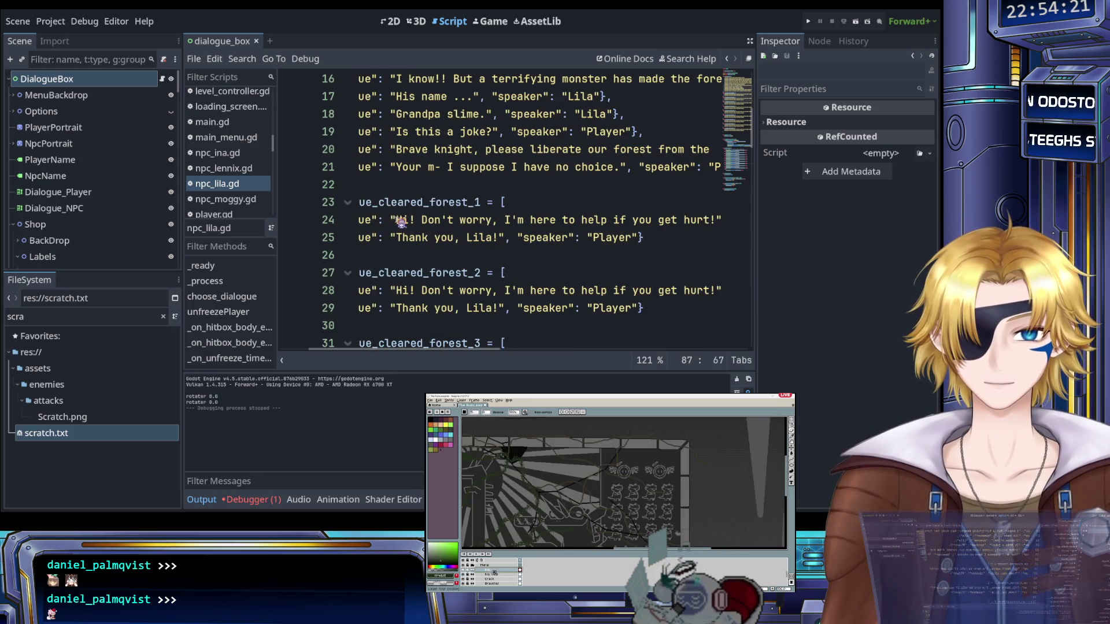
mouse_move(397, 221)
mouse_down()
mouse_move(515, 226)
mouse_move(463, 225)
mouse_up()
scroll(497, 225, right, 3)
Retype Lila's line 24 as a welcome-back ending 'you can always come to me if you need healing!'
text(We lc)
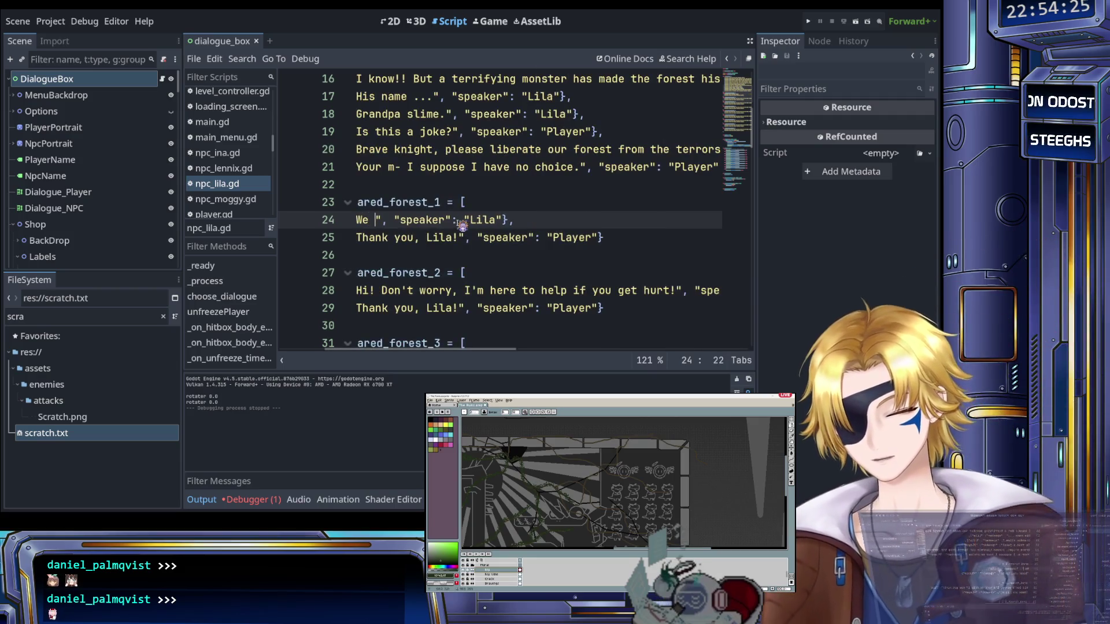
key(BackSpace)
key(BackSpace)
key(BackSpace)
text(lcome back)
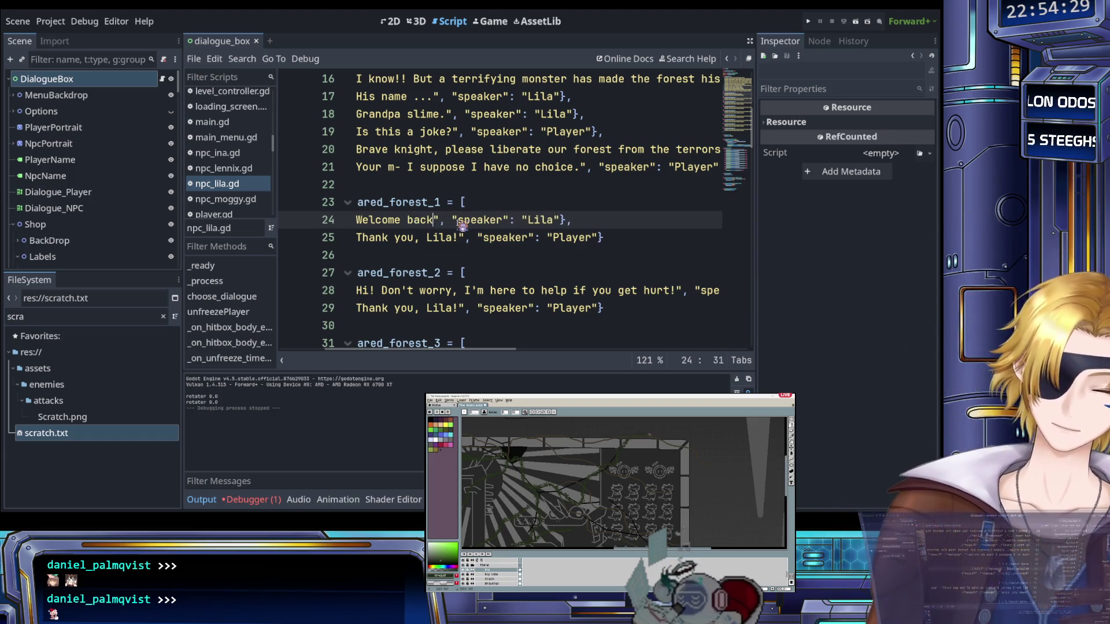
text(, Rajan)
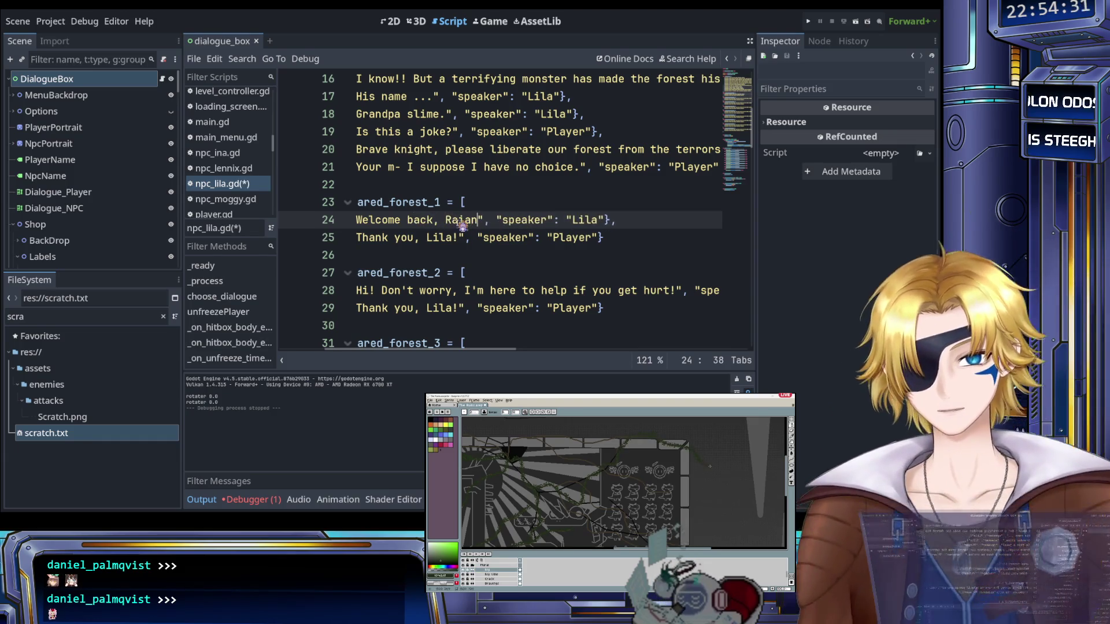
text(! )
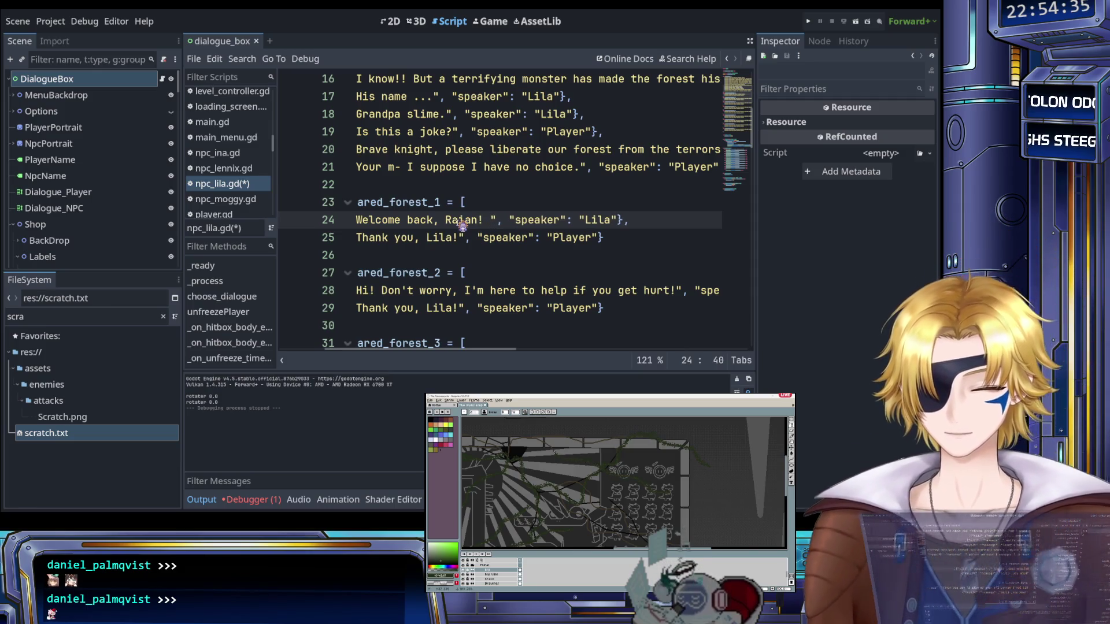
text(Those sli)
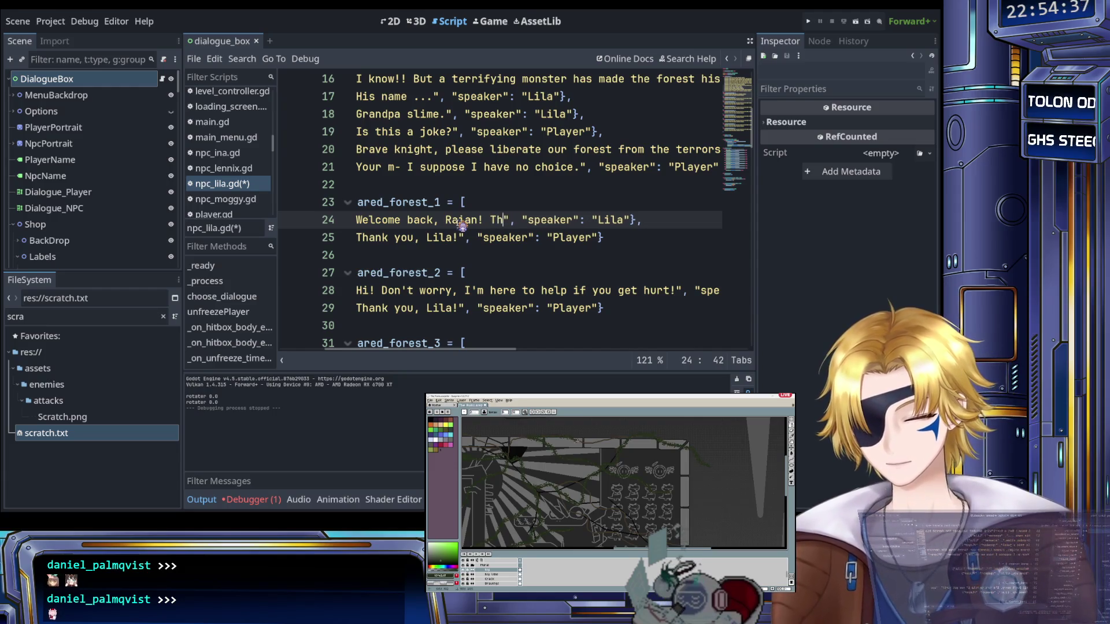
text(mes )
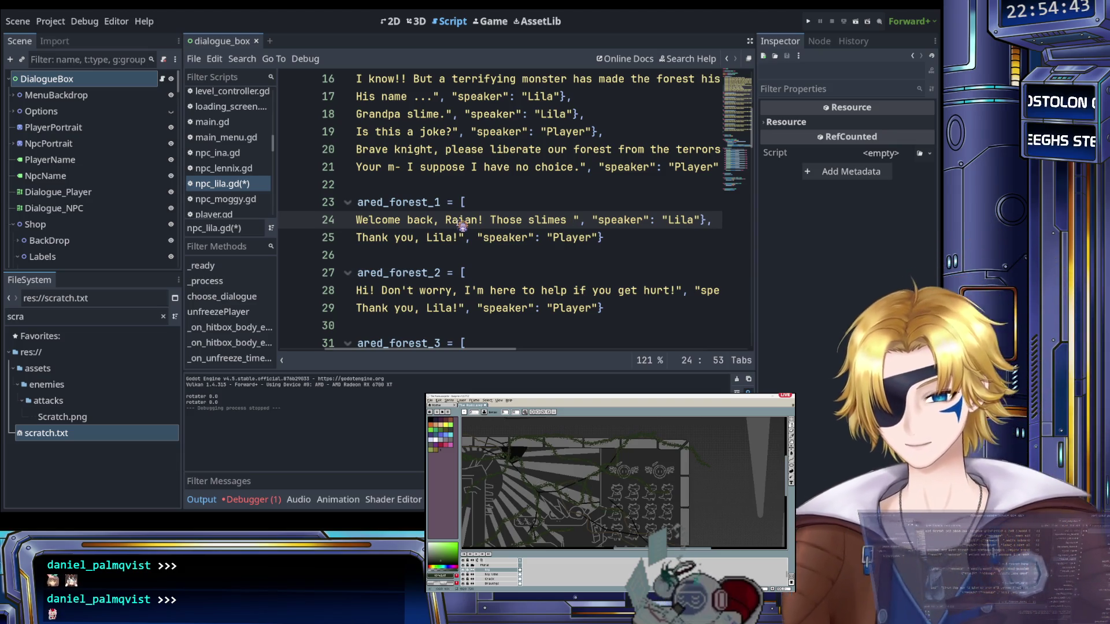
text(probably were)
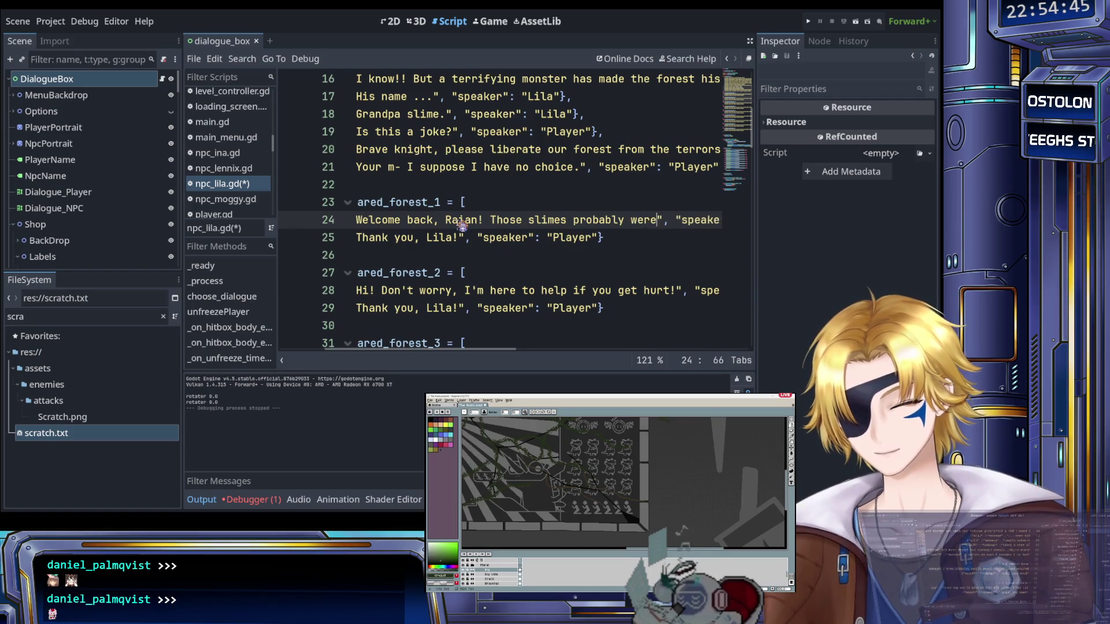
text(n't much of a )
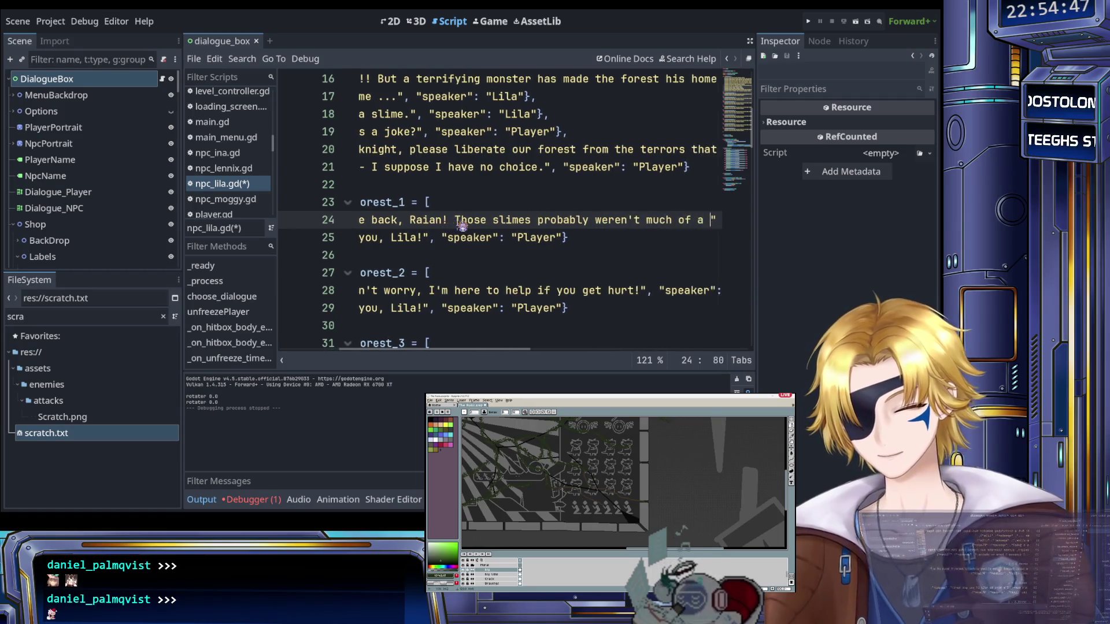
text(trheat y)
key(BackSpace)
key(BackSpace)
key(BackSpace)
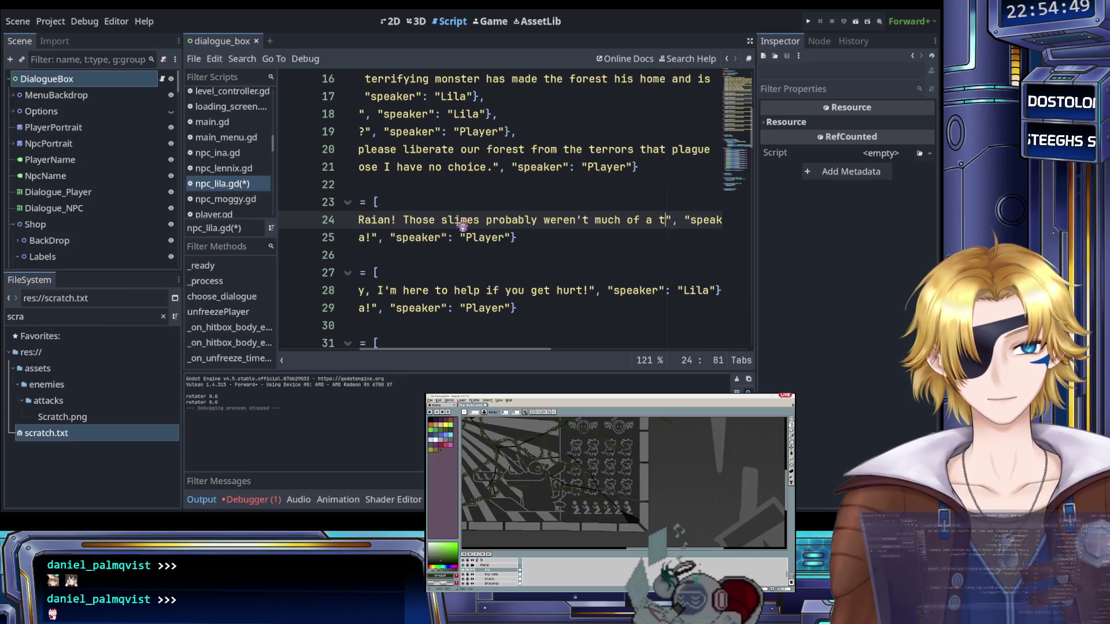
text(to you, )
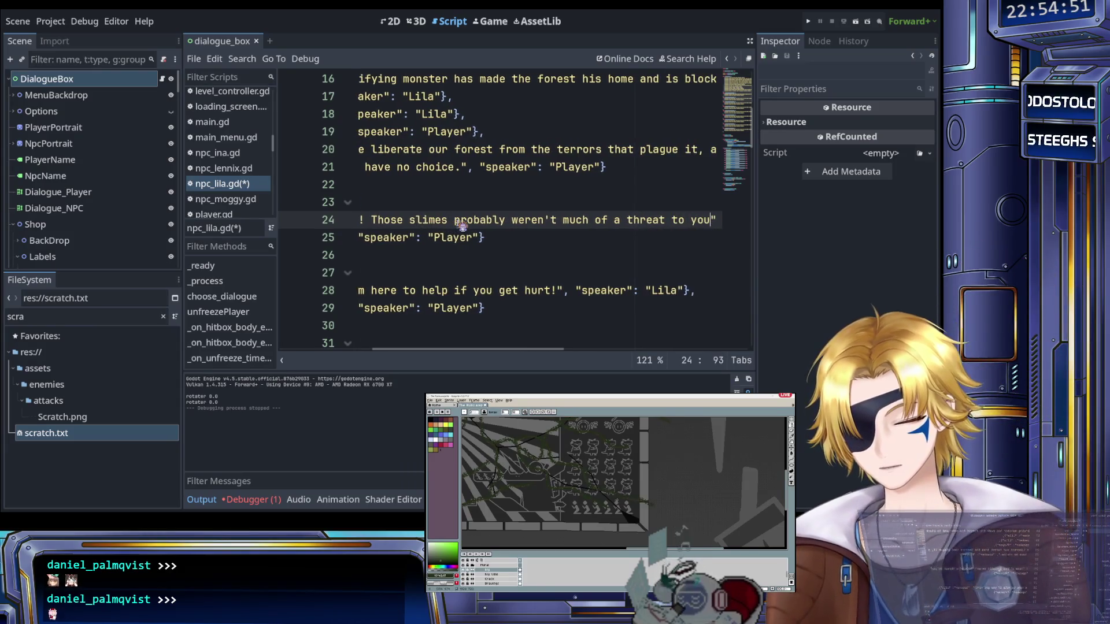
text(but )
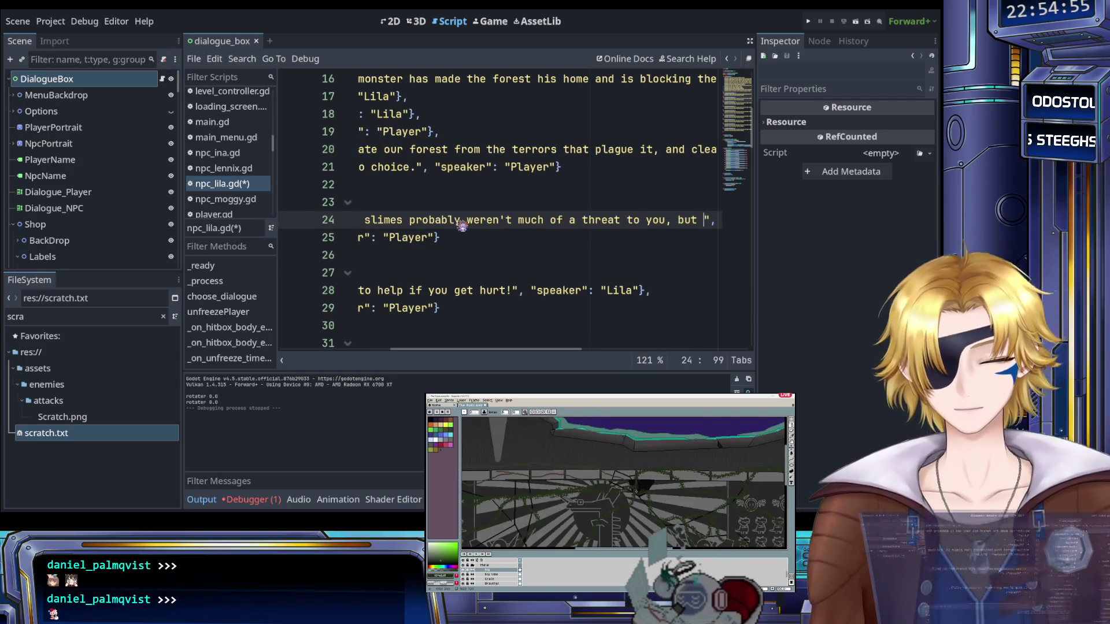
text(you can always )
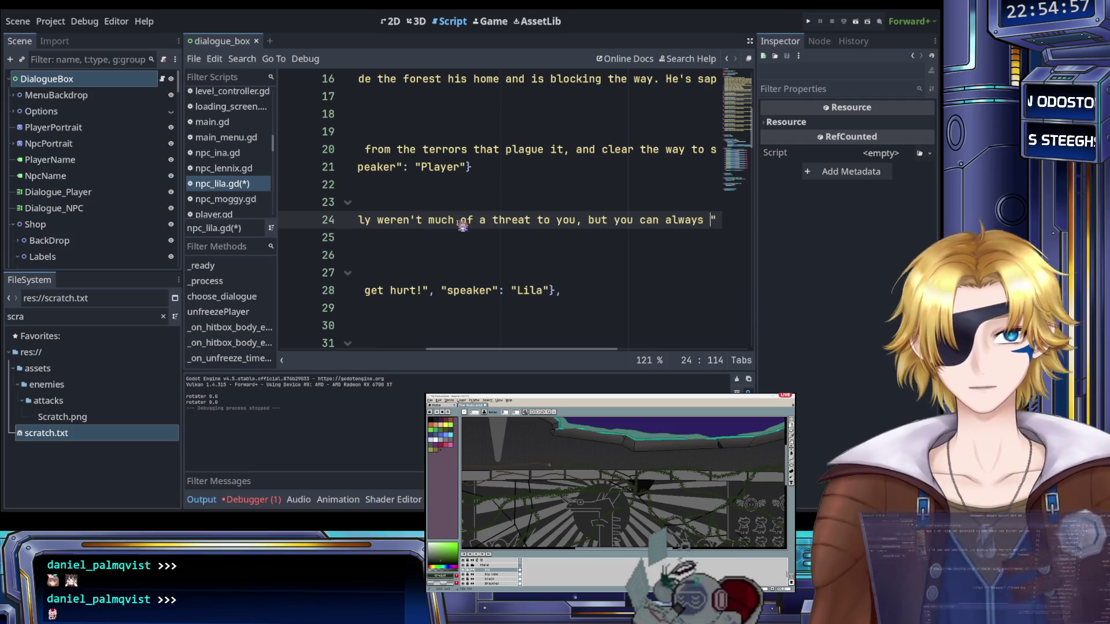
text(come to me )
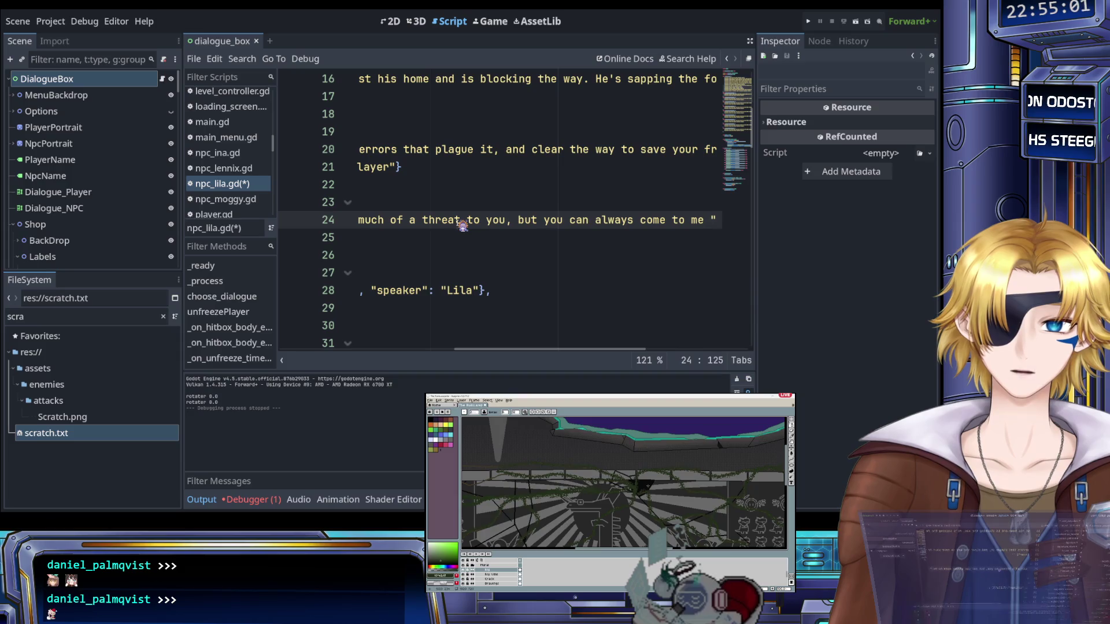
text(if you need )
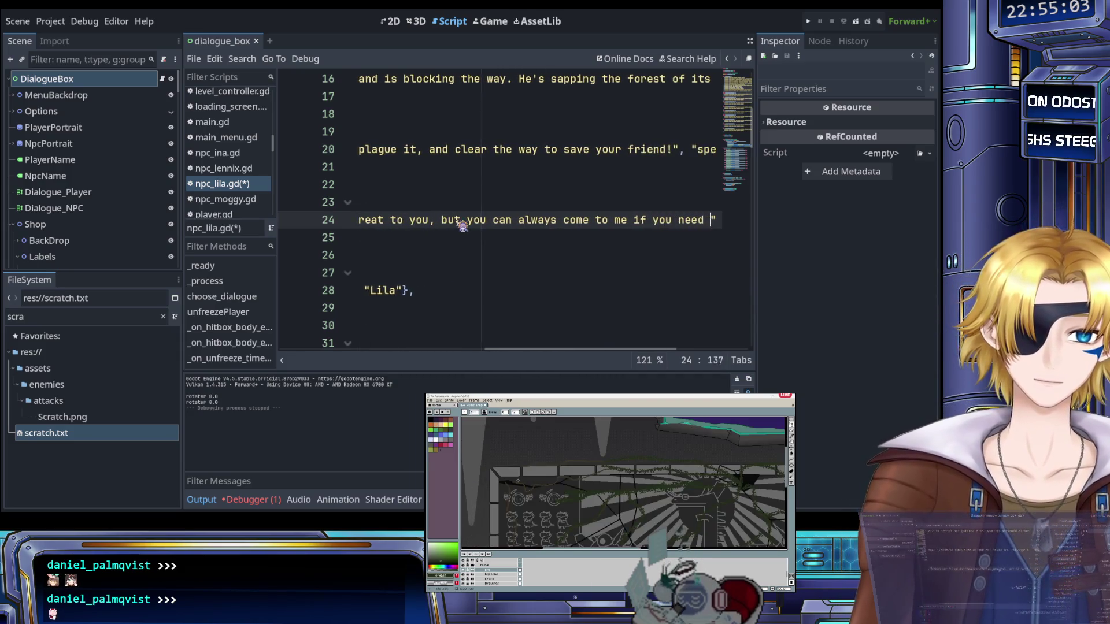
text(healing!)
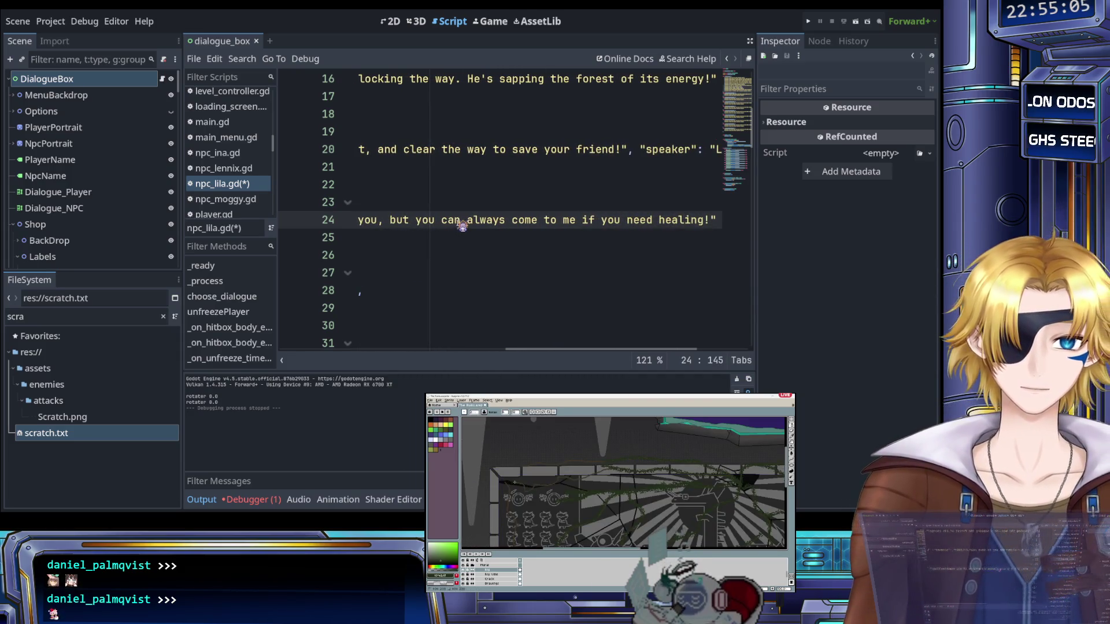
scroll(475, 249, left, 10)
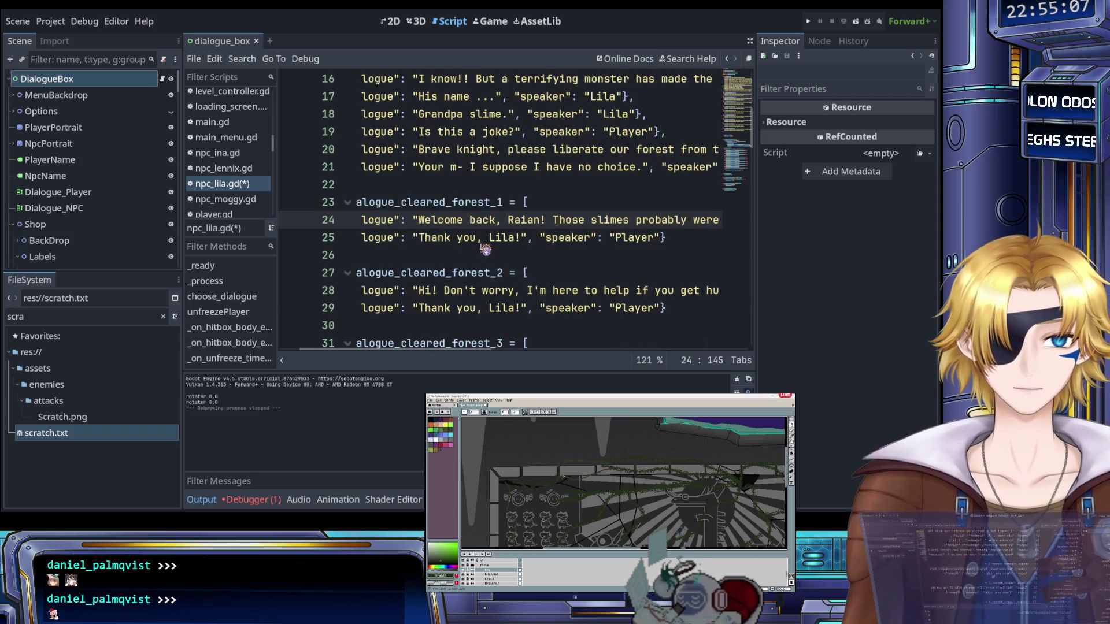
Replace the Player's 'Thank you, Lila' on line 25 with 'How does that work?'
click(473, 238)
drag(473, 238, 569, 239)
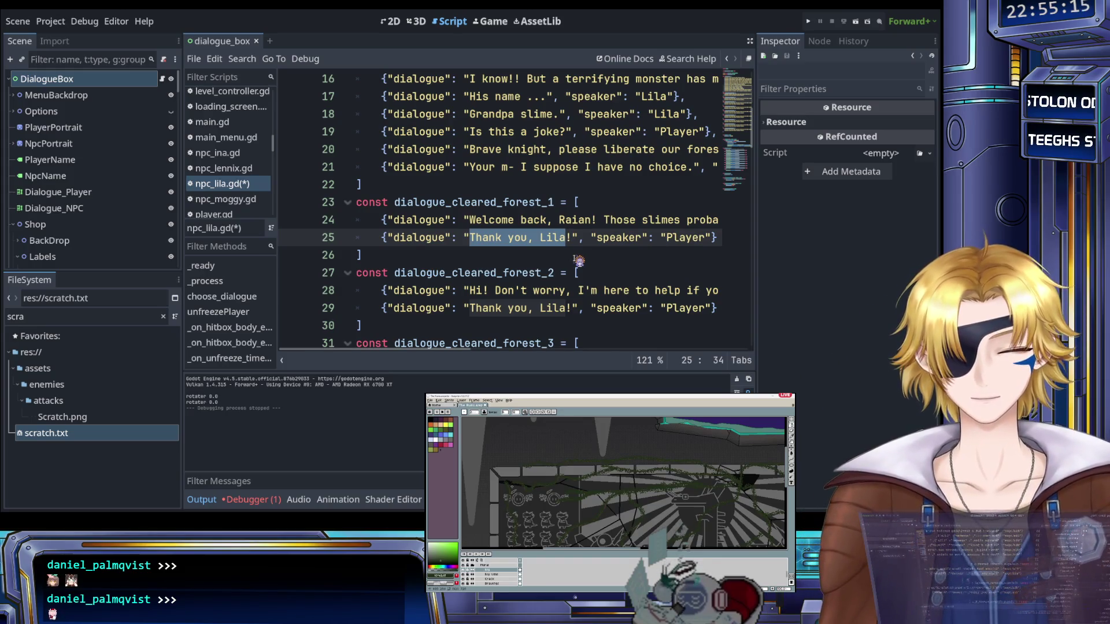
text(How d)
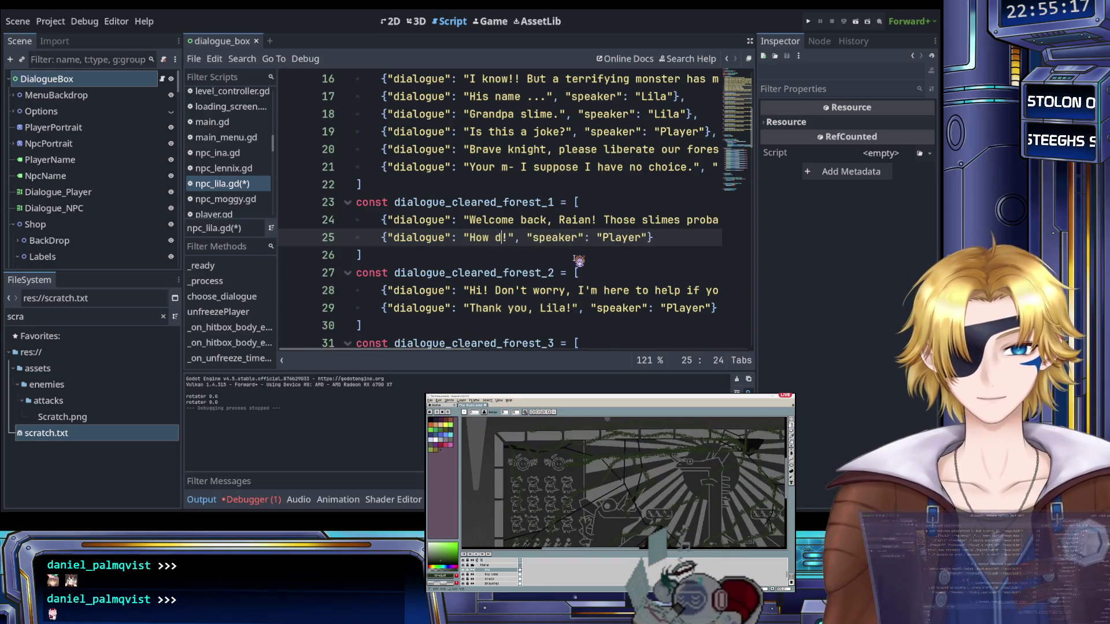
text(oes that work)
key(Right)
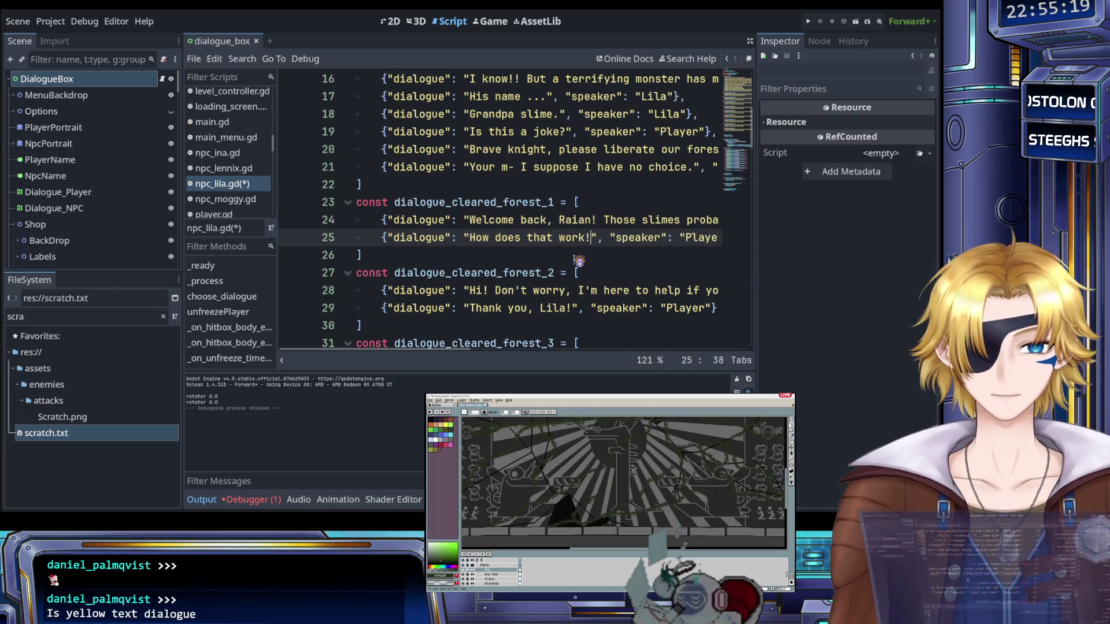
key(BackSpace)
text(?)
scroll(556, 254, right, 3)
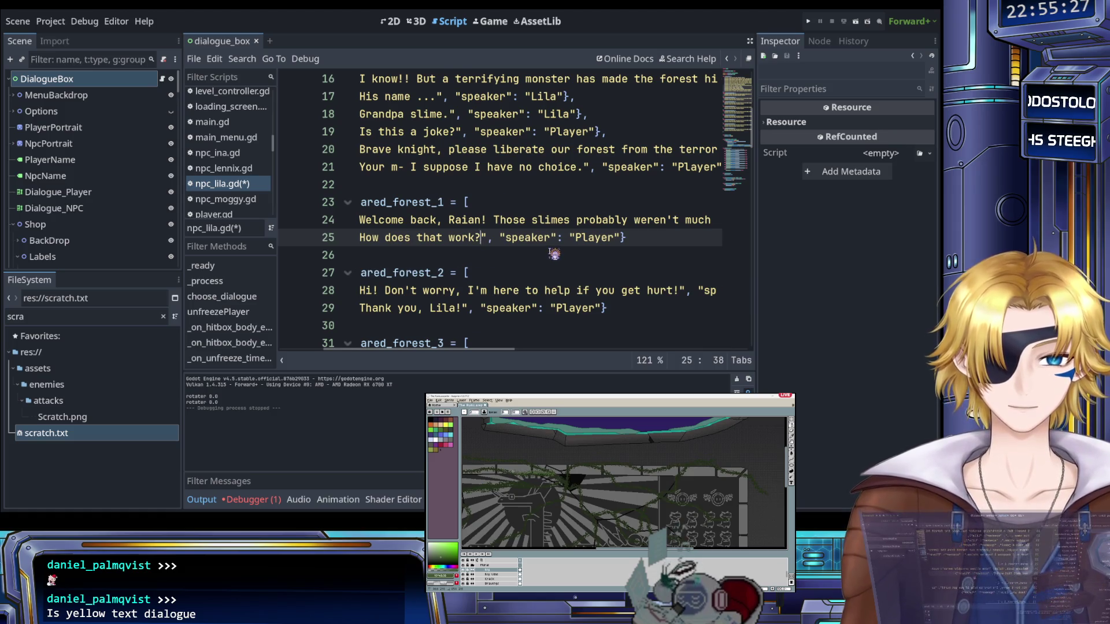
scroll(554, 253, left, 3)
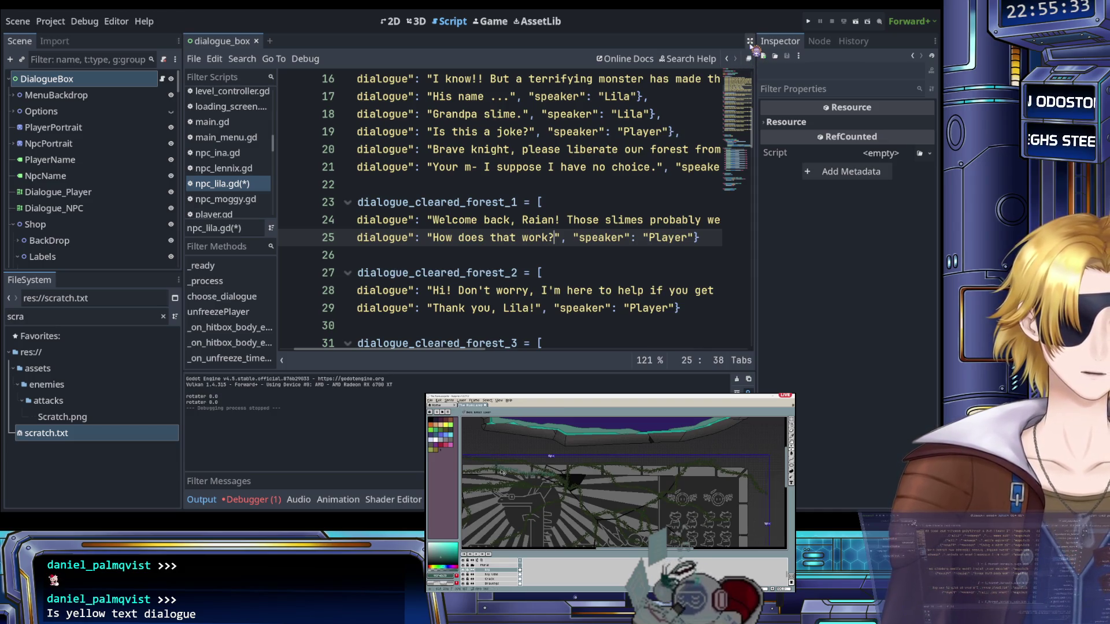
Widen the script view and add a copy of line 25 below it, with speaker Lila
click(750, 43)
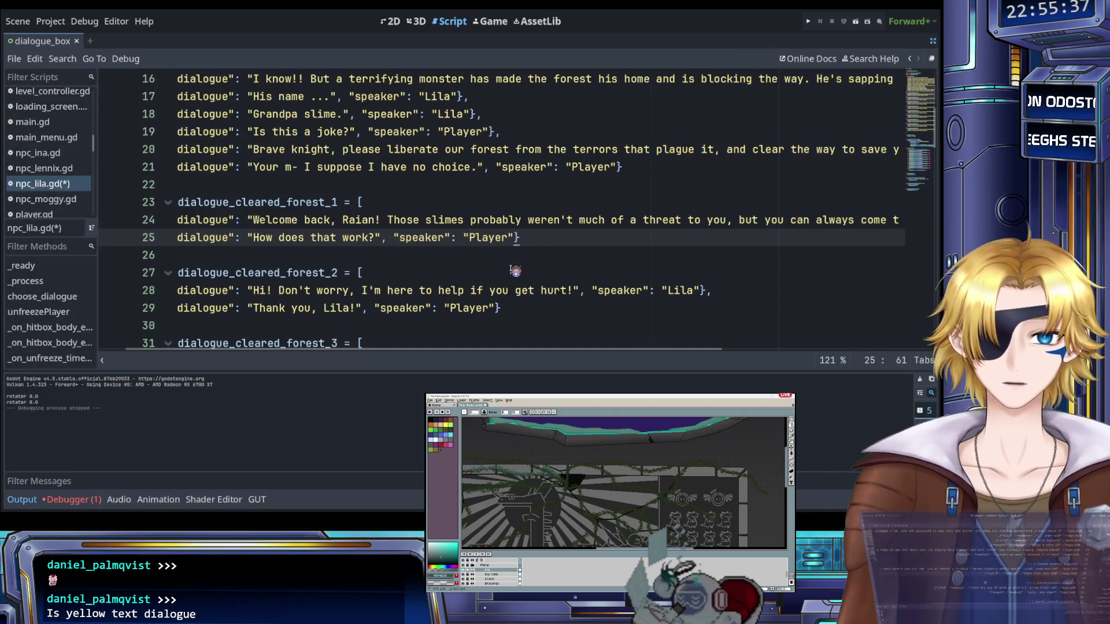
triple_click(535, 240)
key(ctrl+c)
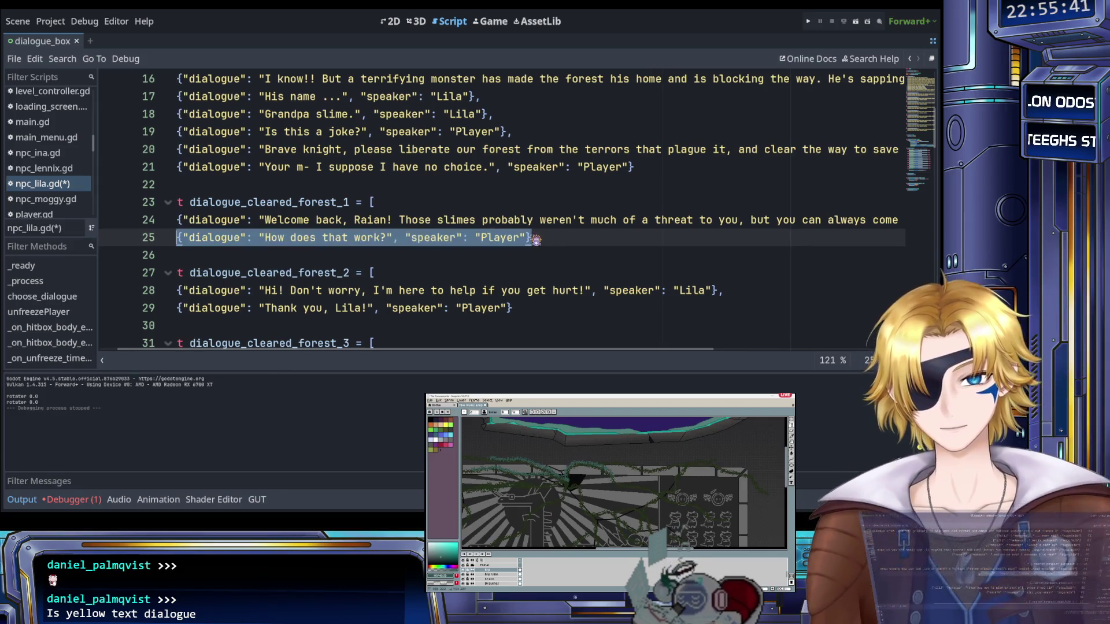
click(536, 240)
text(,)
key(Return)
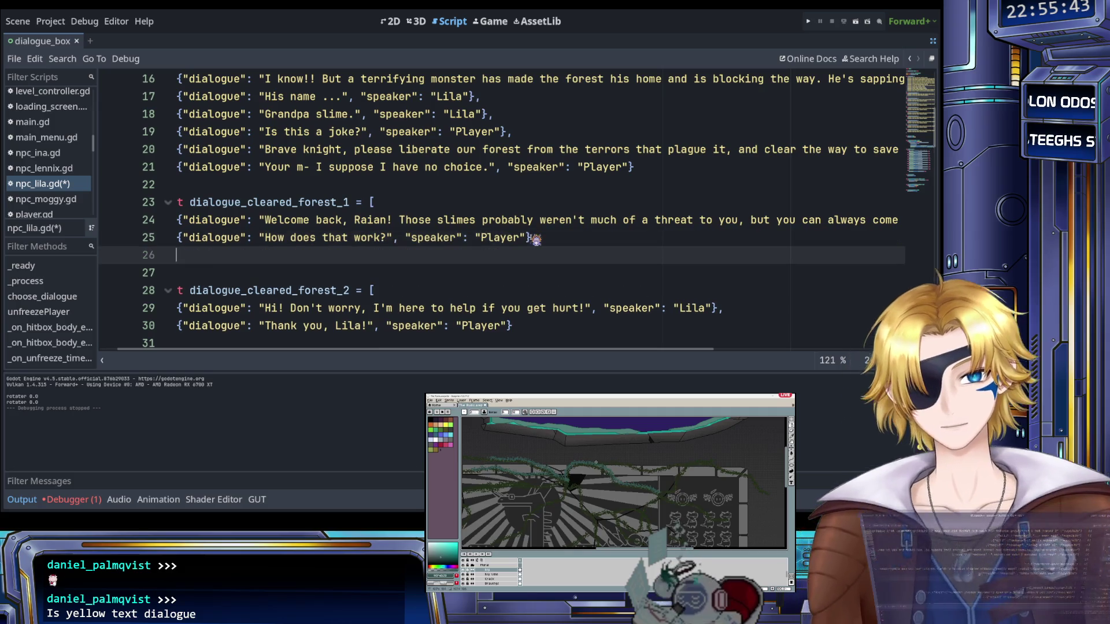
key(ctrl+v)
double_click(521, 255)
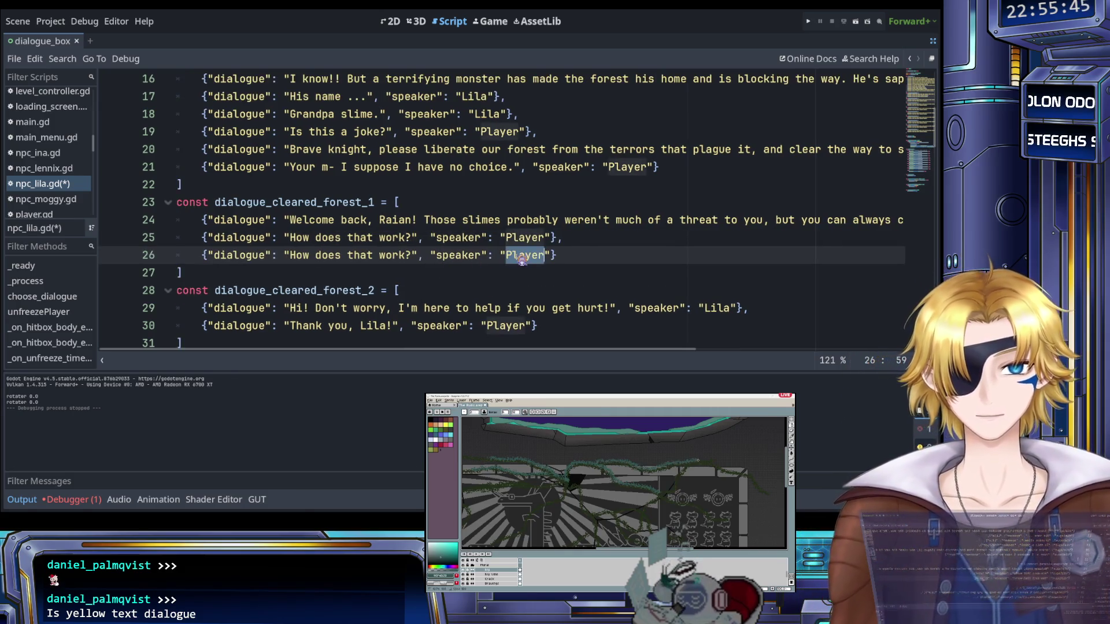
text(Lila)
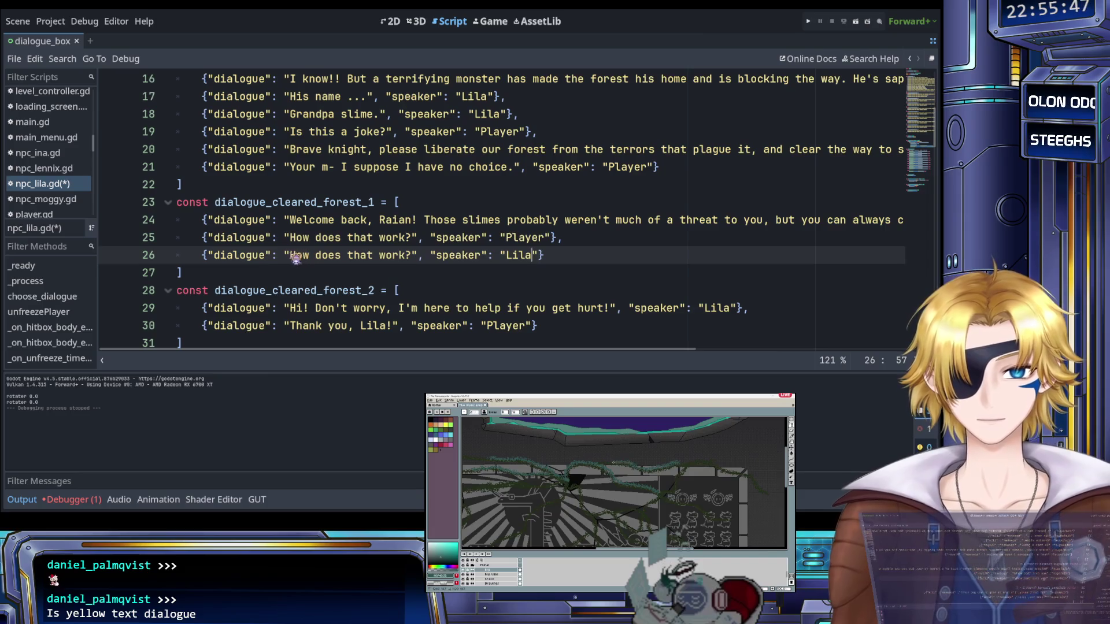
Append 'Do you use healing magic?' to line 25 and give Lila the 'No silly, I use the power of science...' reply
drag(291, 256, 412, 259)
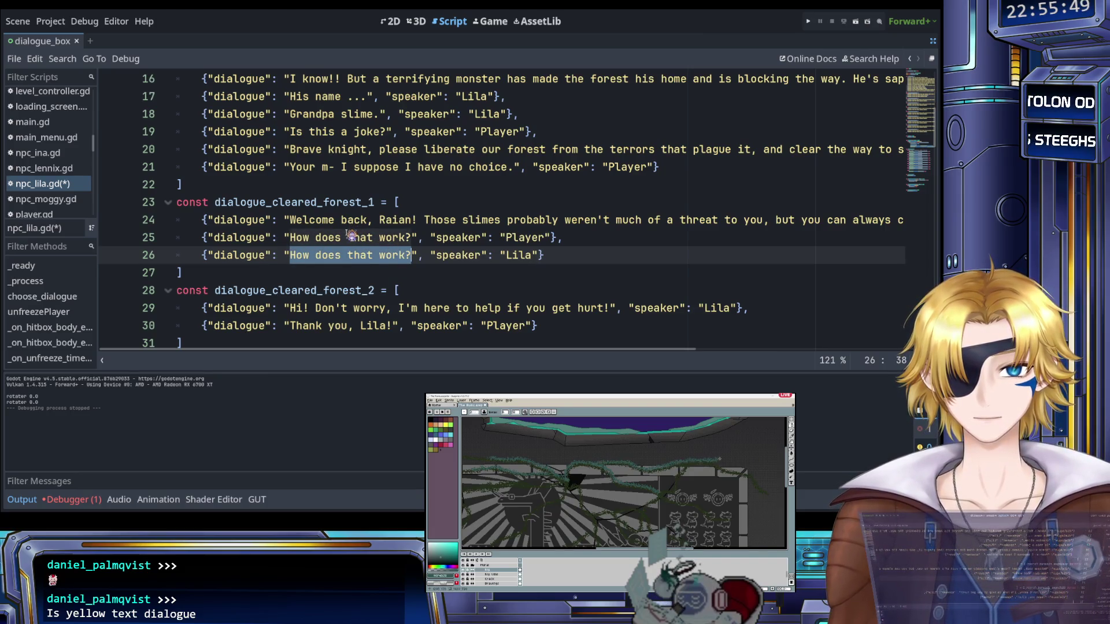
click(375, 238)
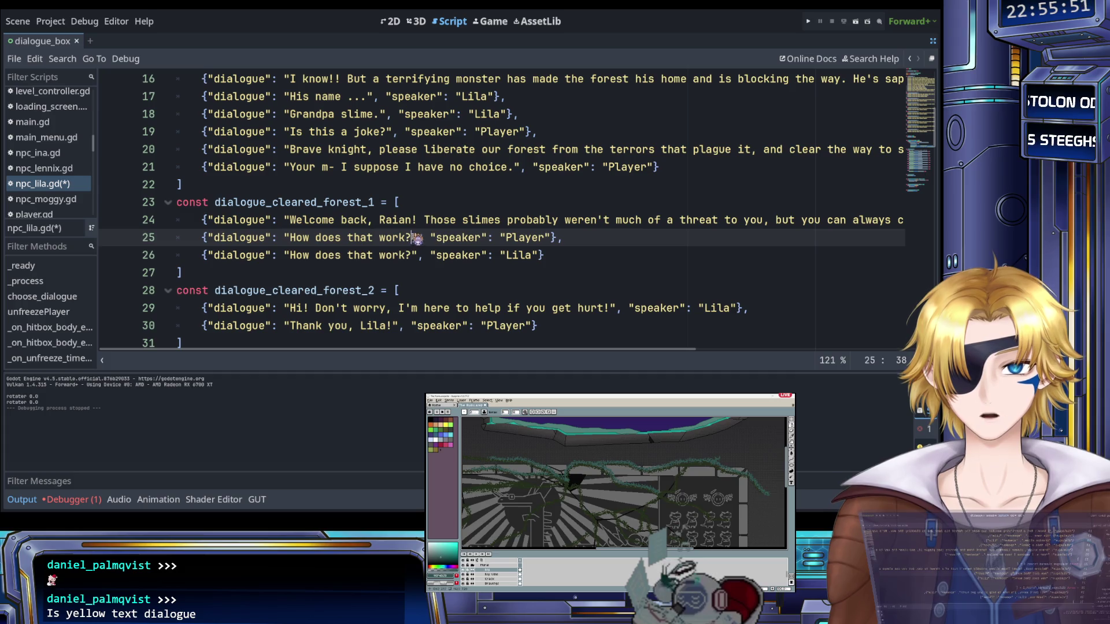
text(Do you)
text(use healing mag)
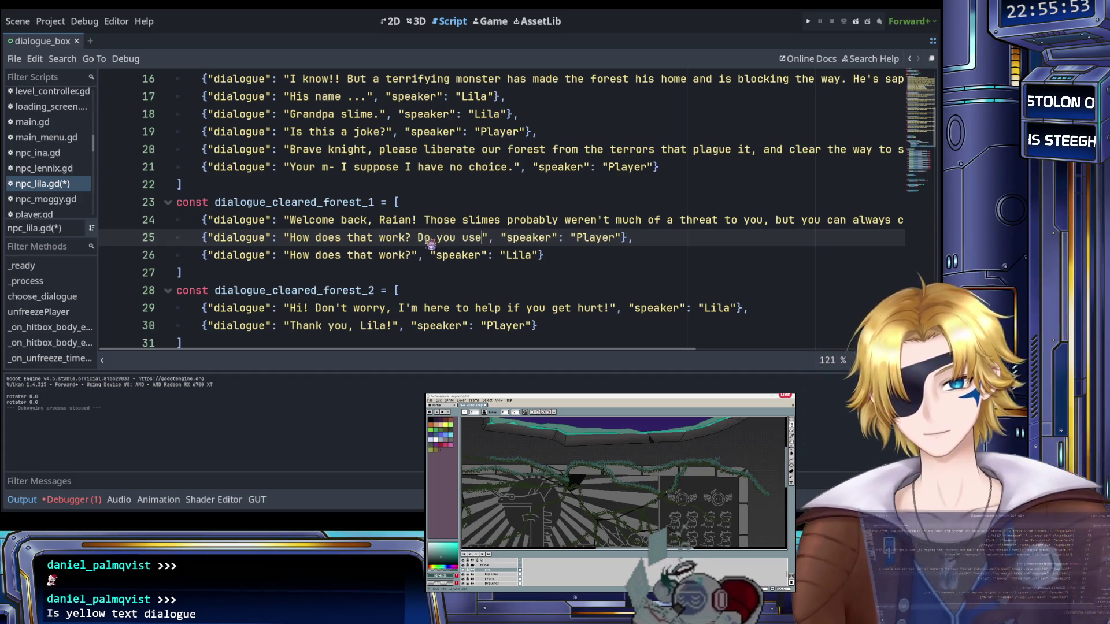
text(ic?)
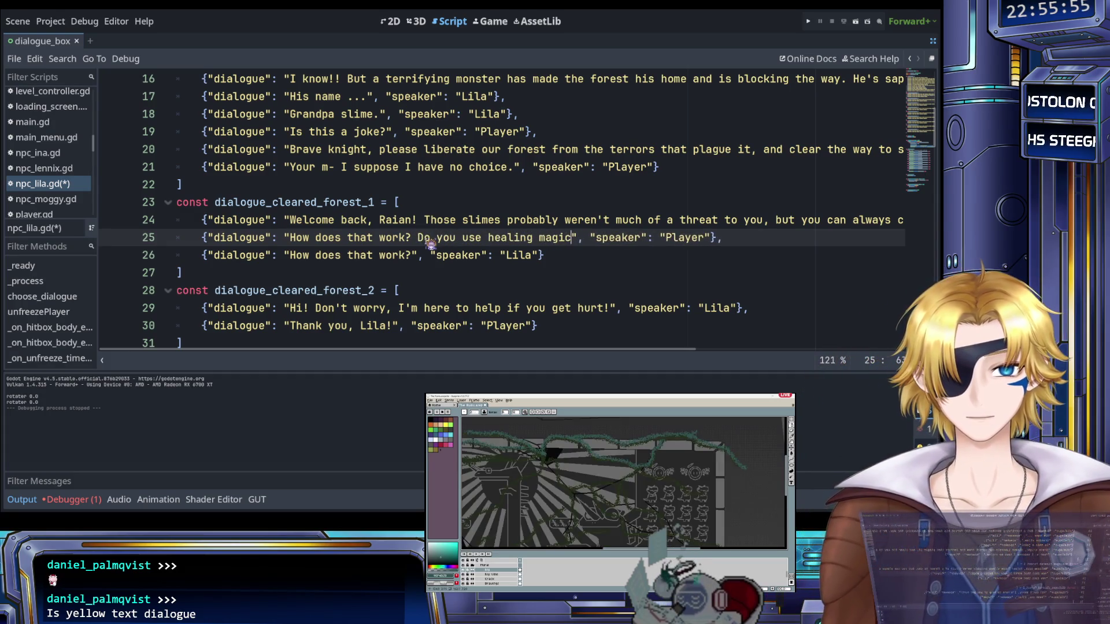
drag(290, 255, 406, 255)
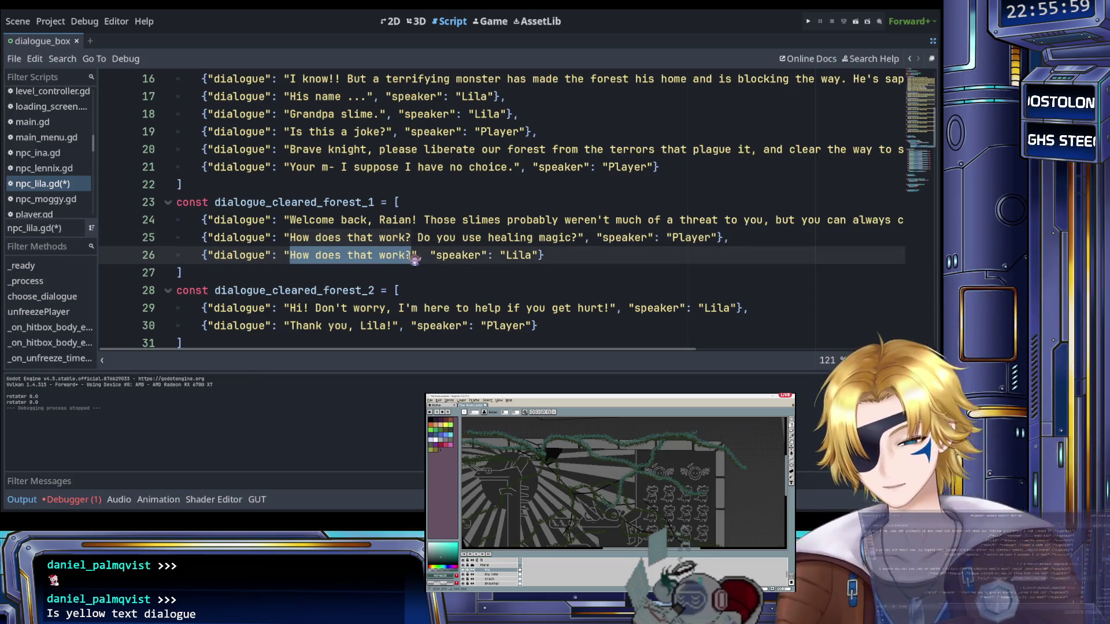
text(No silly, )
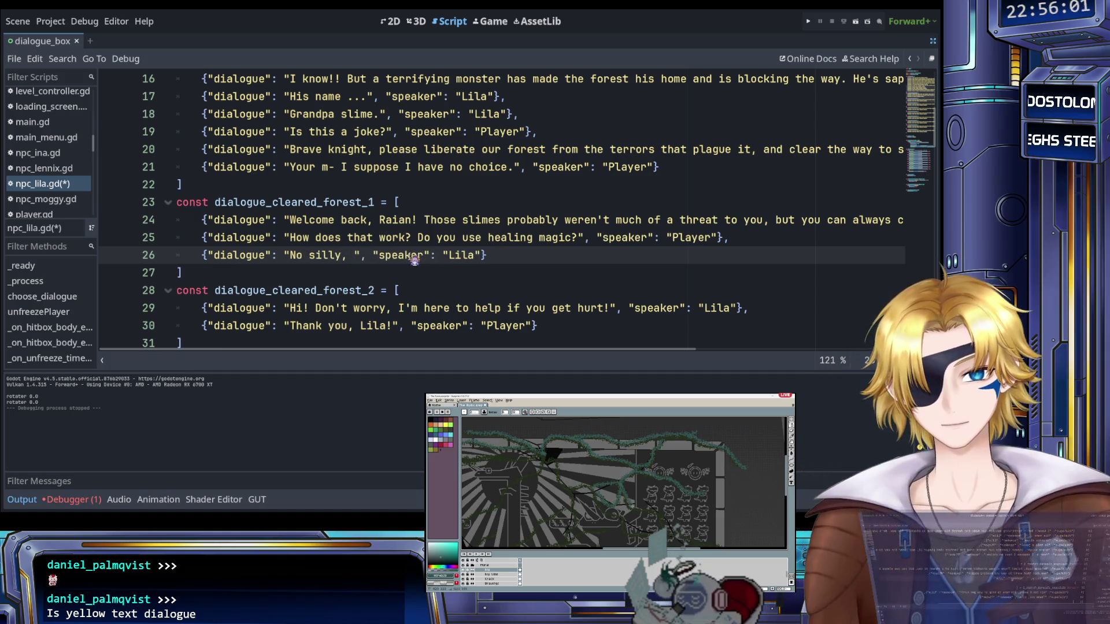
text(I use the powe)
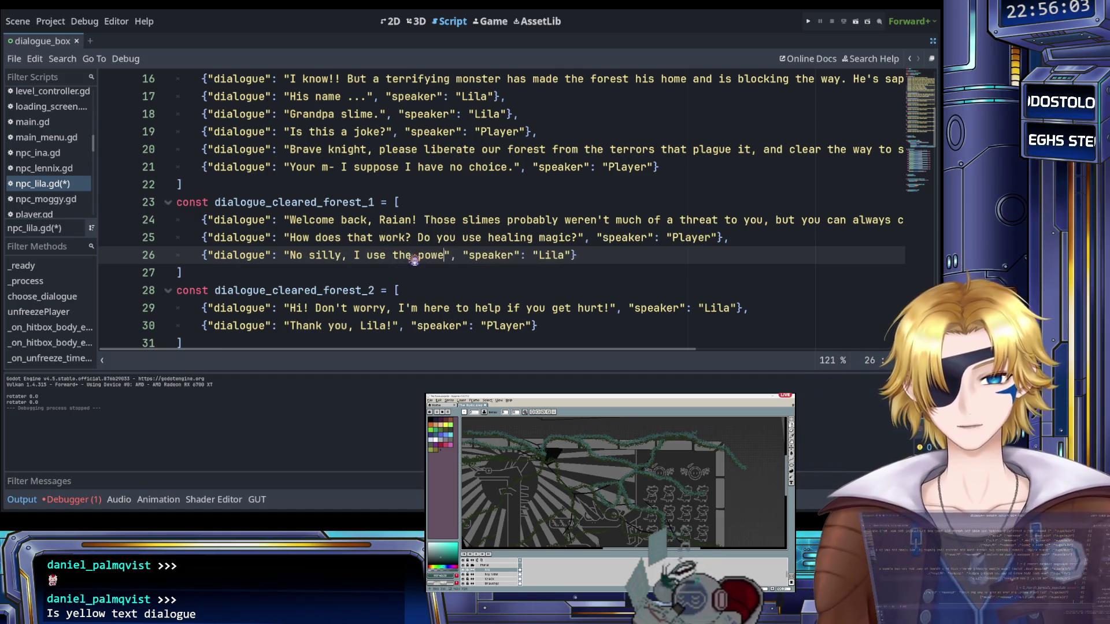
text(r of science)
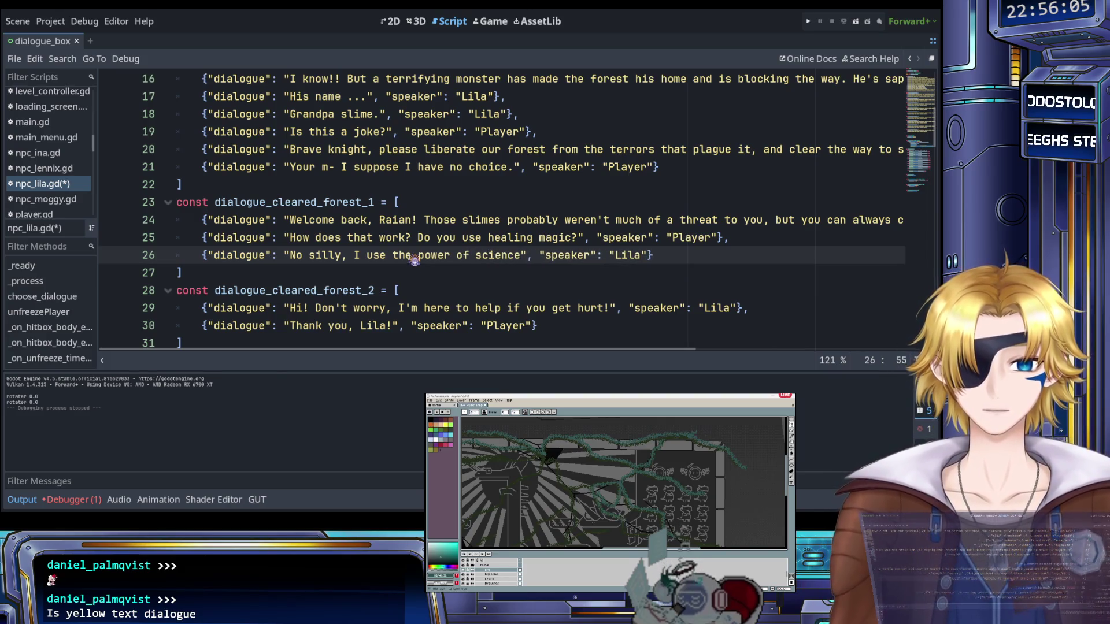
text(. G)
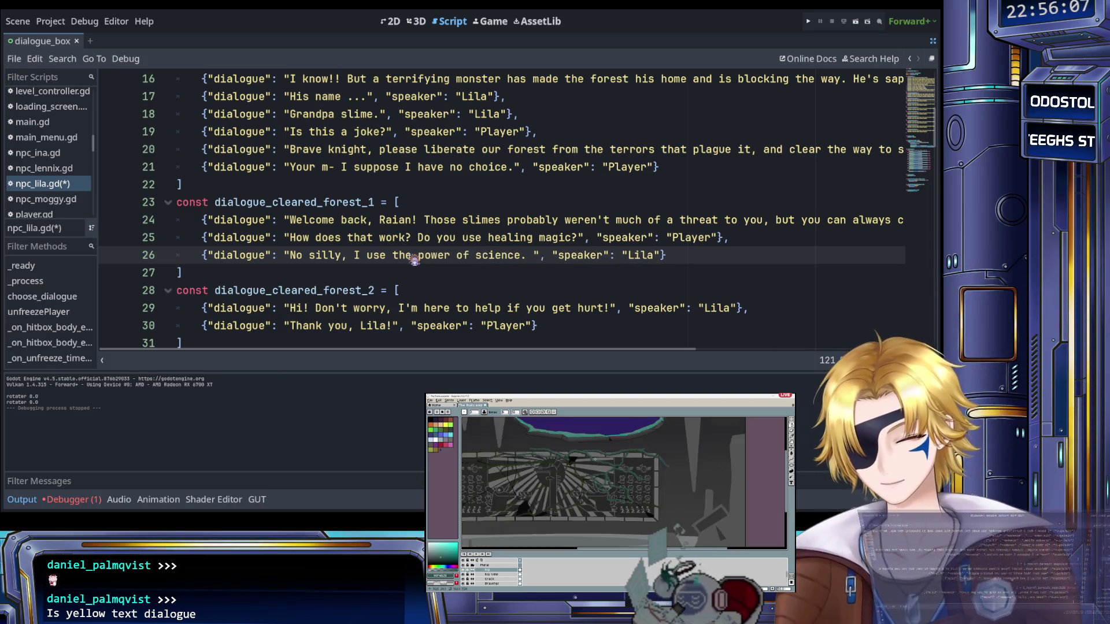
text(od and anime are)
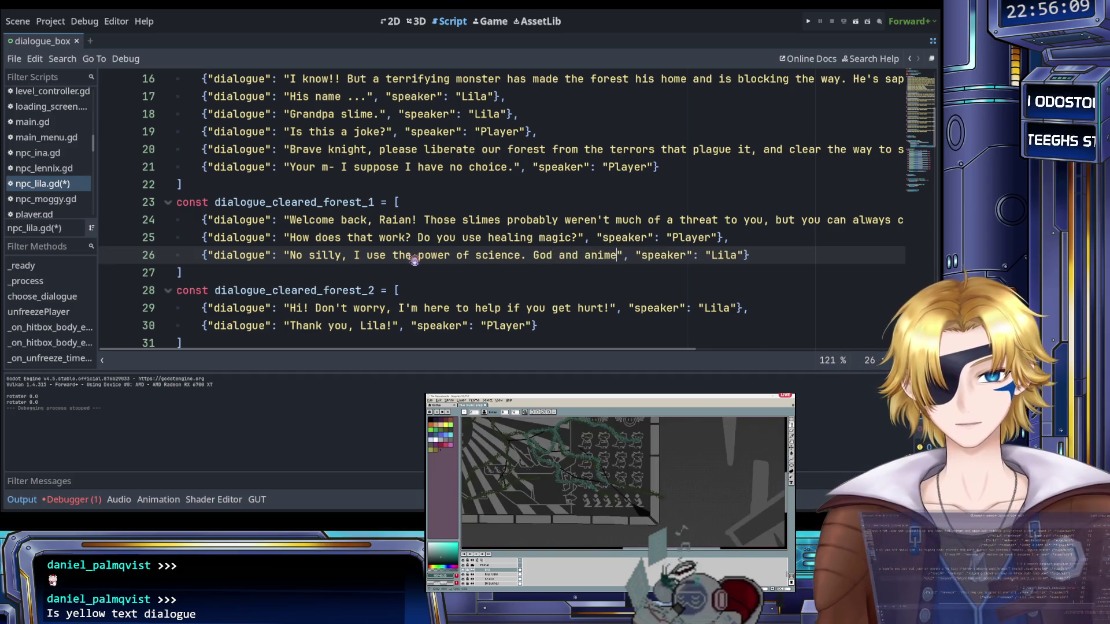
text( on my side.)
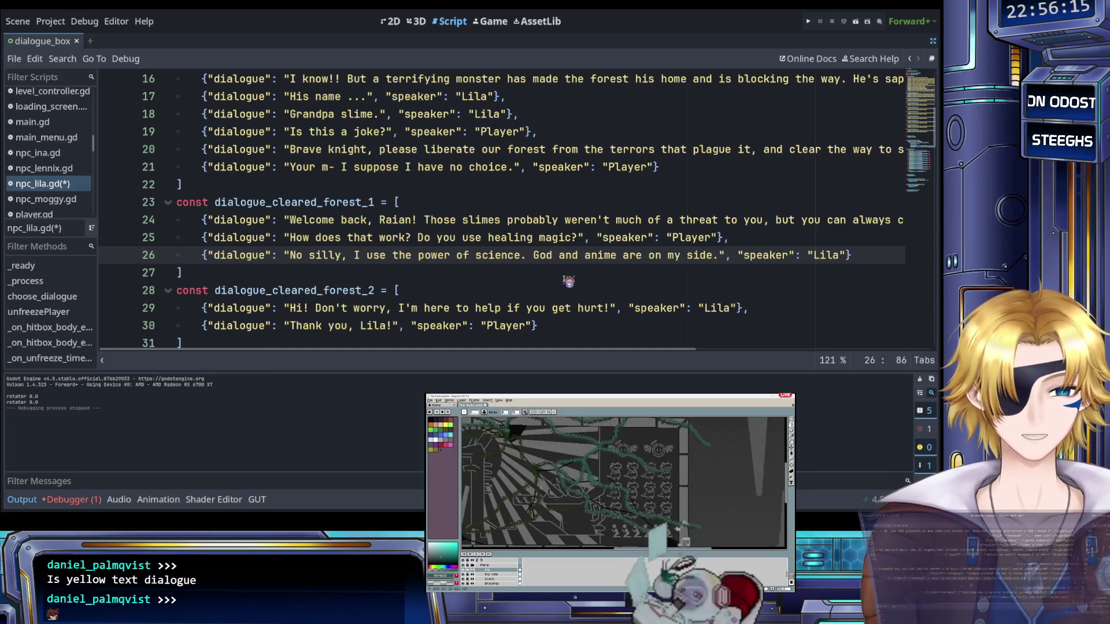
Extend Lila's reply with 'I'll heal you to full every time you come have a chat!' and paste line 25 below
scroll(601, 272, right, 3)
scroll(600, 272, right, 1)
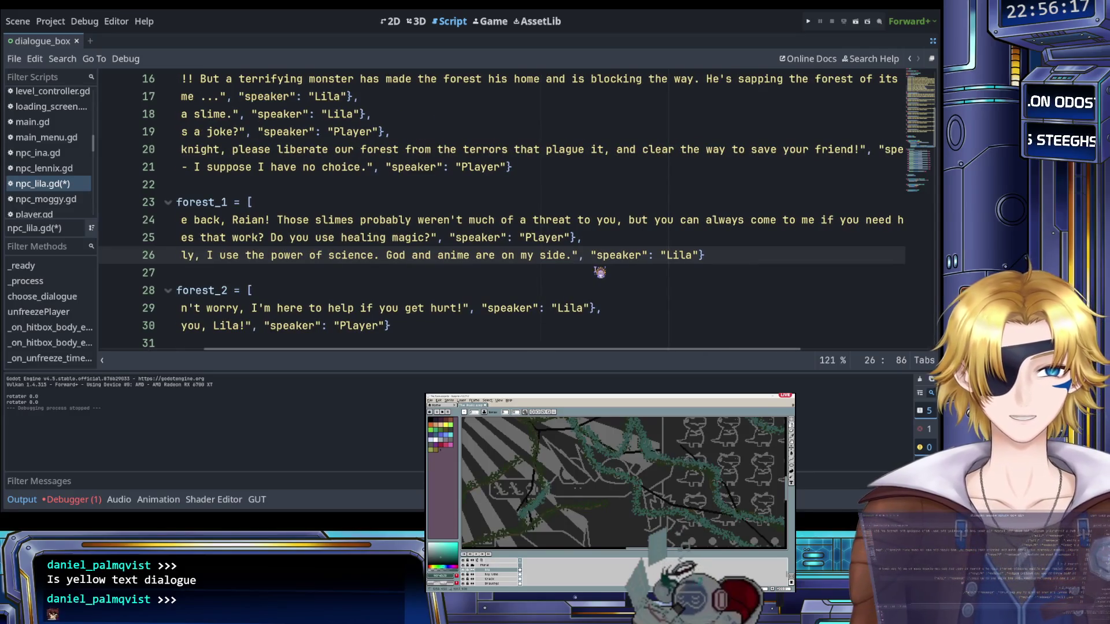
click(639, 241)
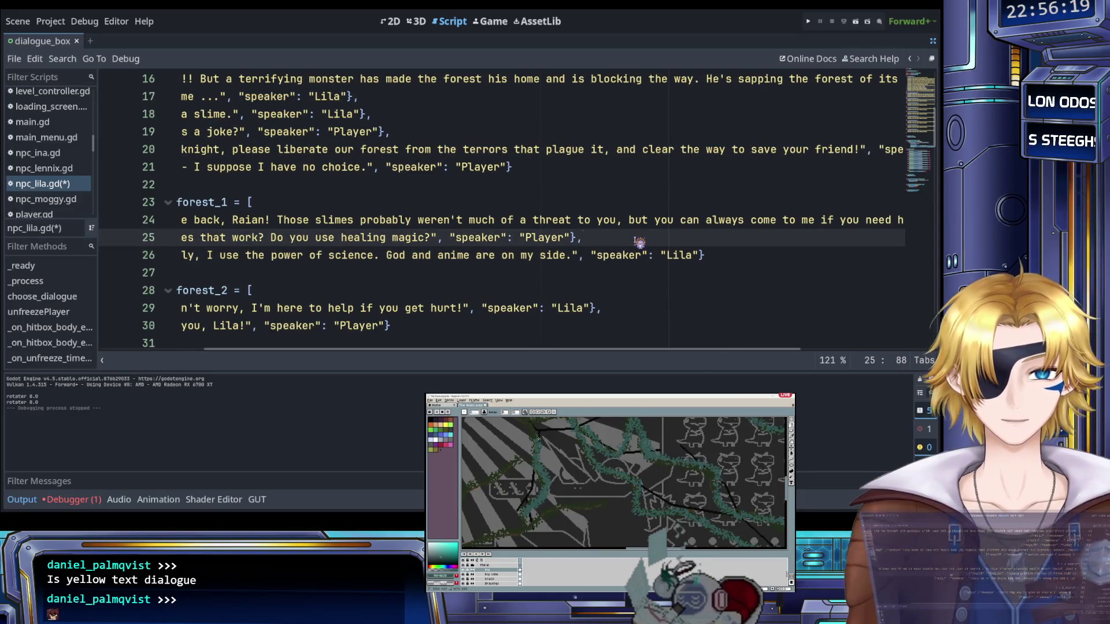
key(shift+Home)
key(ctrl+c)
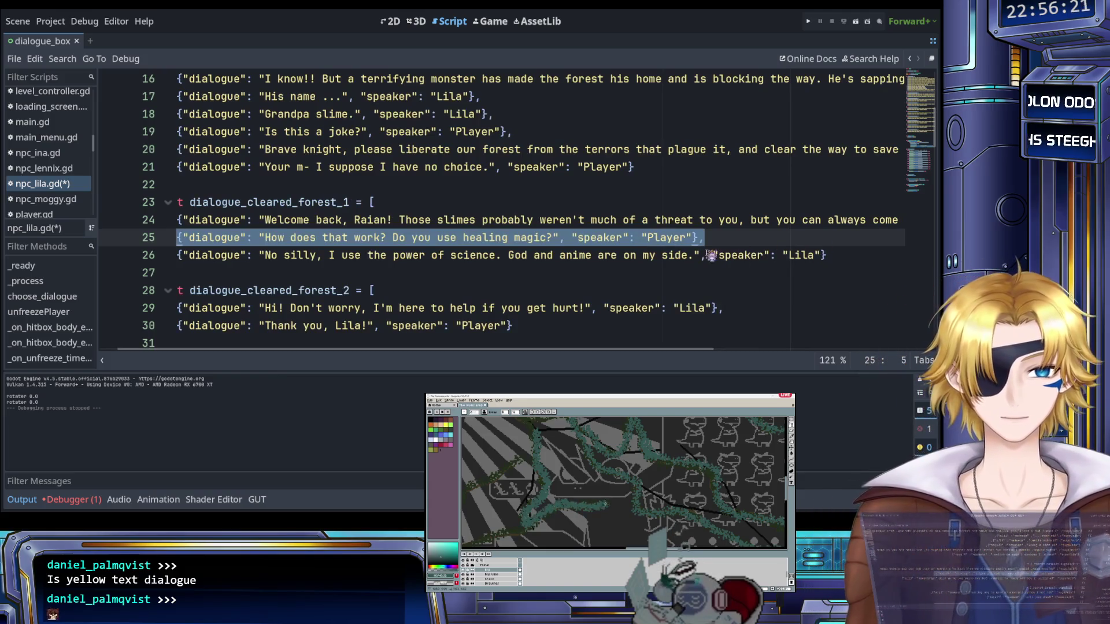
click(694, 255)
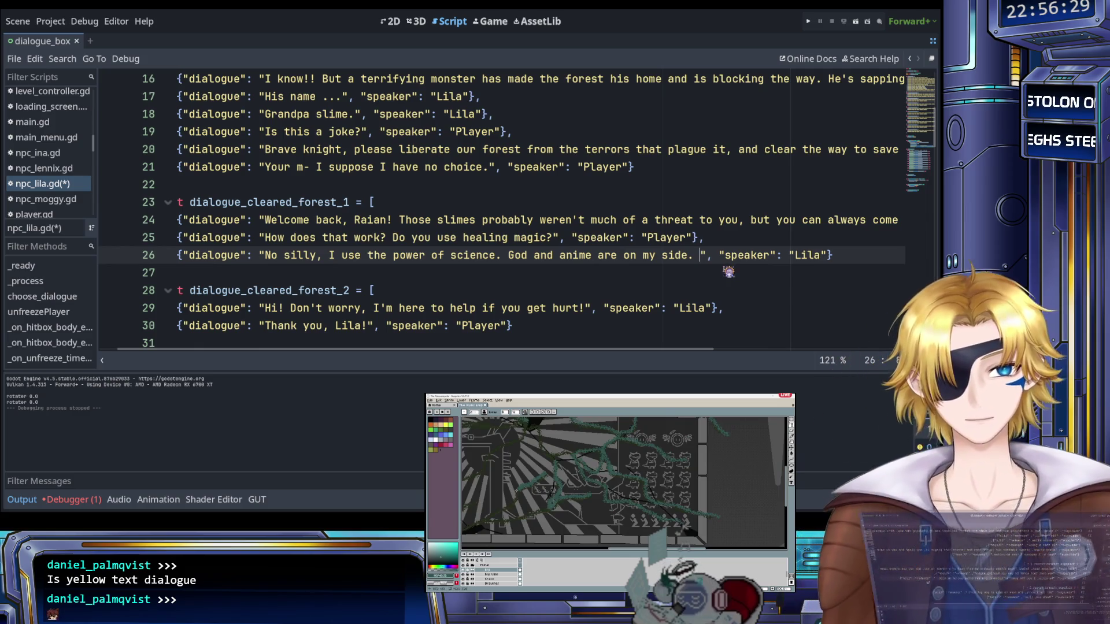
text(I'll )
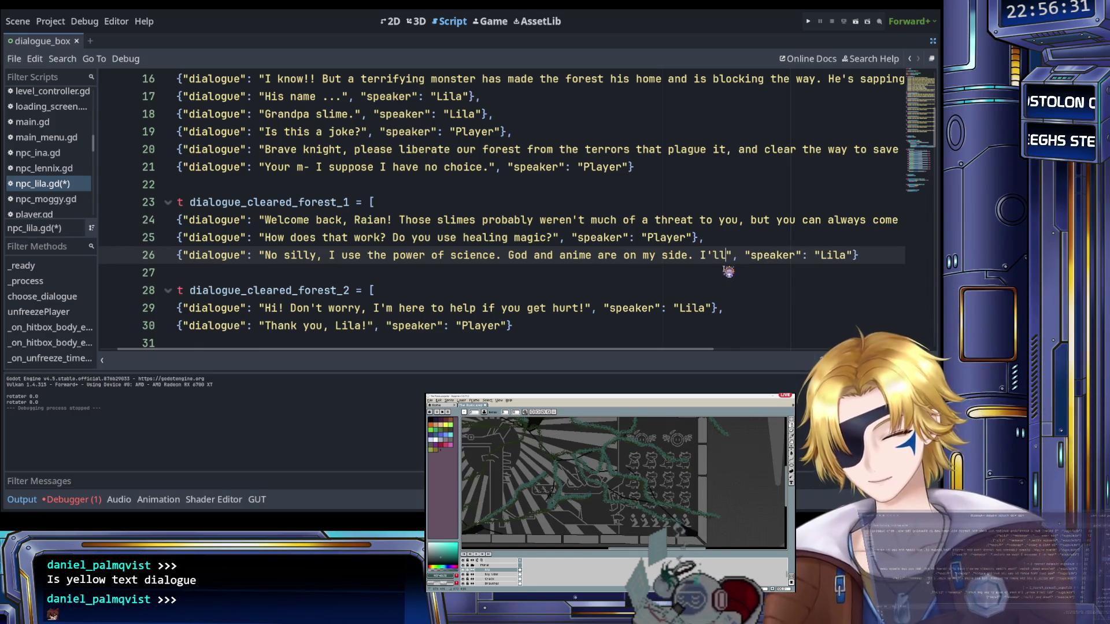
text(heal you to fu)
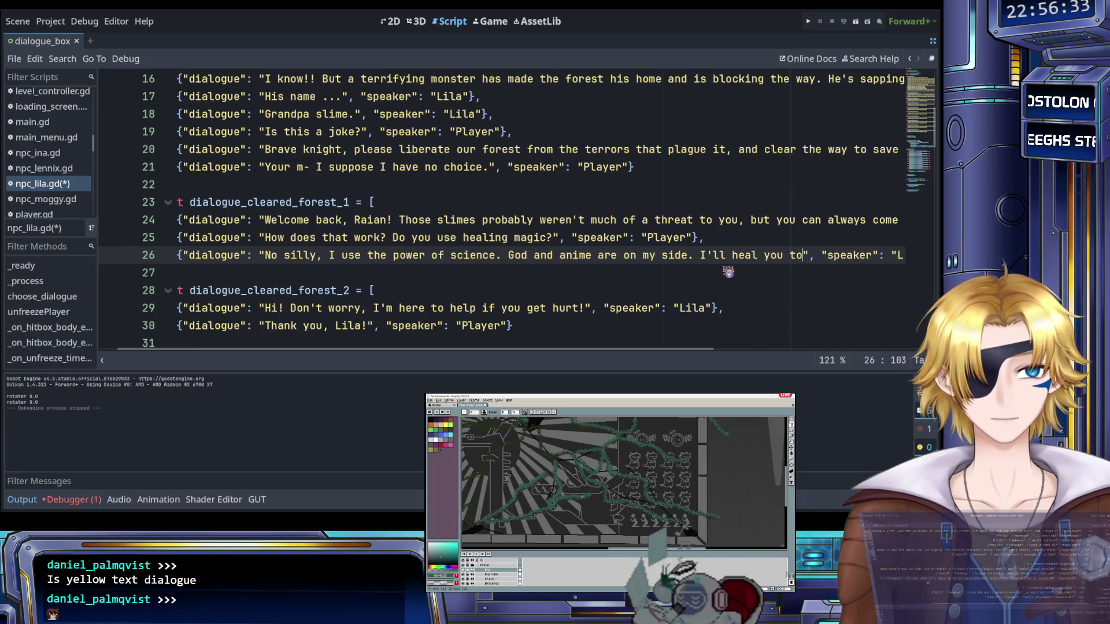
text(ll every ti)
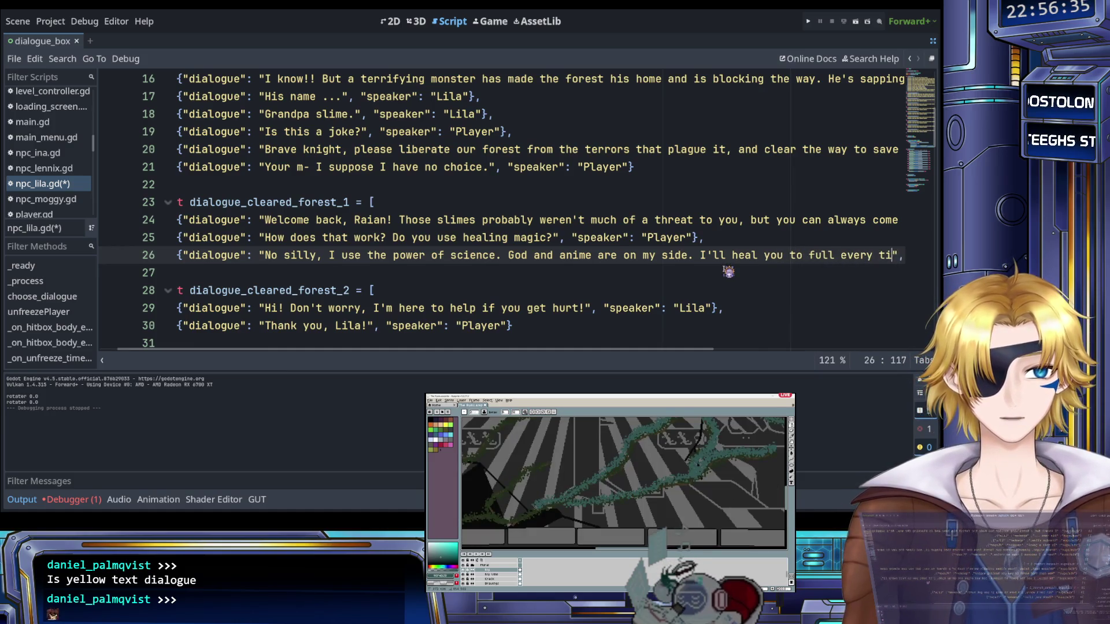
text(me you come have)
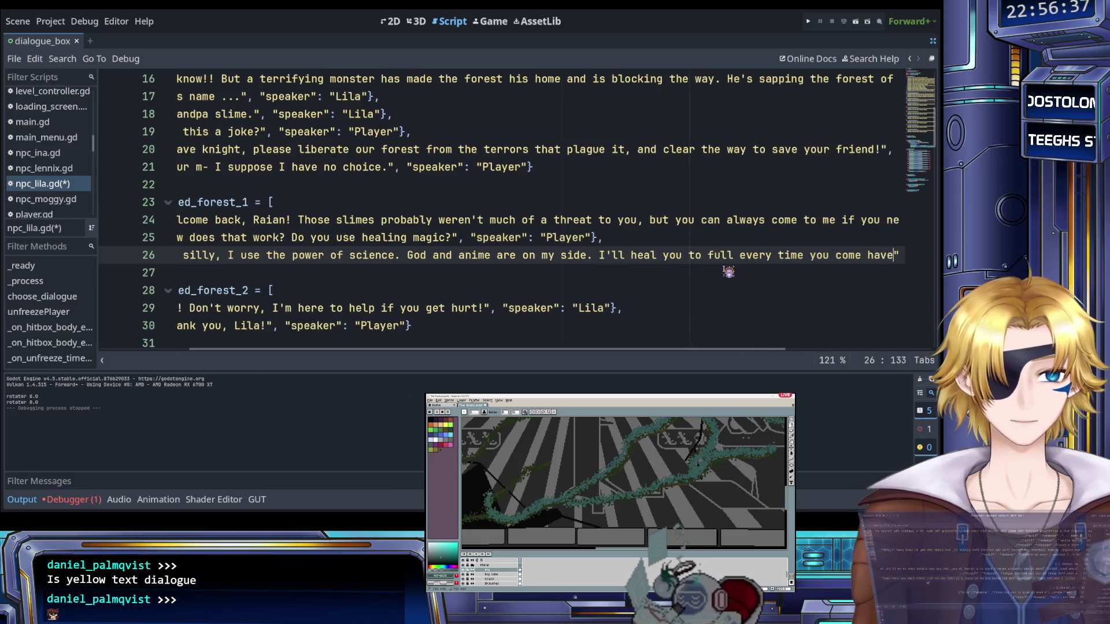
text( a chat!)
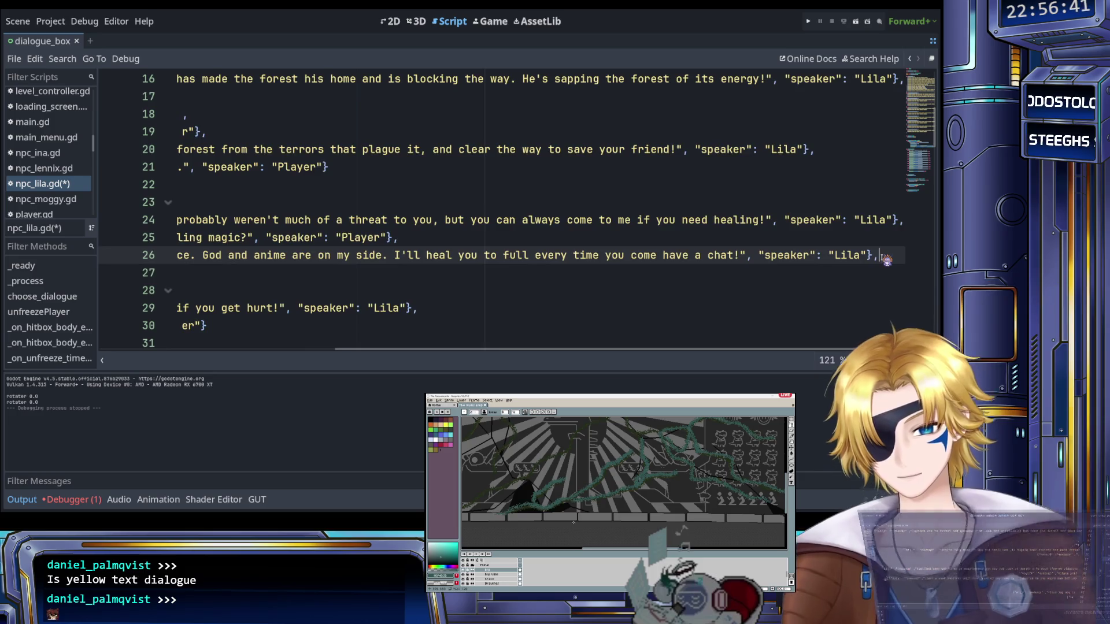
key(Return)
key(ctrl+v)
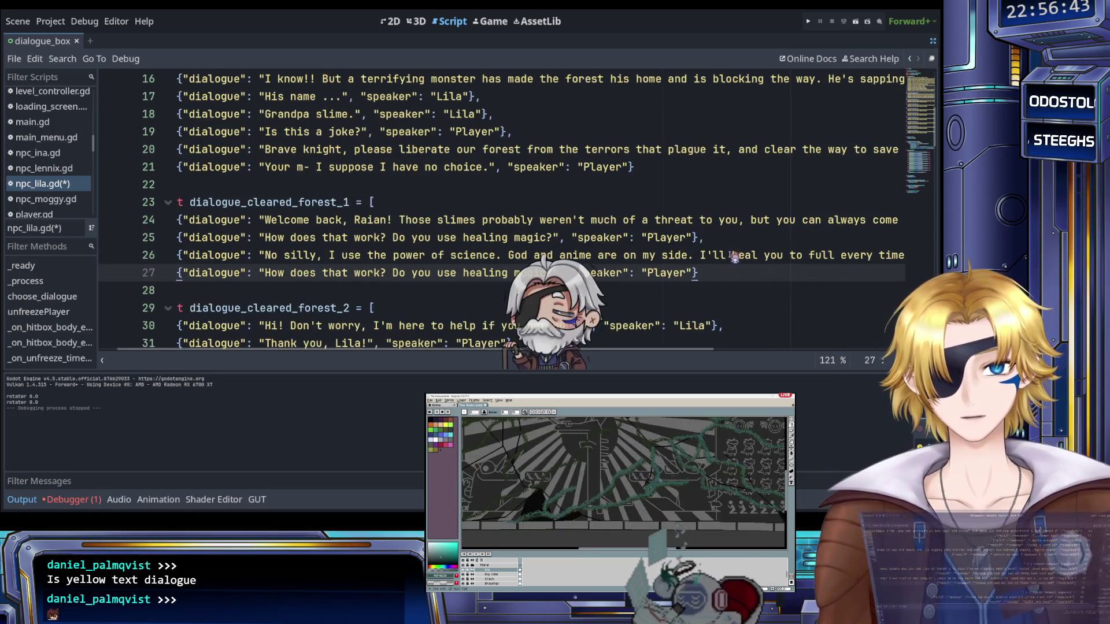
Delete the duplicated healing-magic question on line 27 and save npc_lila.gd
double_click(278, 275)
mouse_move(280, 276)
mouse_down()
mouse_move(594, 274)
mouse_move(549, 274)
mouse_up()
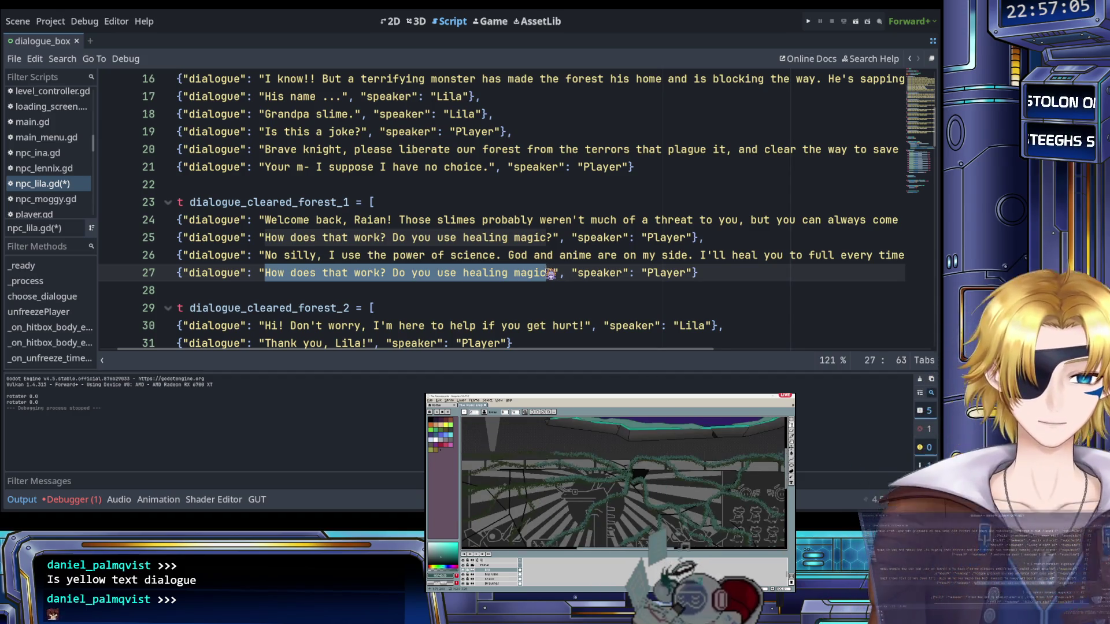
click(542, 278)
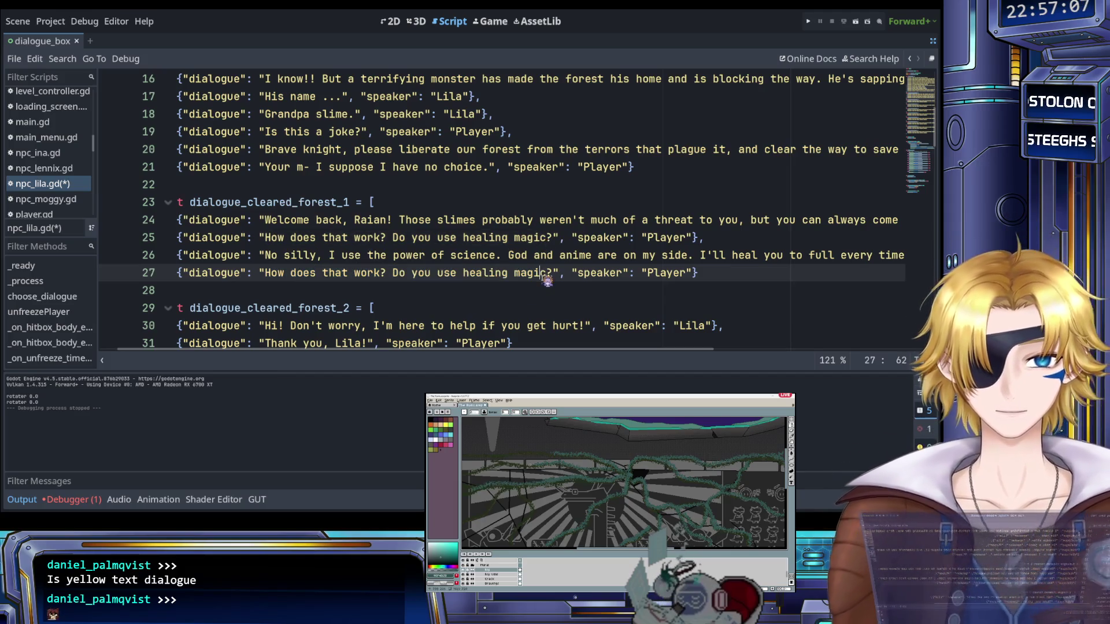
drag(532, 275, 267, 276)
scroll(295, 273, right, 3)
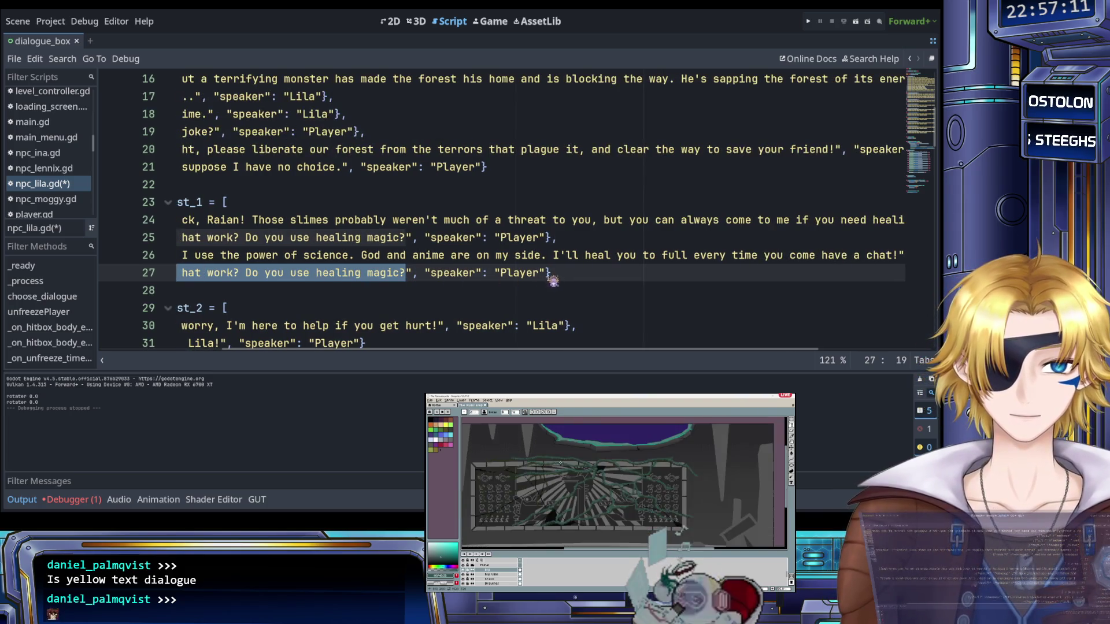
mouse_move(554, 278)
mouse_down()
mouse_move(214, 255)
mouse_move(207, 273)
mouse_up()
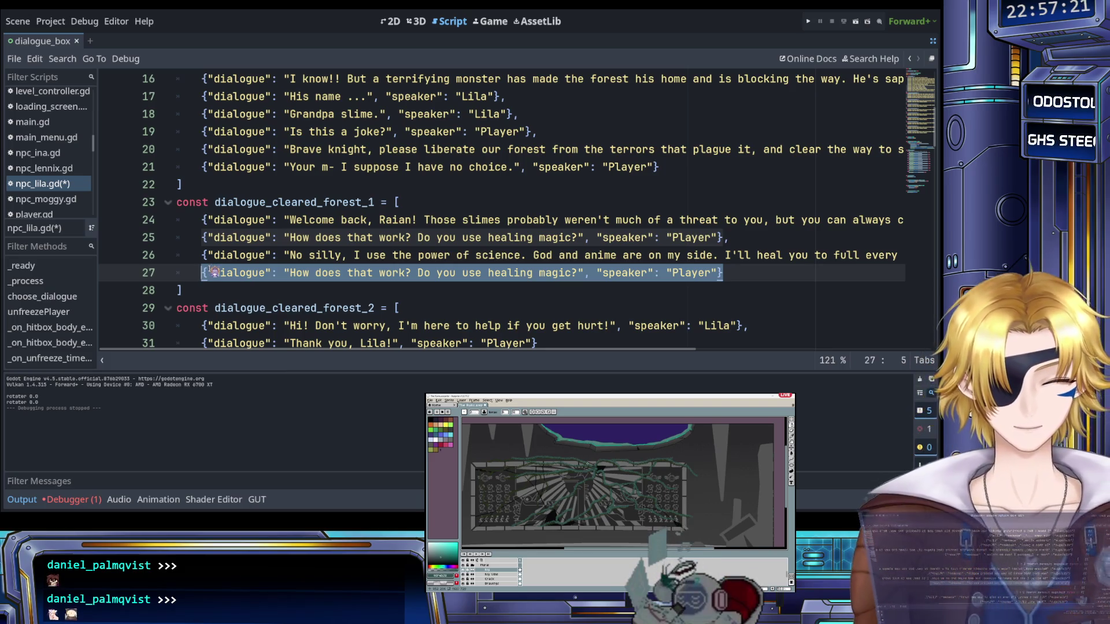
key(BackSpace)
key(BackSpace)
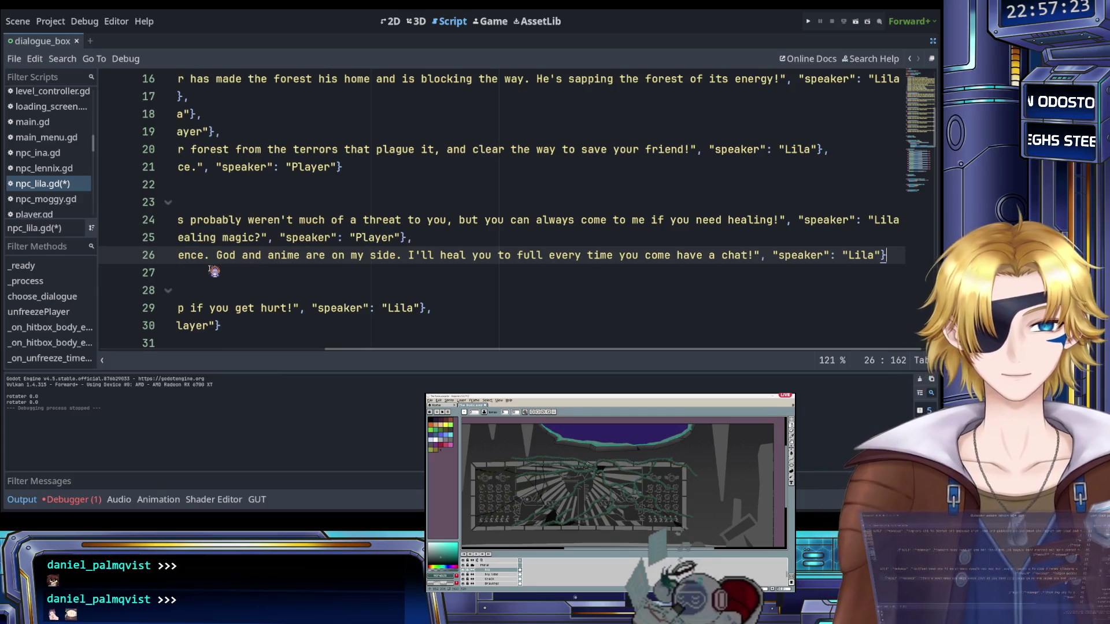
key(ctrl+s)
scroll(298, 276, left, 5)
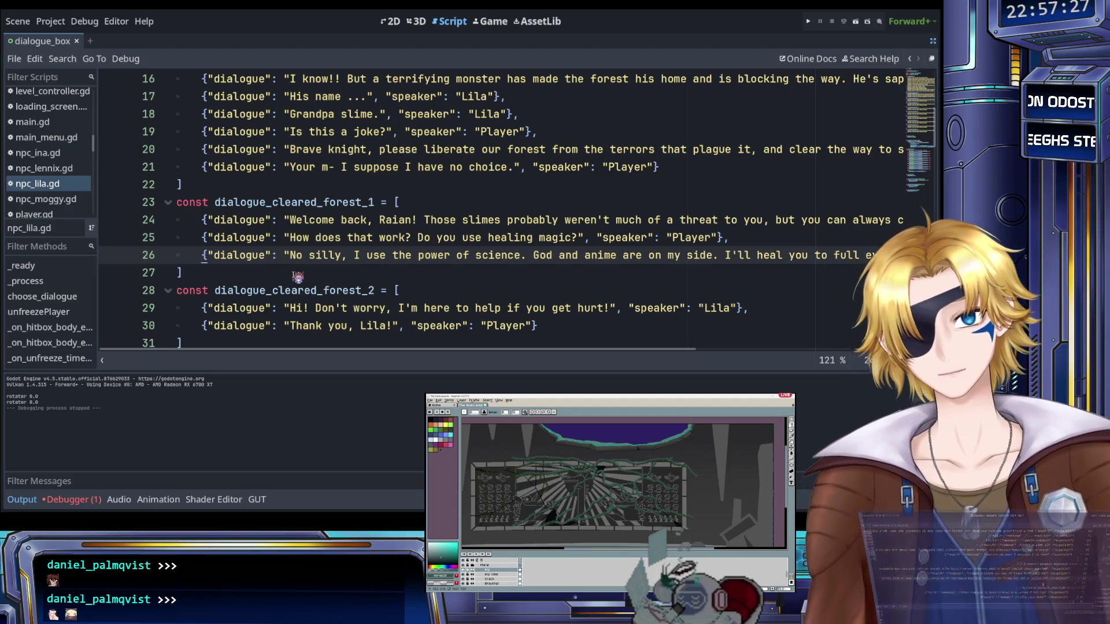
scroll(299, 277, down, 2)
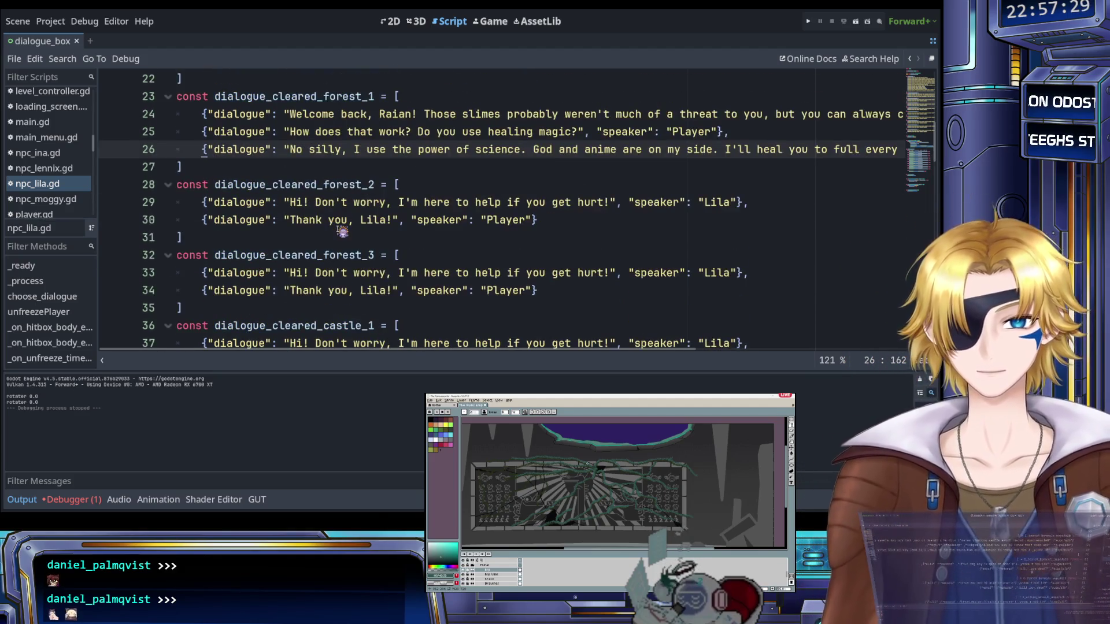
scroll(342, 231, up, 1)
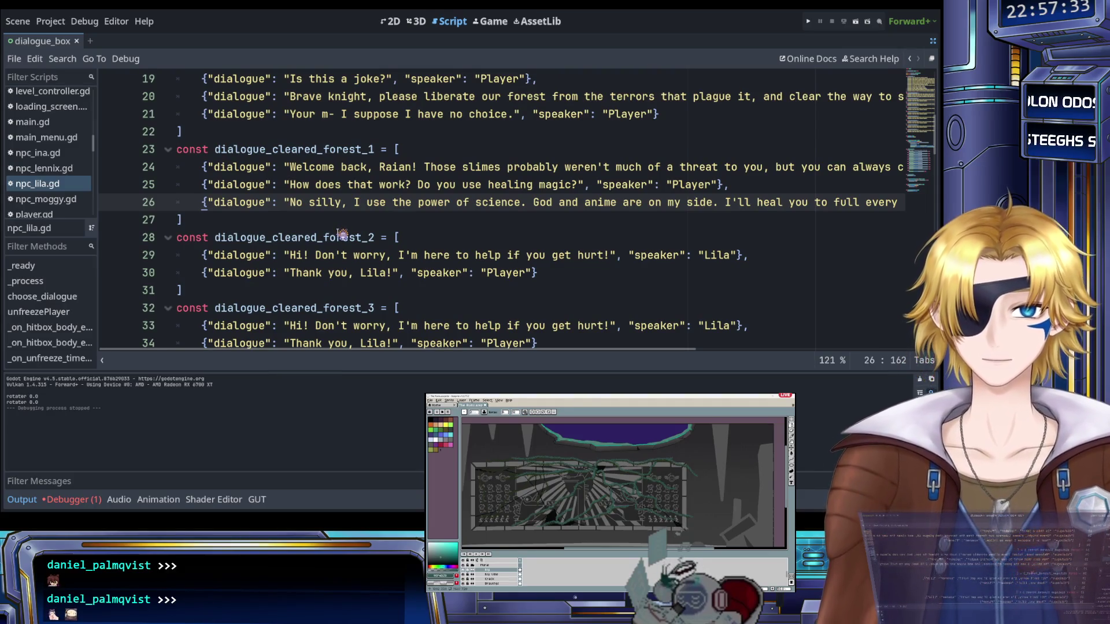
scroll(343, 233, up, 1)
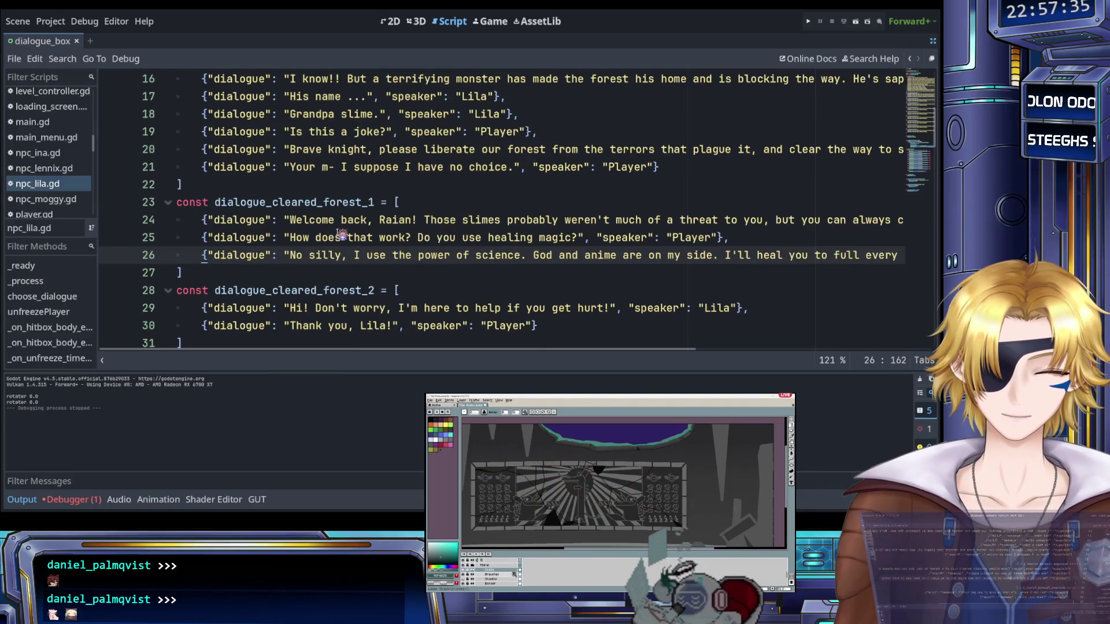
scroll(343, 235, down, 1)
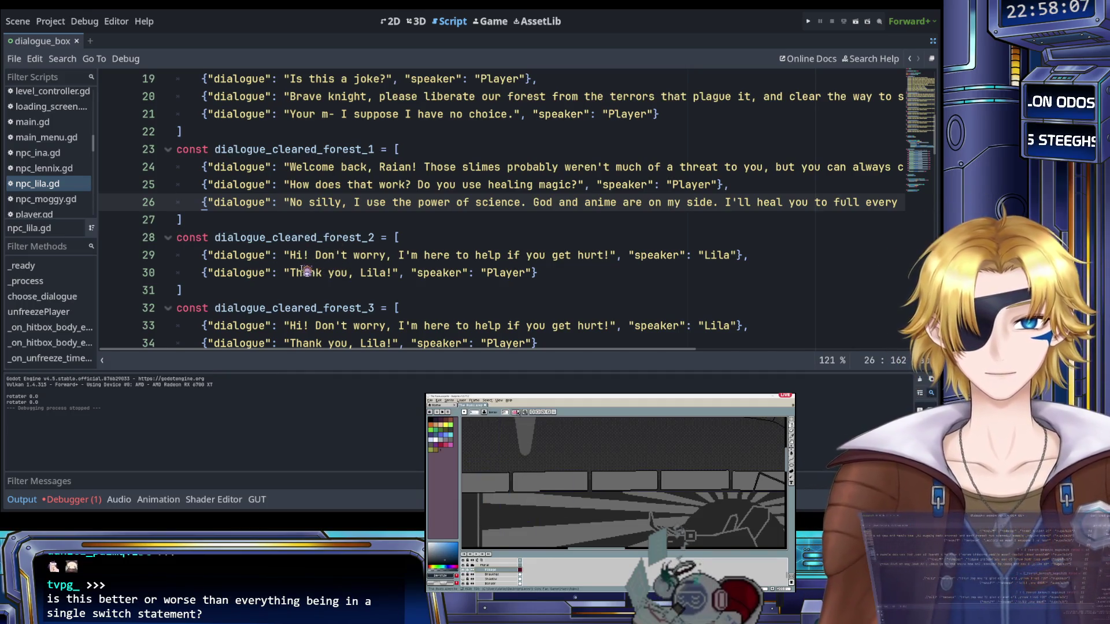
Replace Lila's greeting with 'You're getting close to Grandpa Slime's lair. That vile, evil mastermind.'
double_click(245, 258)
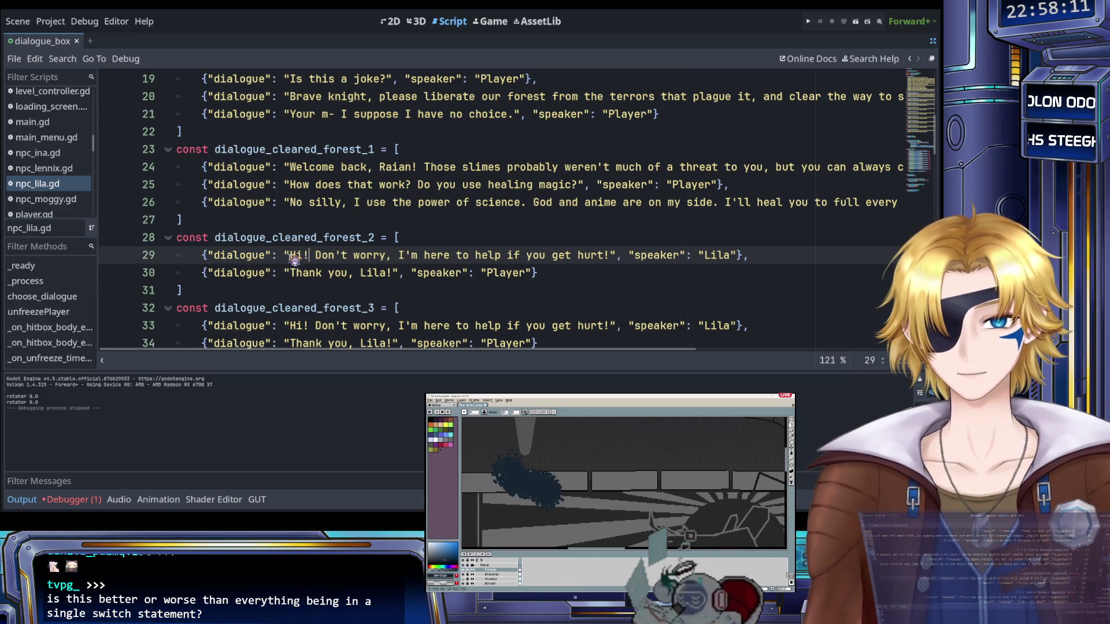
drag(290, 255, 610, 262)
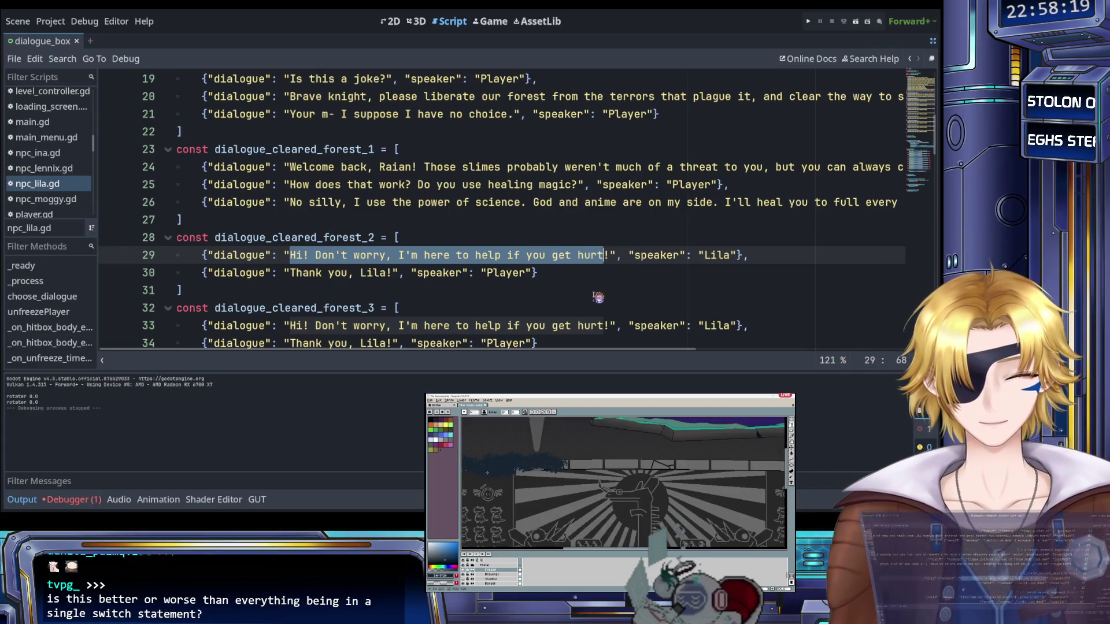
text(You)
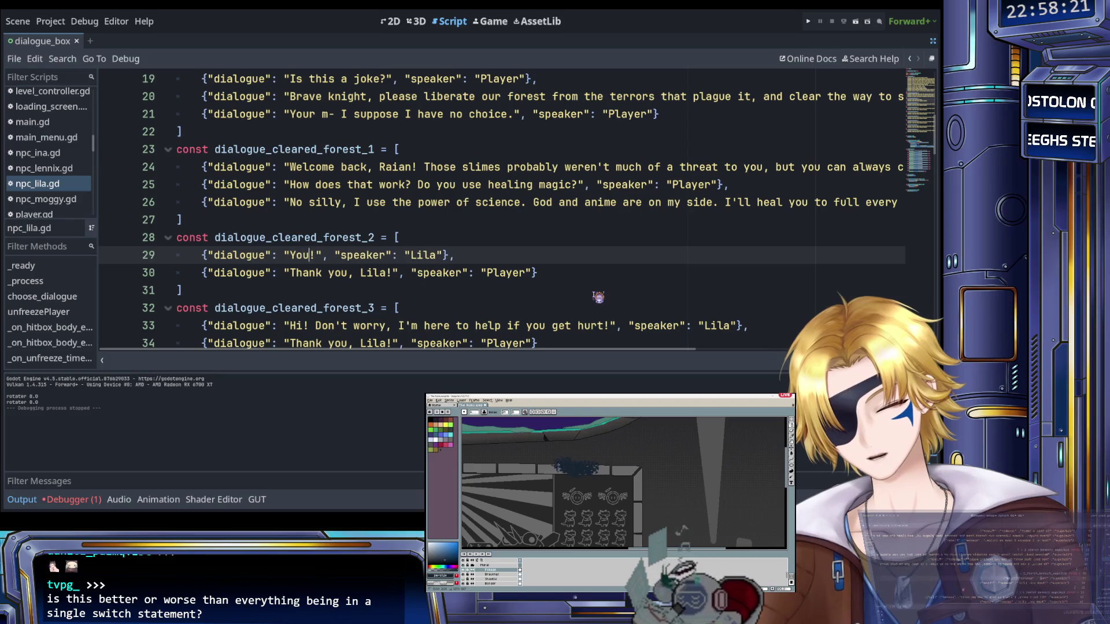
text('re getting c)
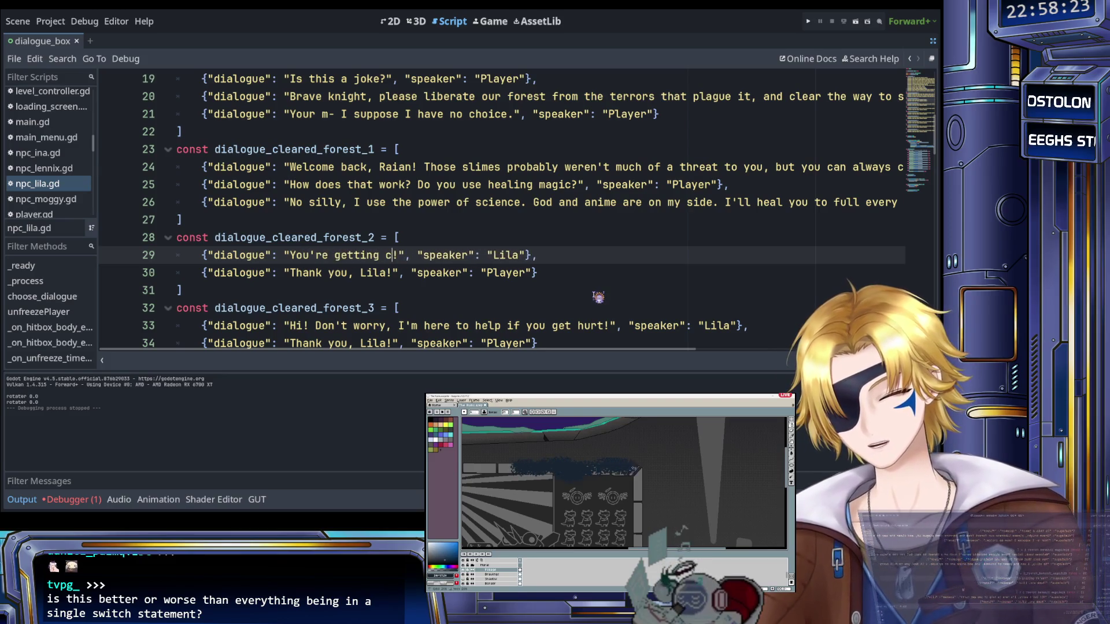
text(lose )
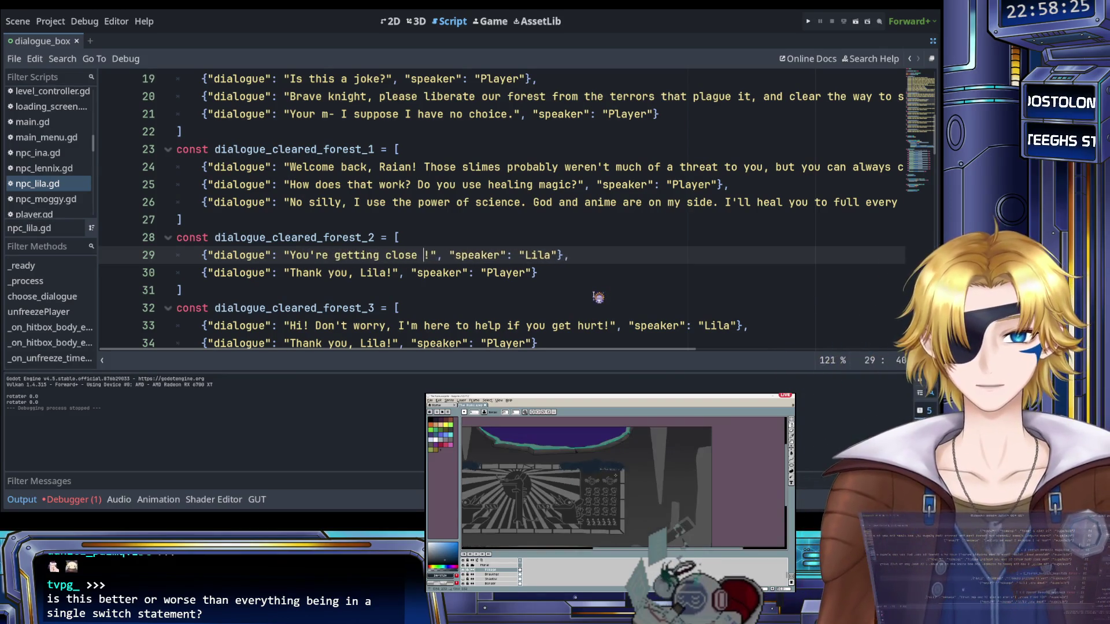
text(to )
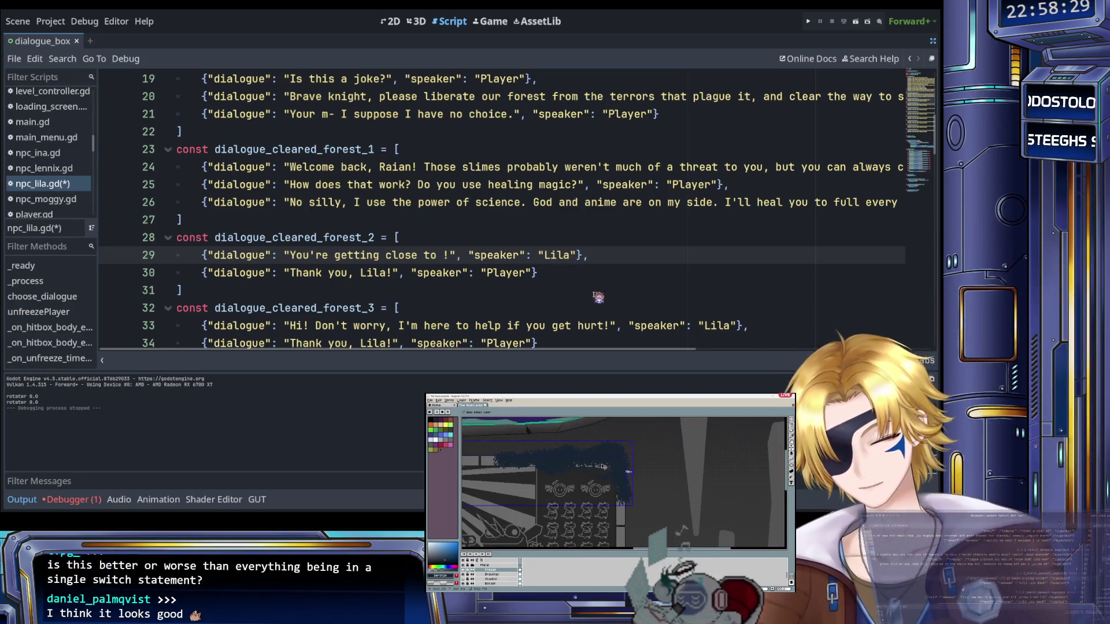
text(Grandpa's)
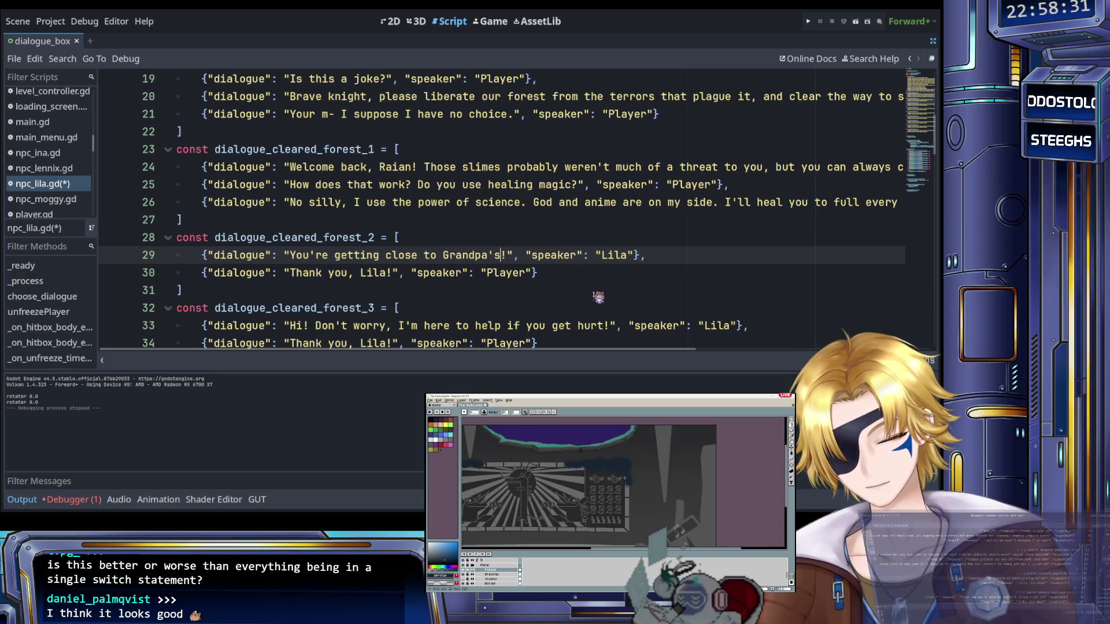
text( S)
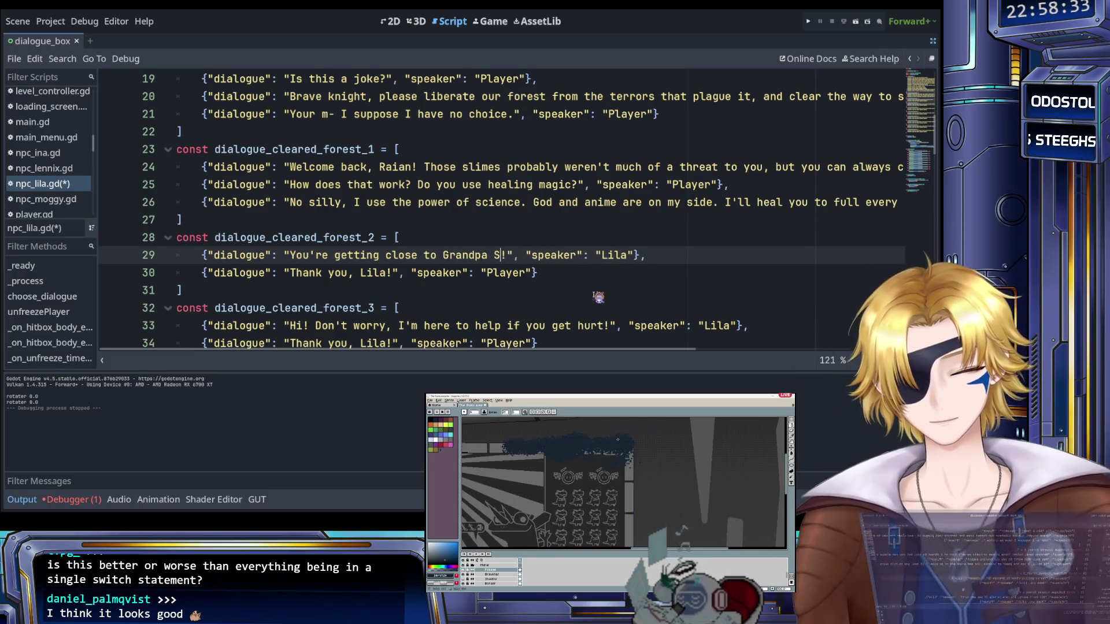
text(kul)
key(BackSpace)
key(BackSpace)
key(BackSpace)
text(lime's )
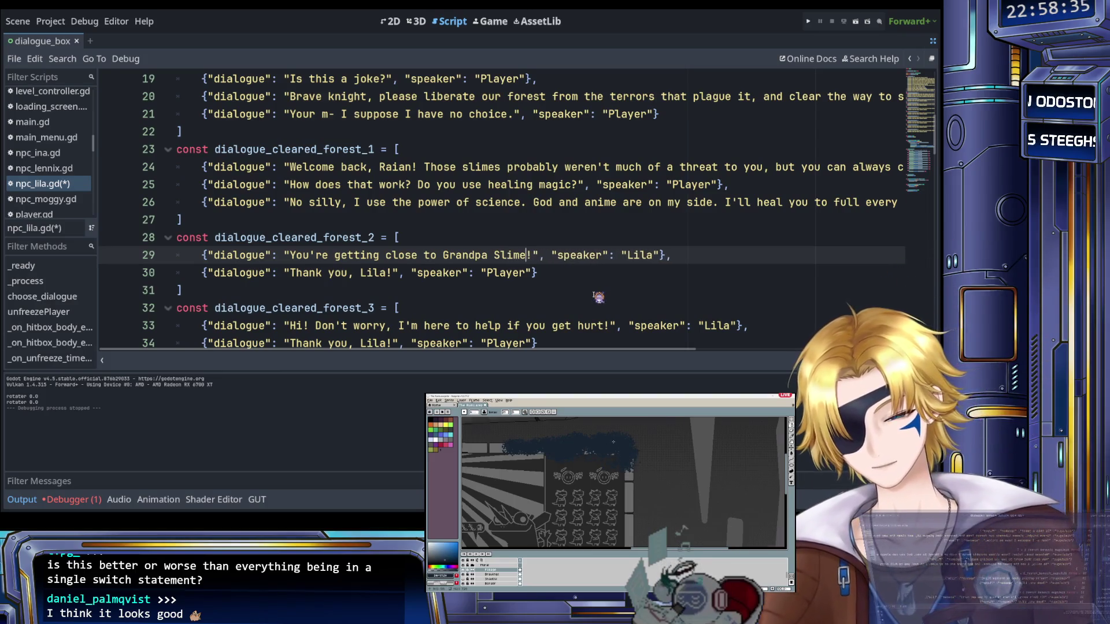
text(lair)
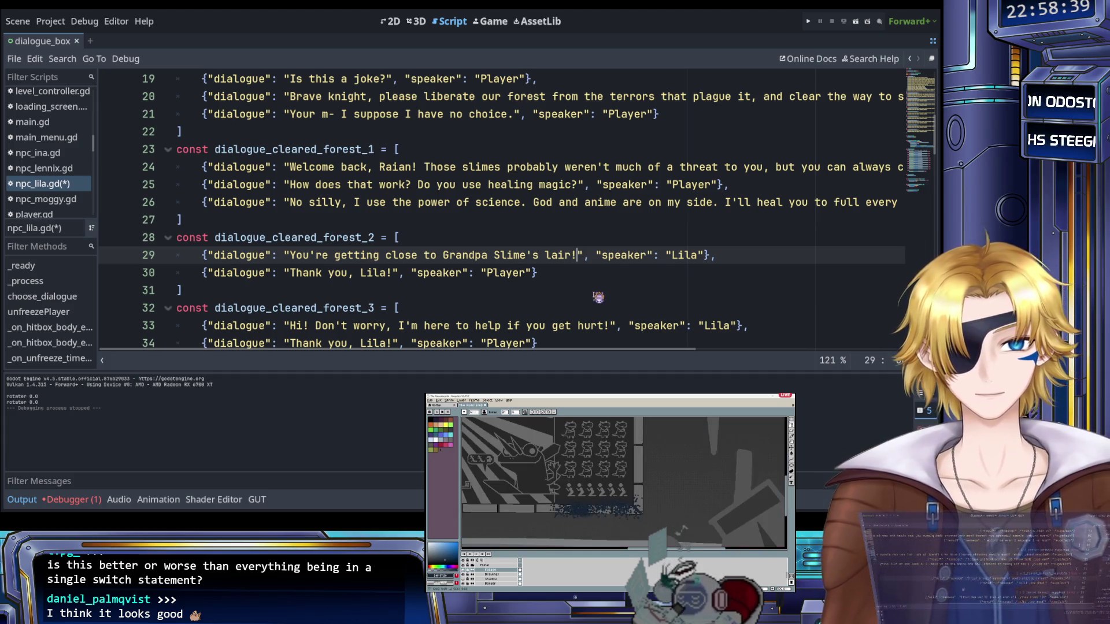
key(BackSpace)
text(. That )
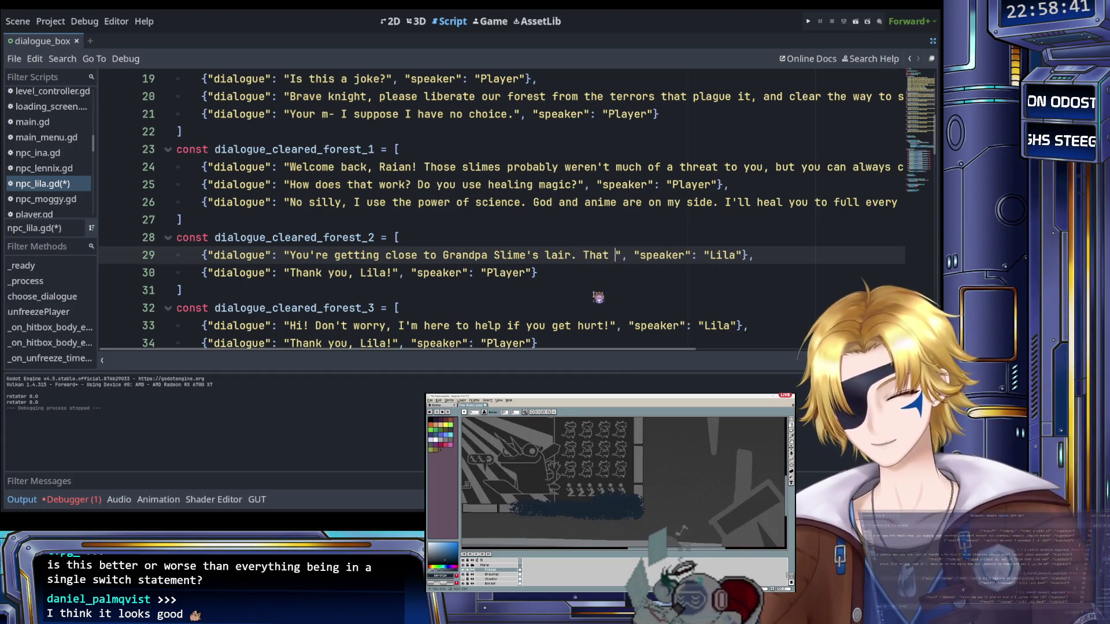
text(vile, evil)
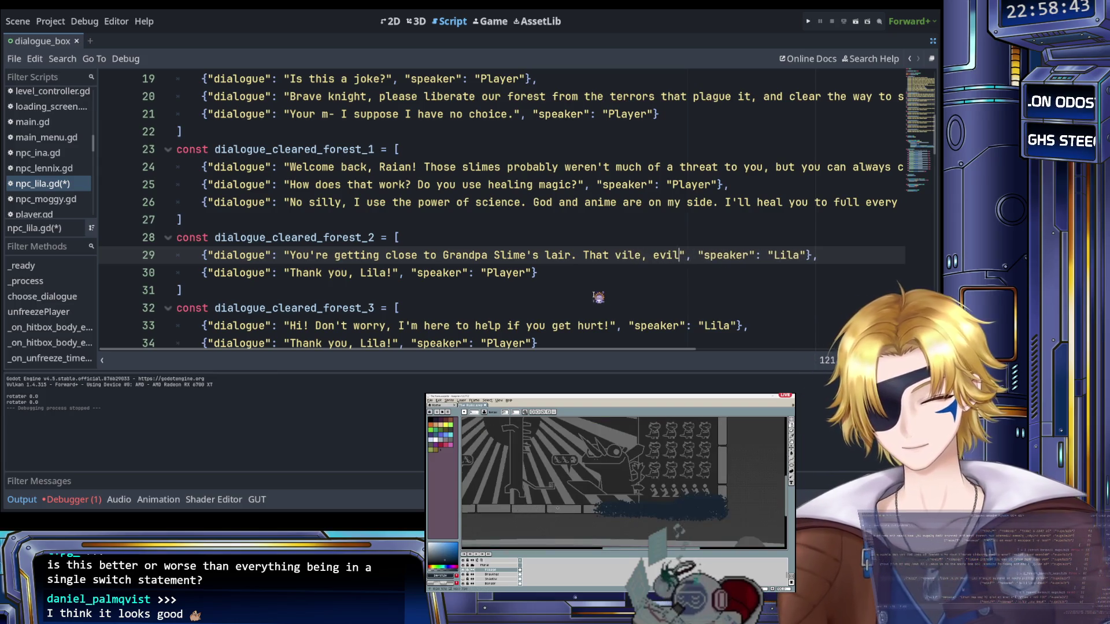
text( mastermind.)
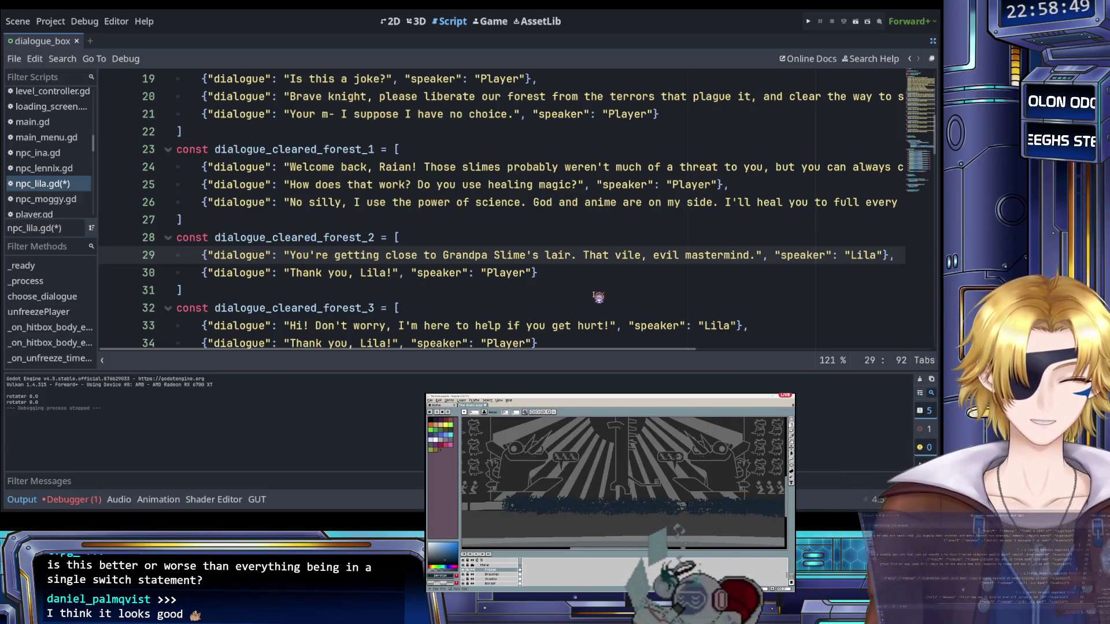
Change the Player's 'Thank you, Lila' to 'Are you sure slimes have any braincells?'
key(Down)
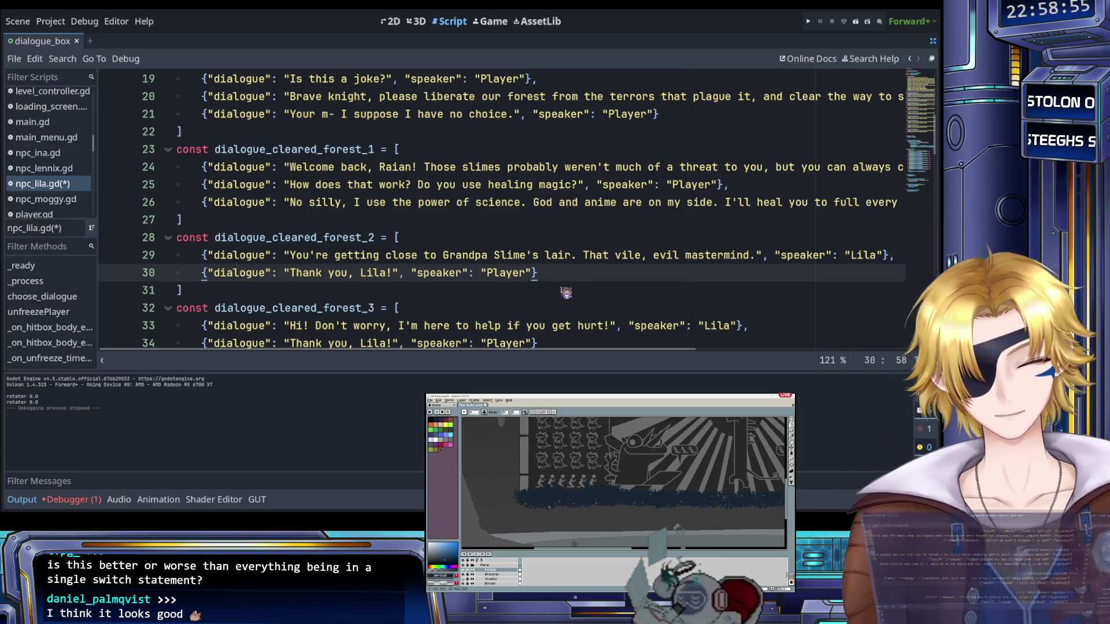
double_click(522, 282)
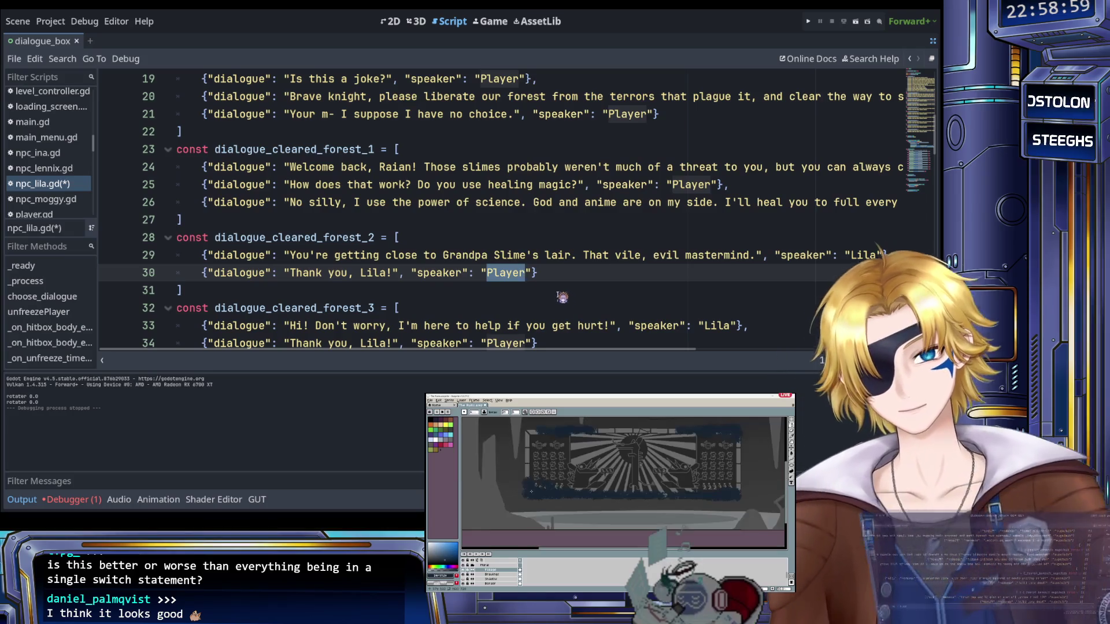
click(352, 274)
drag(291, 275, 398, 276)
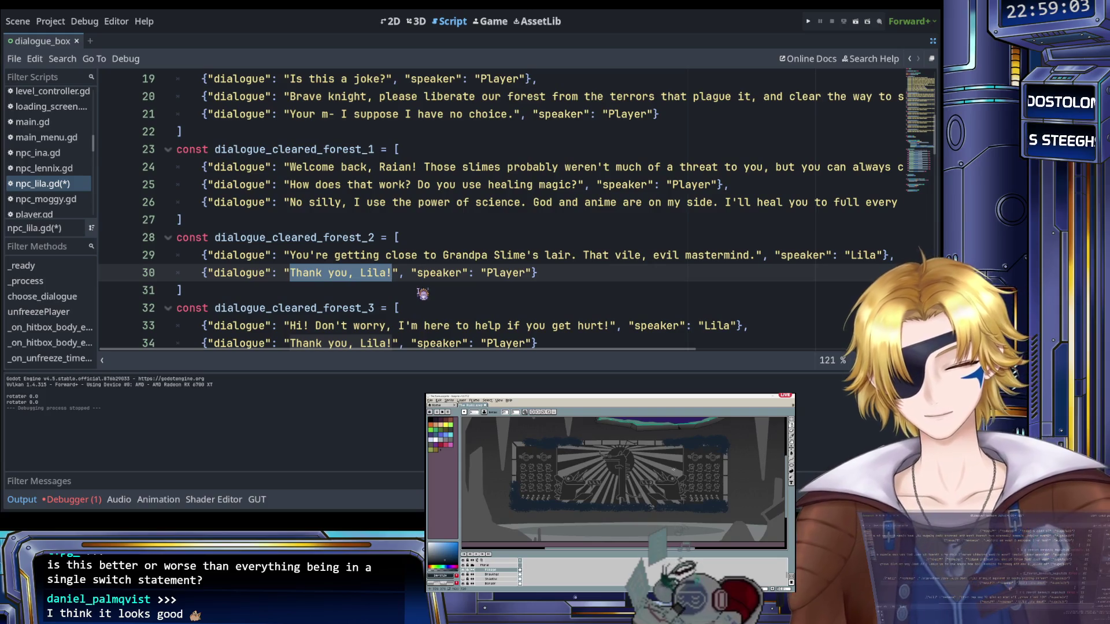
text(Are you sure )
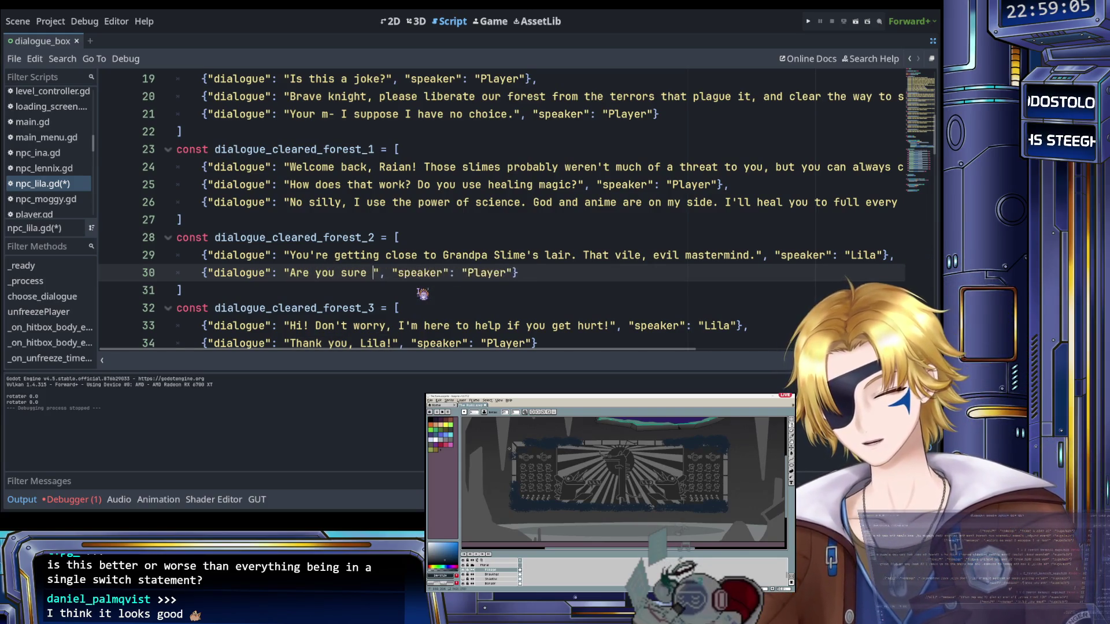
text(slimes hj)
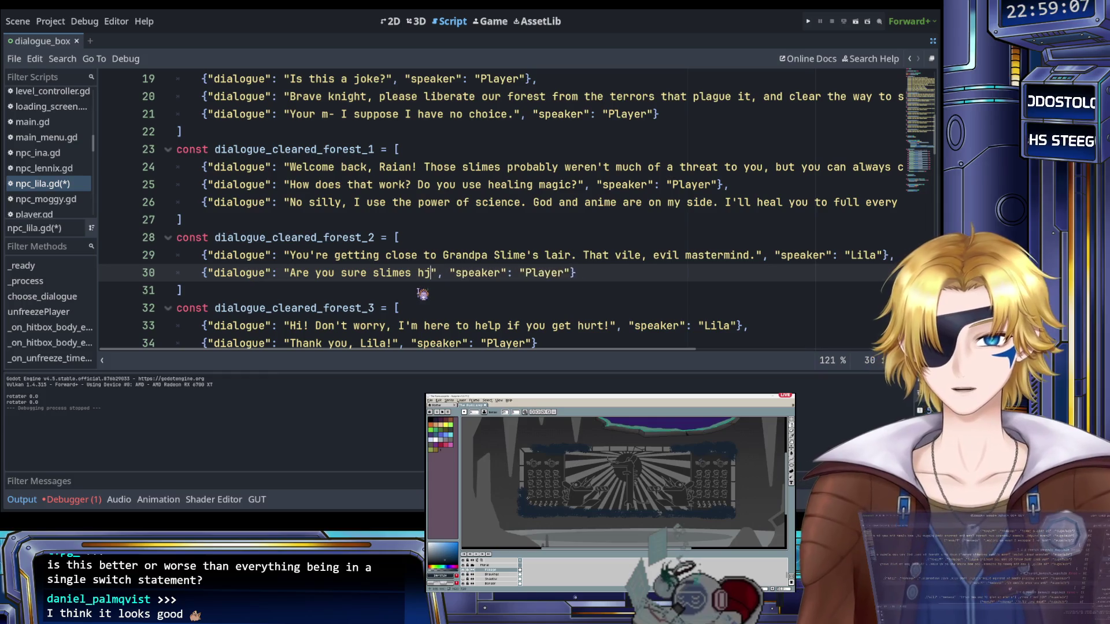
key(BackSpace)
text(ave any braince)
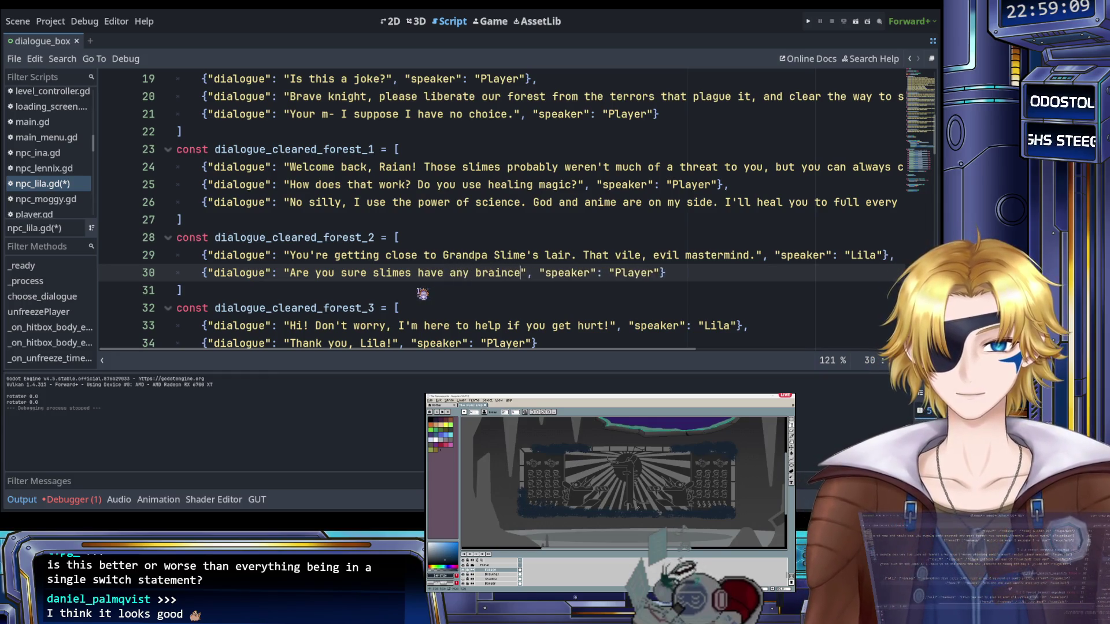
text(lls?)
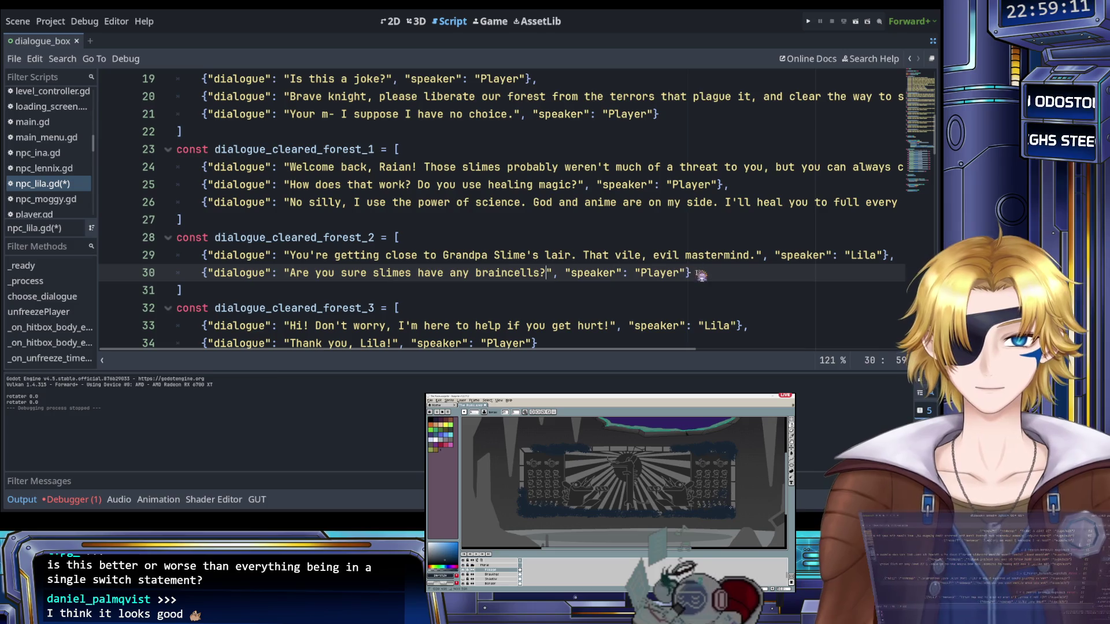
Undo a stray paste and duplicate the braincells question line below itself
key(ctrl+v)
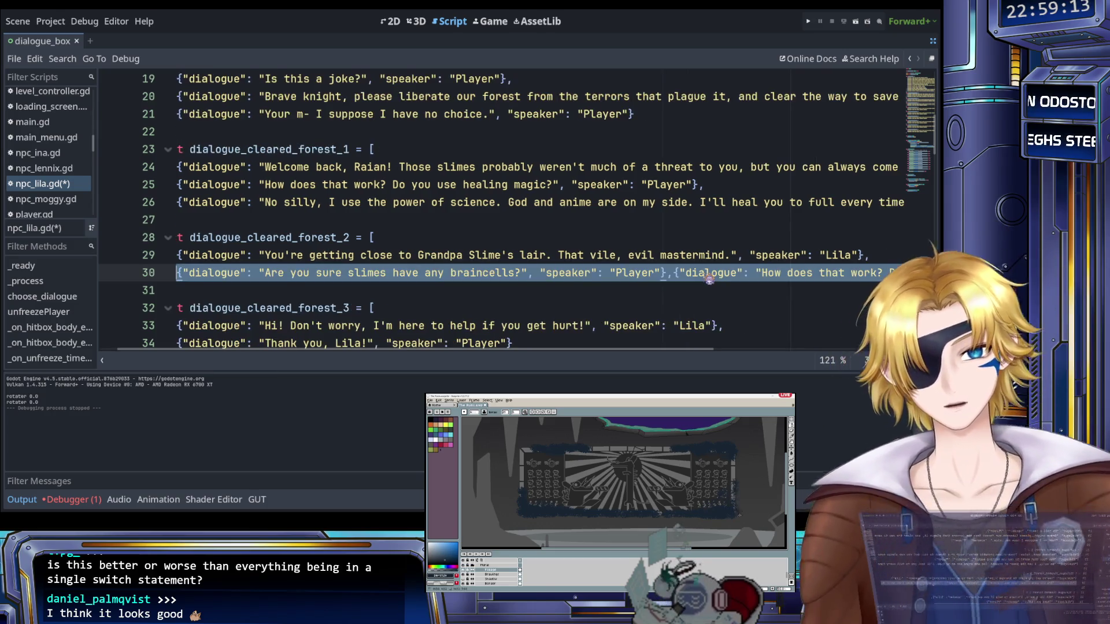
key(ctrl+z)
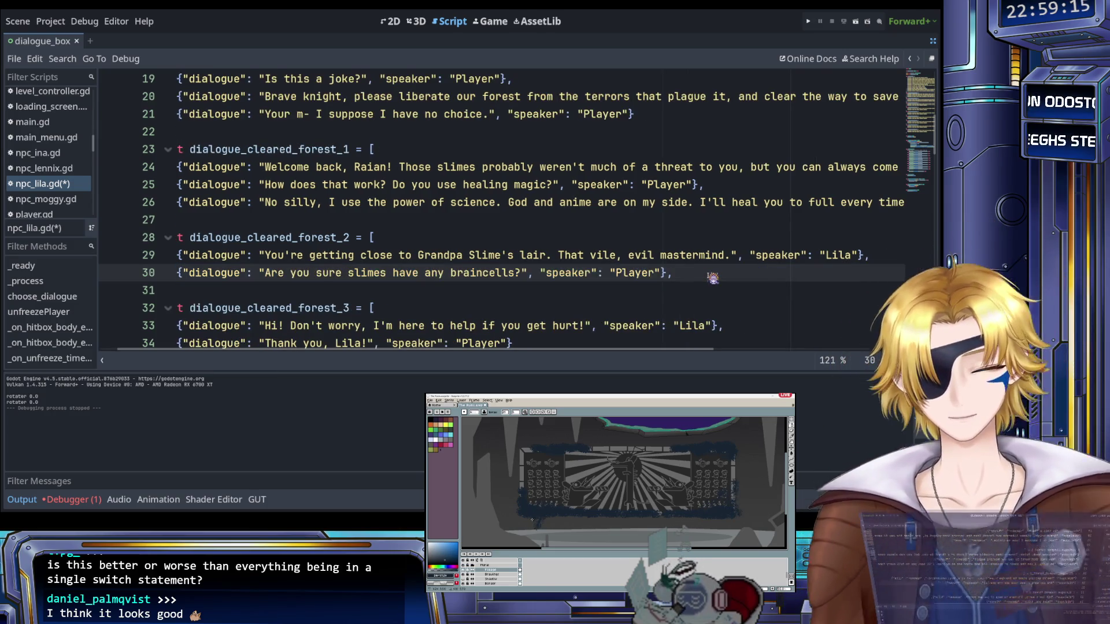
key(shift+Home)
key(ctrl+c)
key(End)
key(Return)
key(ctrl+v)
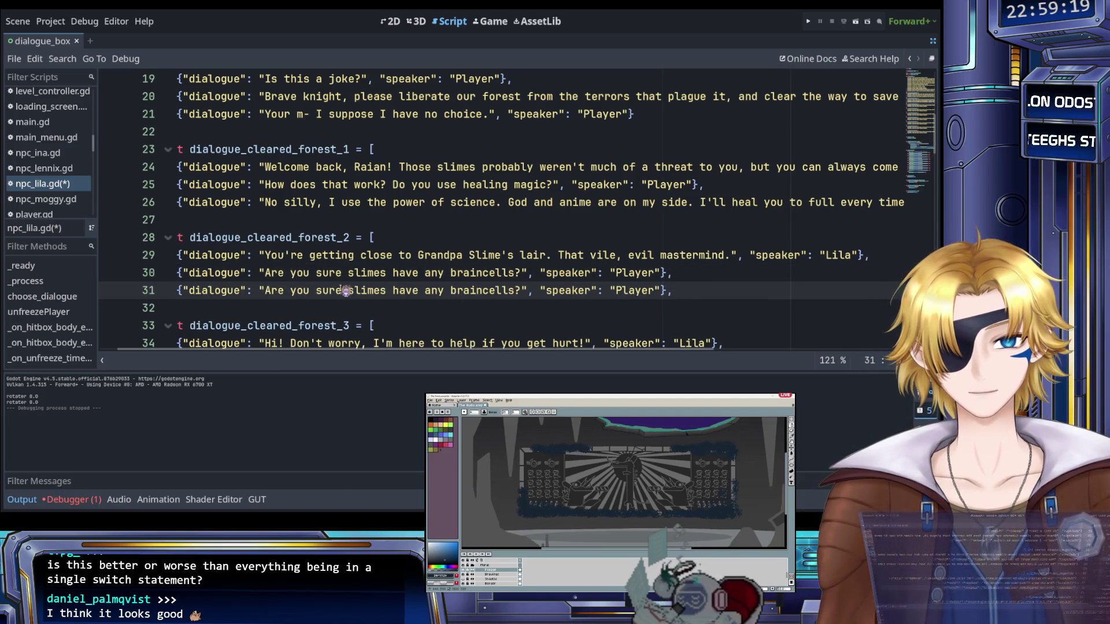
Make line 31 a Lila line beginning 'No ... but he'
double_click(629, 292)
text(Lila)
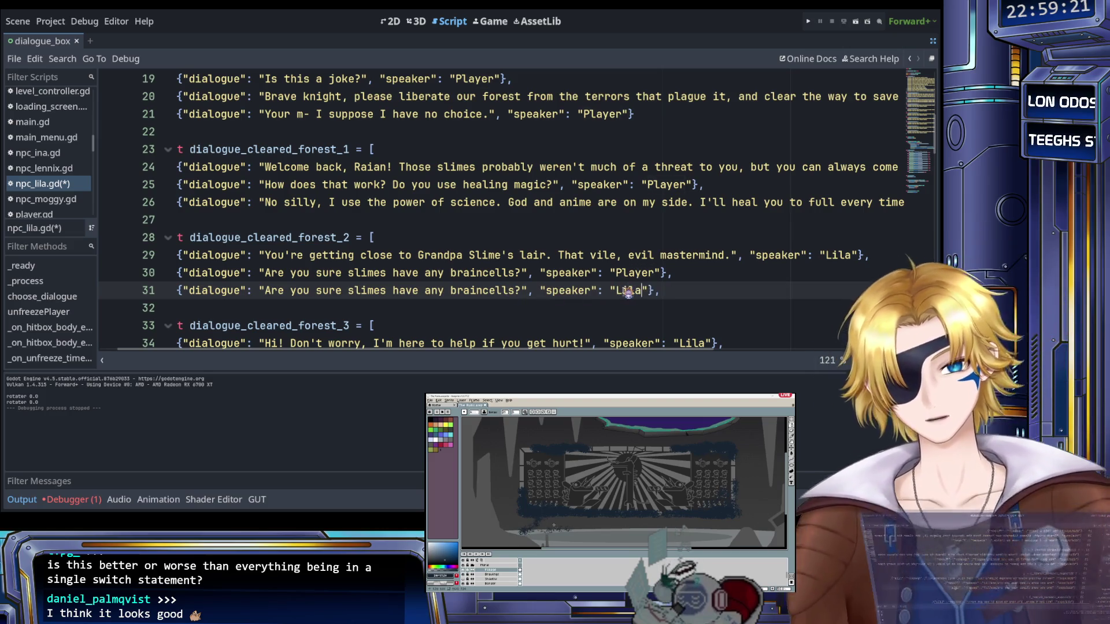
drag(266, 291, 520, 291)
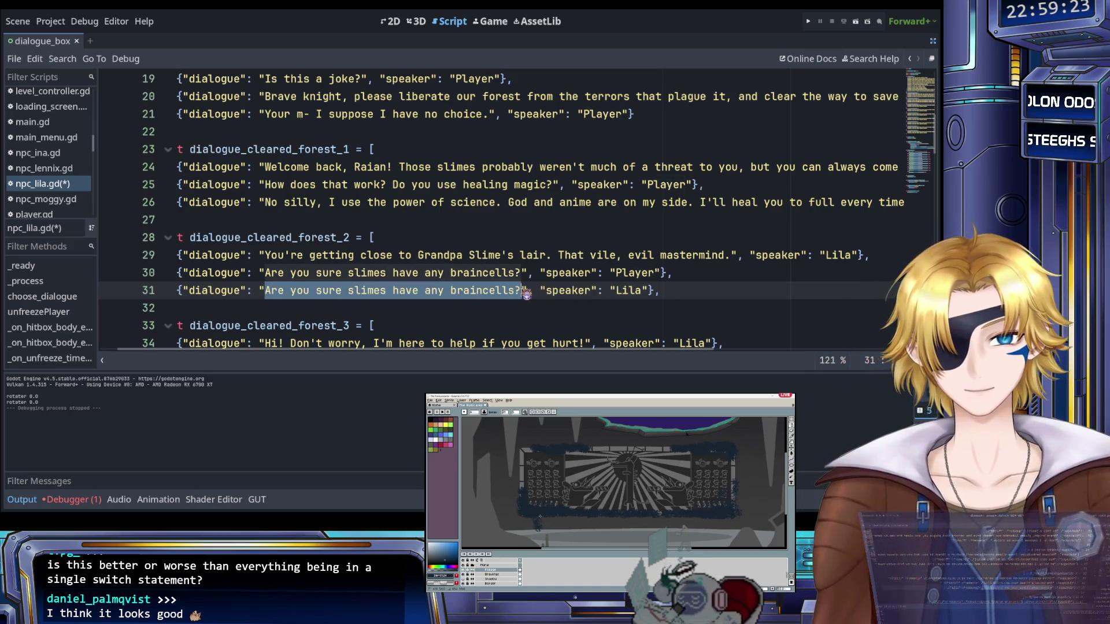
text(No .../)
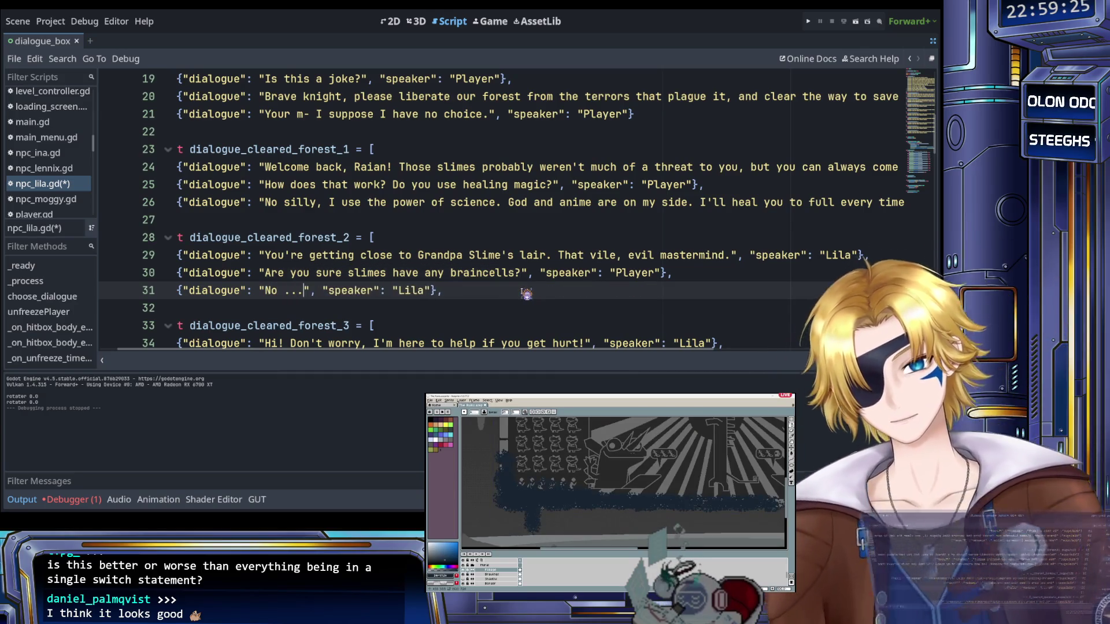
key(BackSpace)
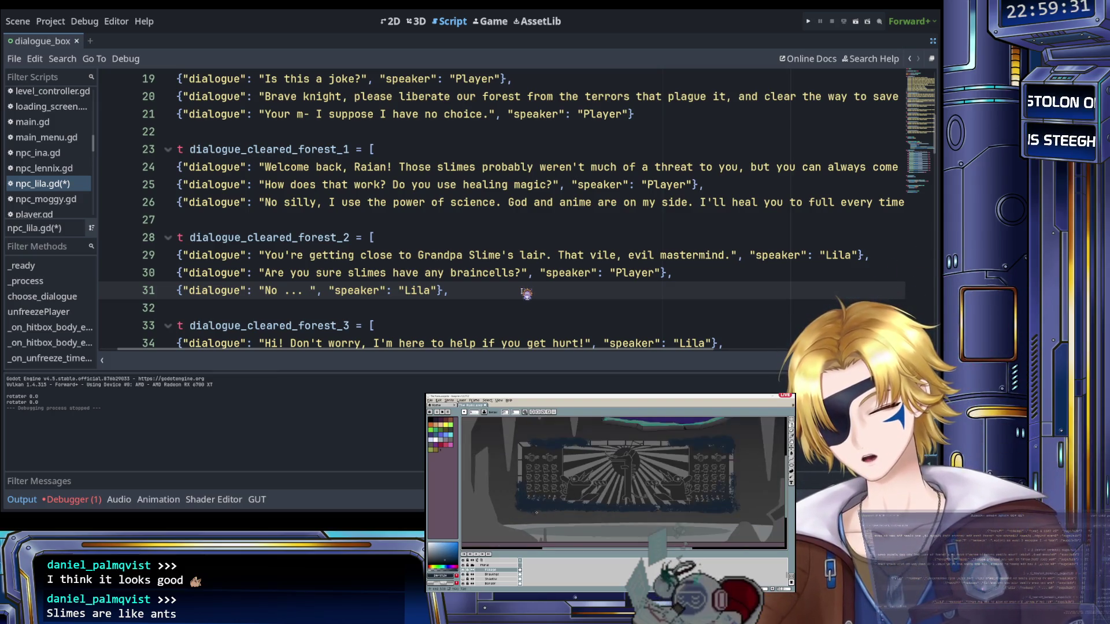
text(but he)
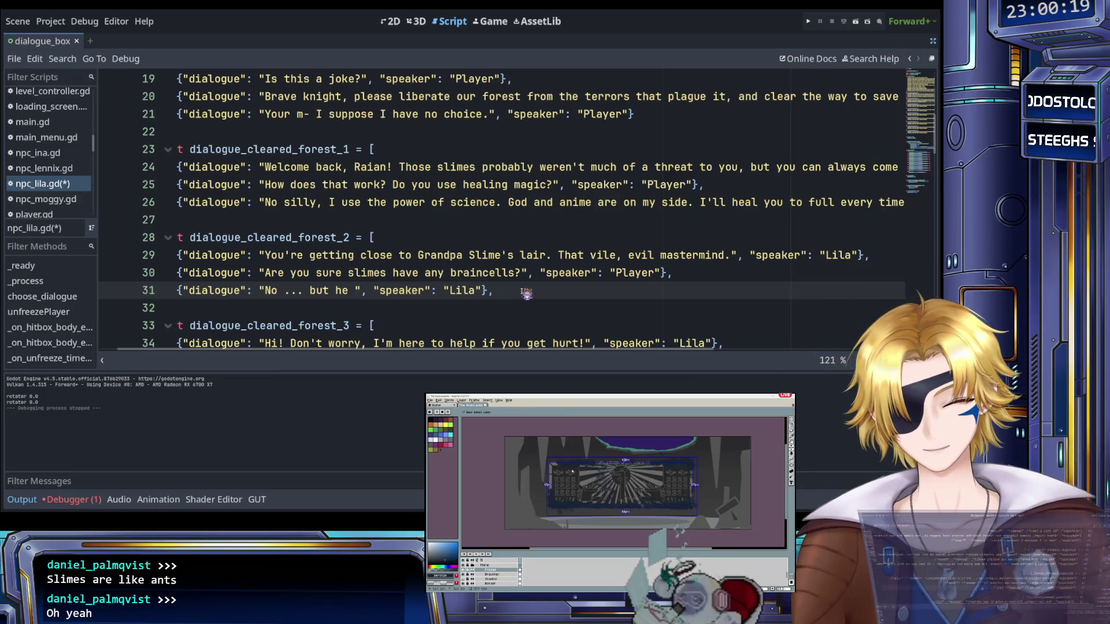
Continue Lila's line with 'stole my shampoo!' and 'Now I have to wear this lab coat instead of the jiraikei fit I wanted!'
text(stole my sha)
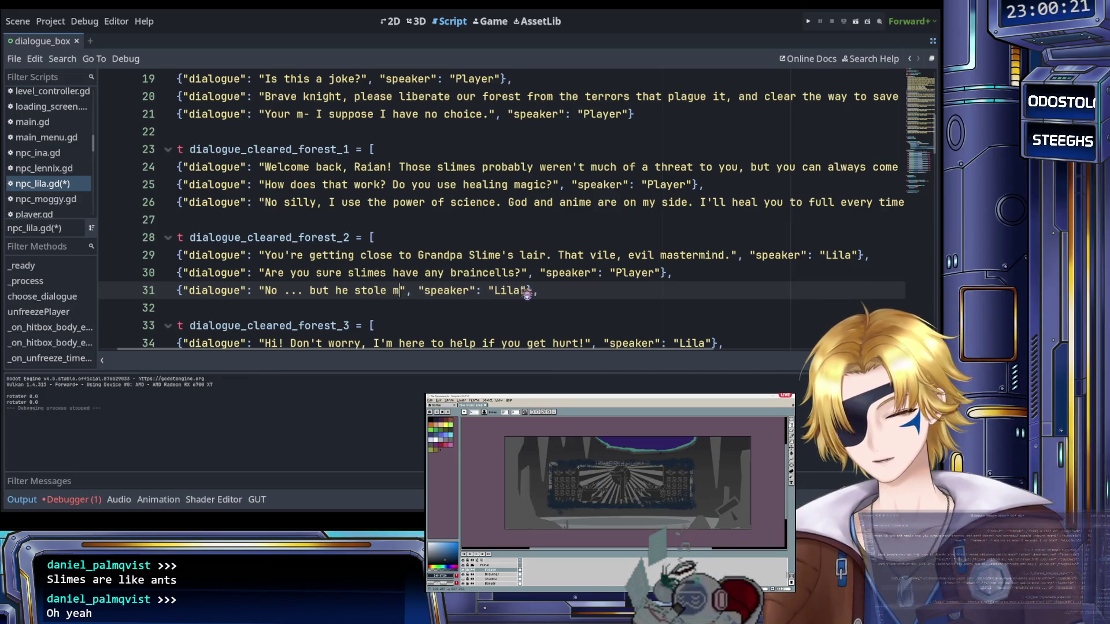
text(mpoo!!)
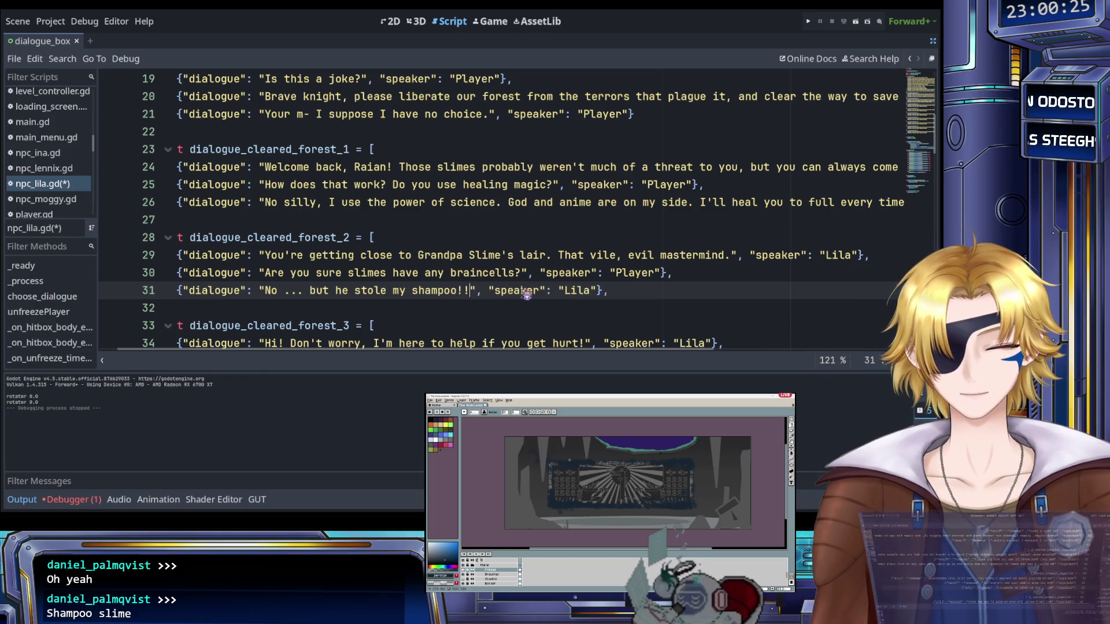
key(BackSpace)
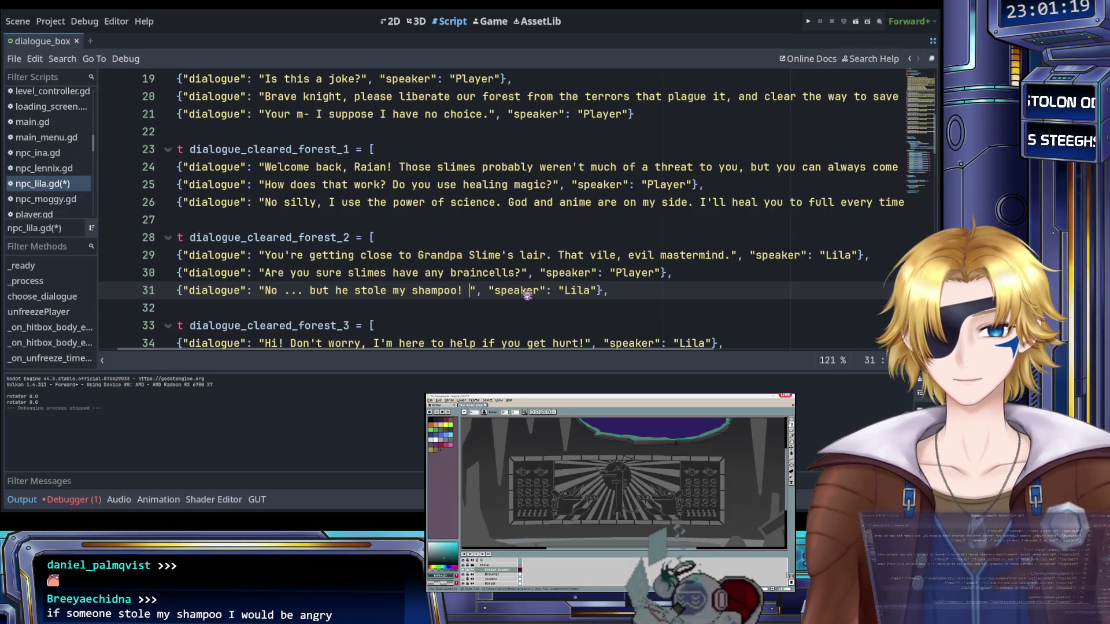
text(Now )
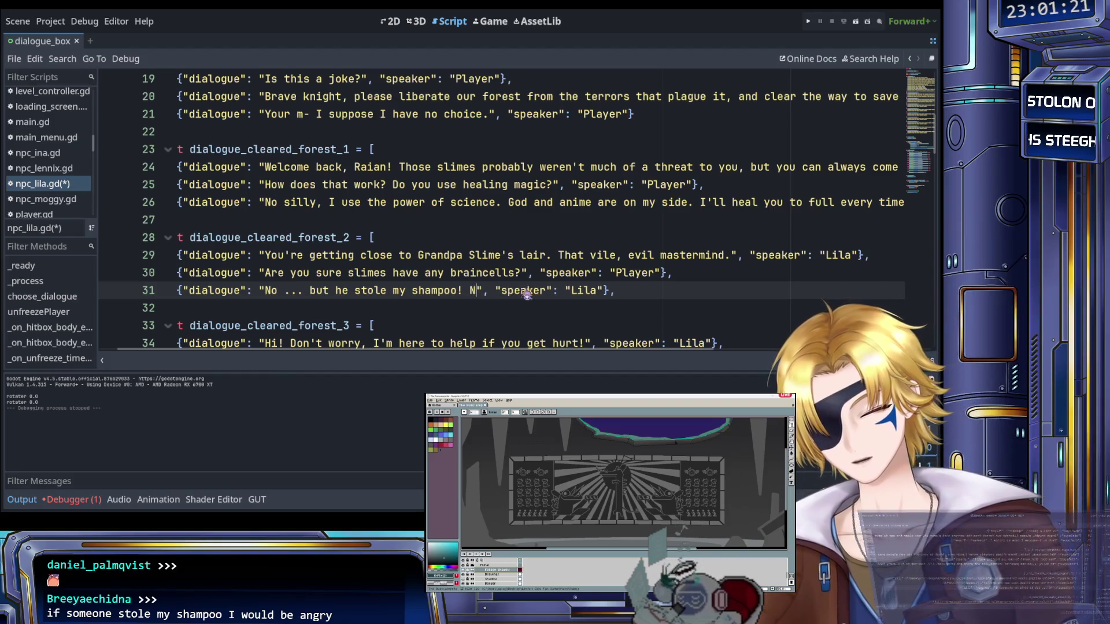
text(I have to wear th)
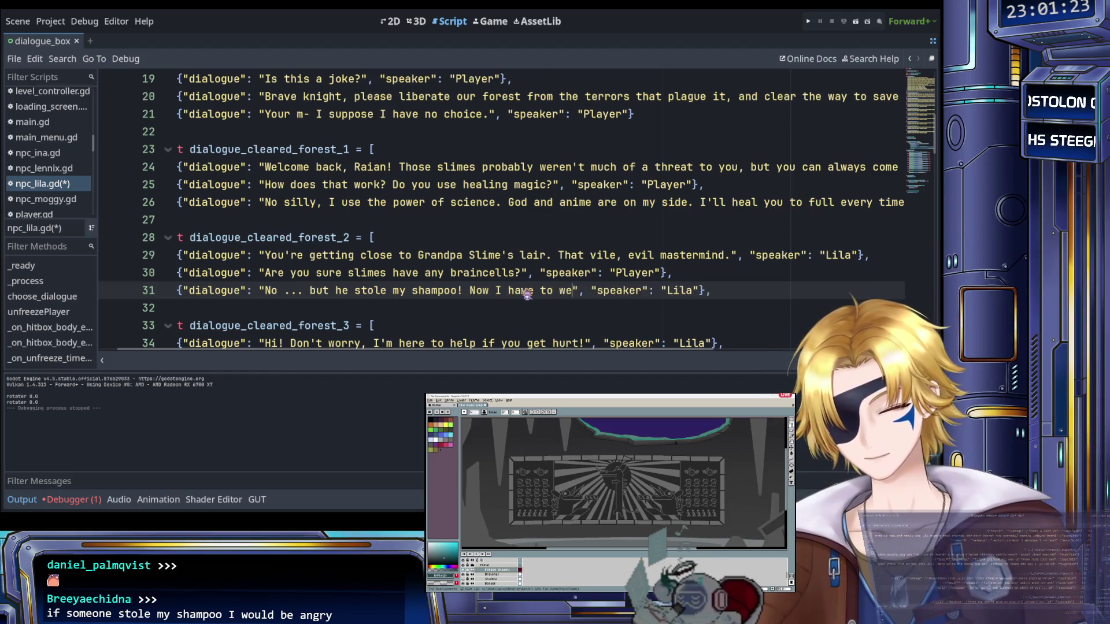
text(is lab coat inste)
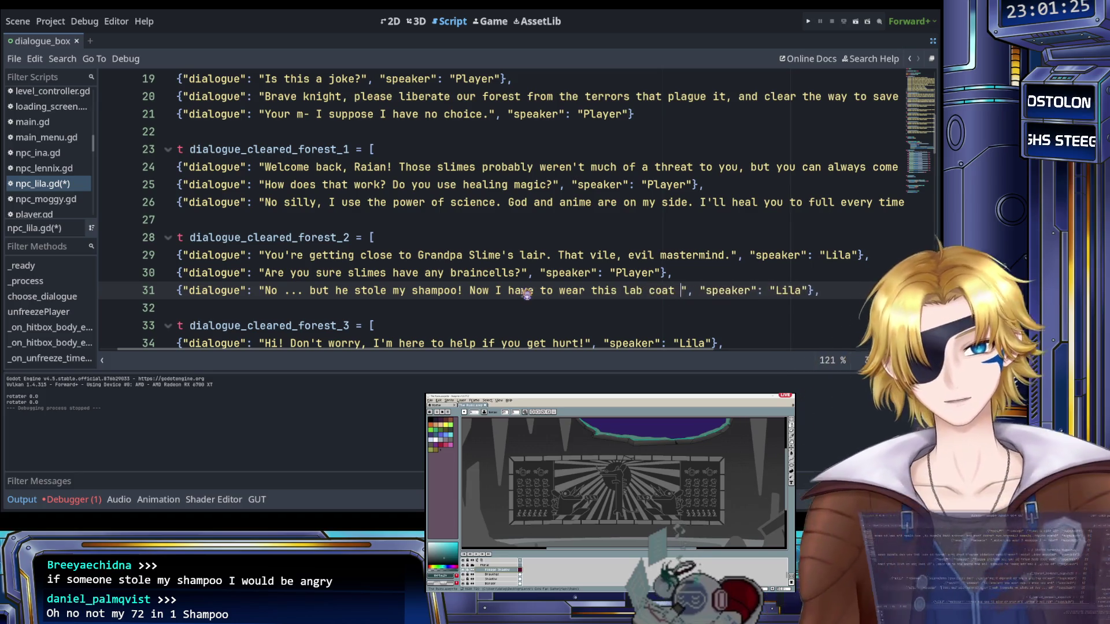
text(ad of )
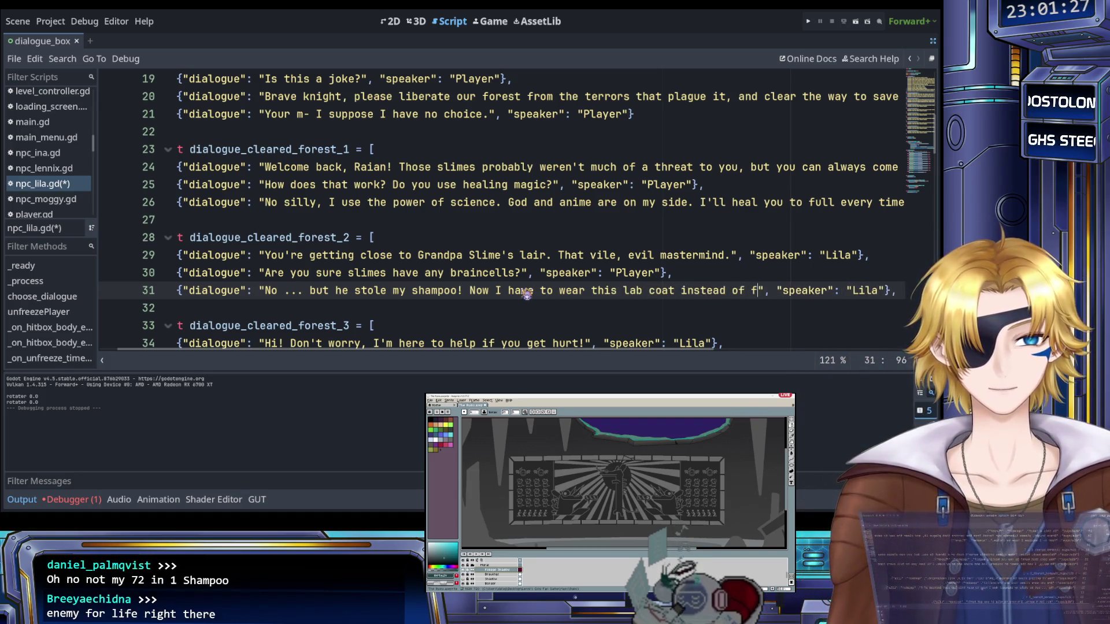
text(the jiraikeu)
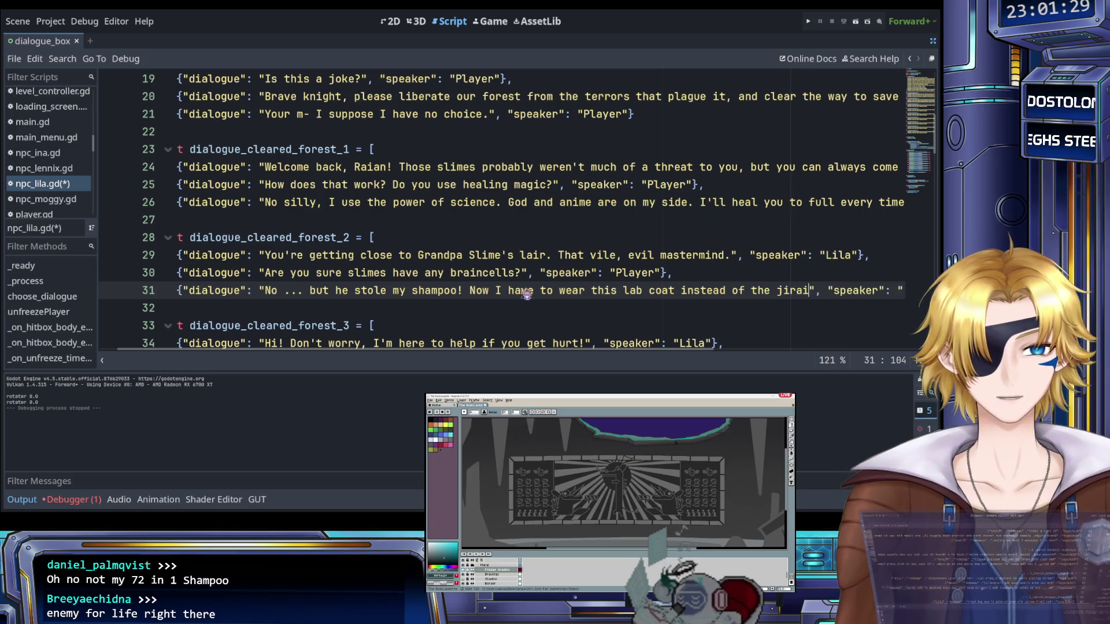
text( i )
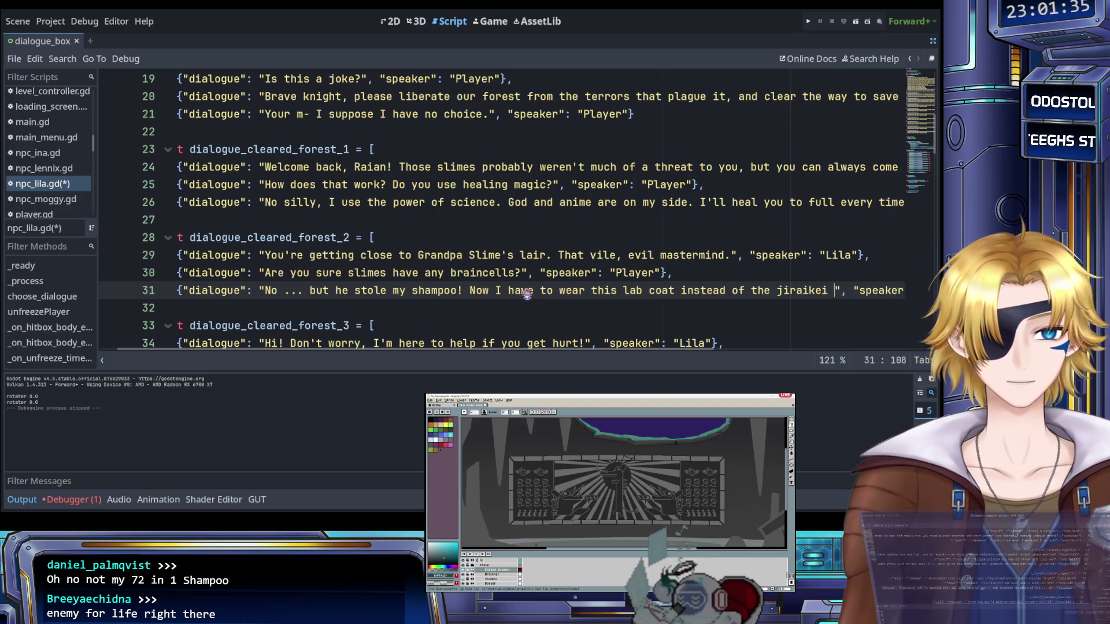
text(fit I wante)
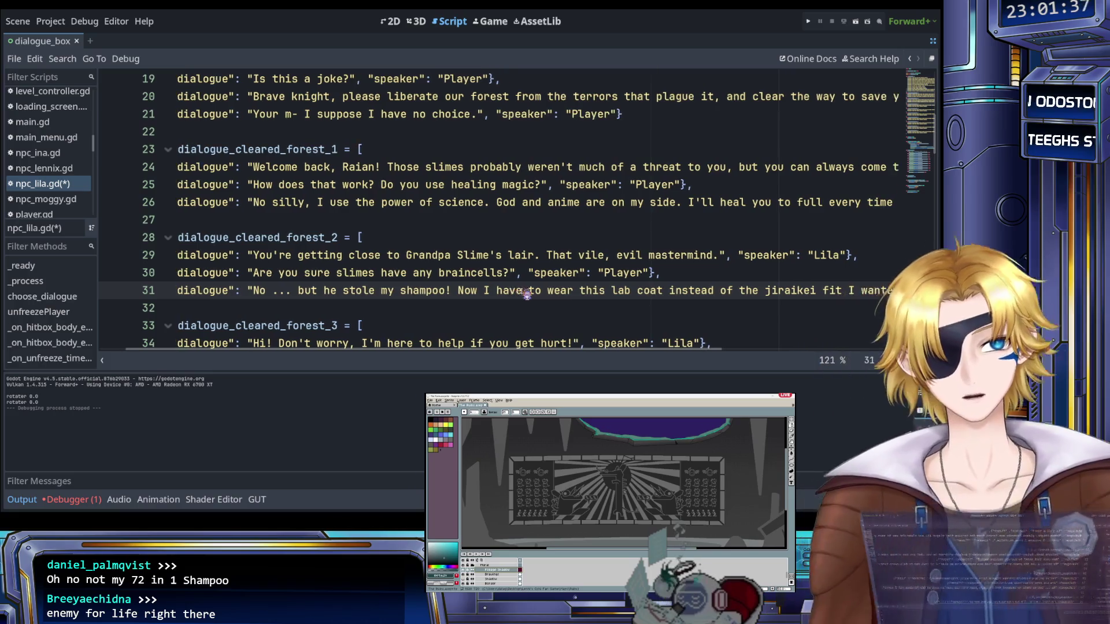
text(d!@!)
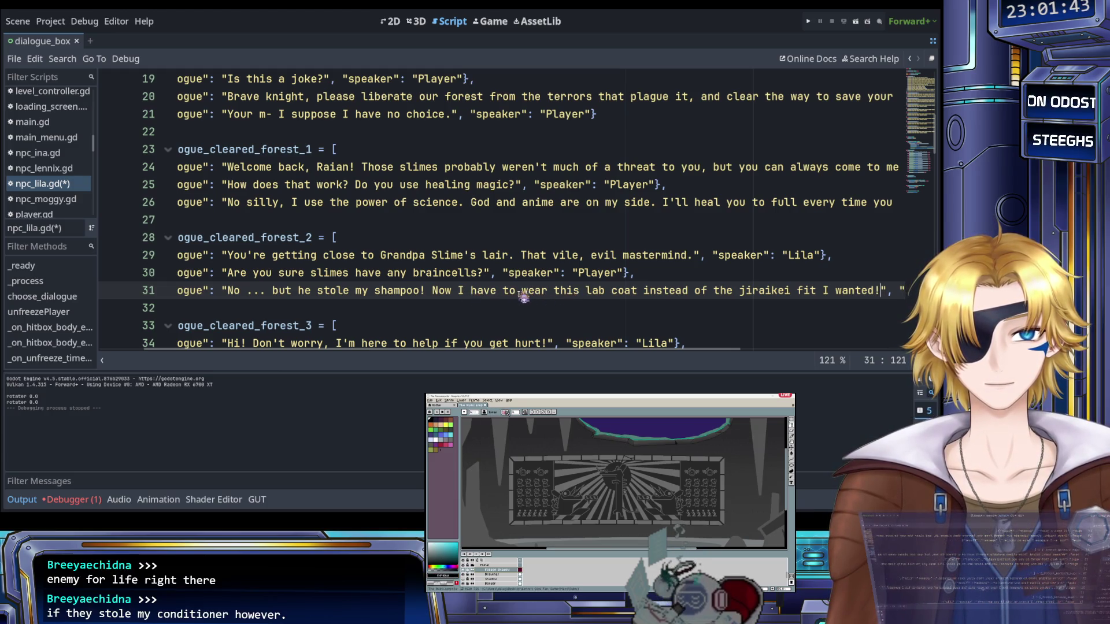
Reword Lila's line to 'Now I have no more savings and I'm forced to wear this lab coat…'
click(524, 300)
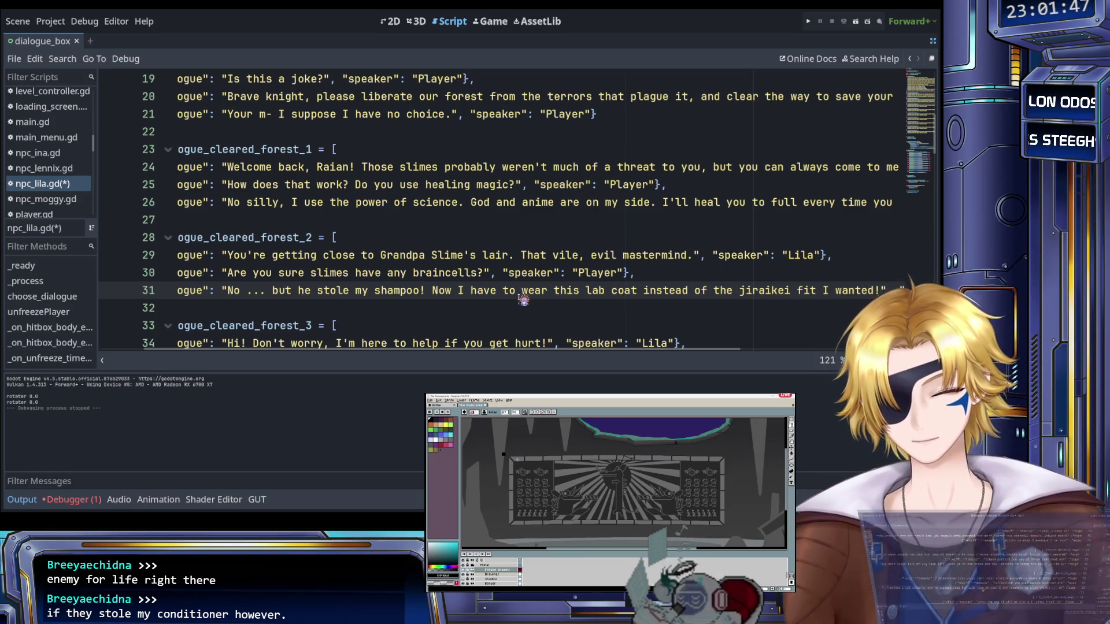
text(no more savings an)
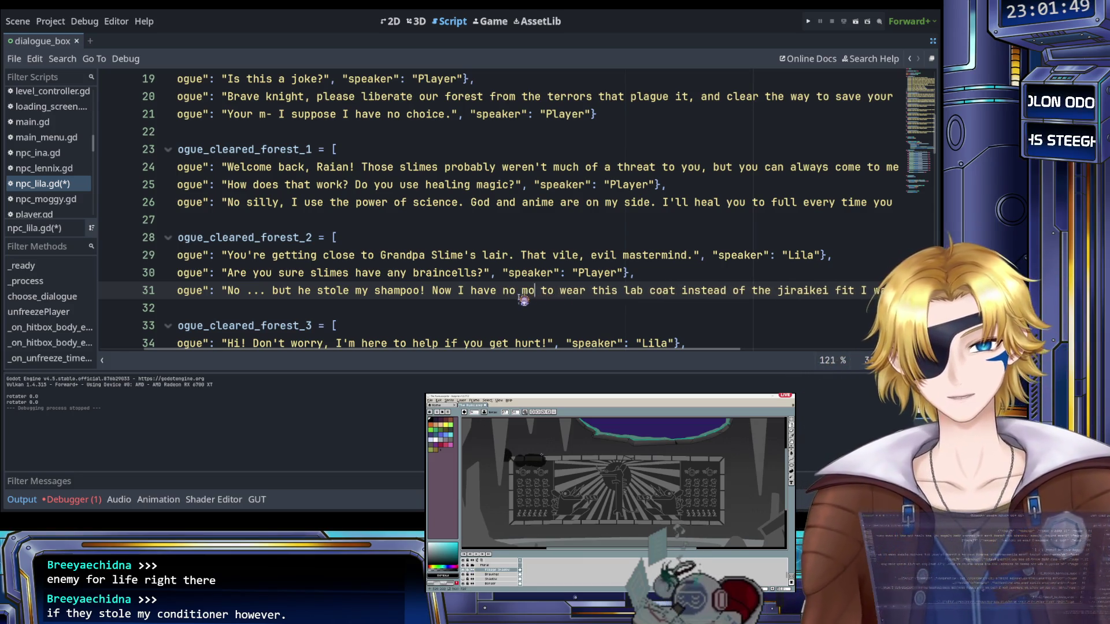
text(d I have)
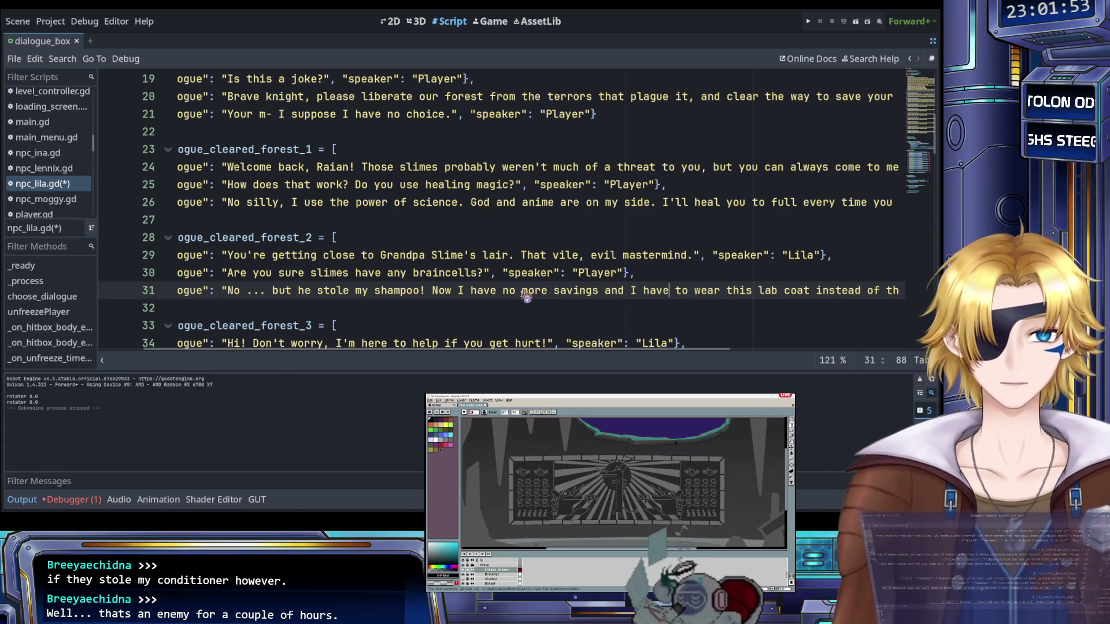
scroll(527, 296, right, 5)
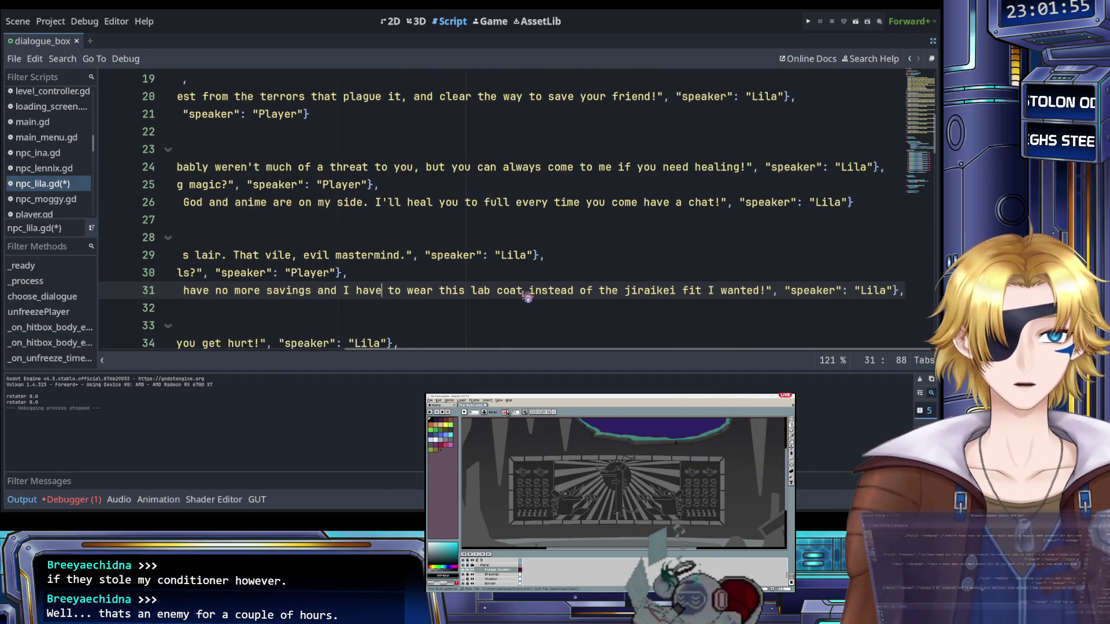
scroll(526, 297, left, 3)
double_click(517, 292)
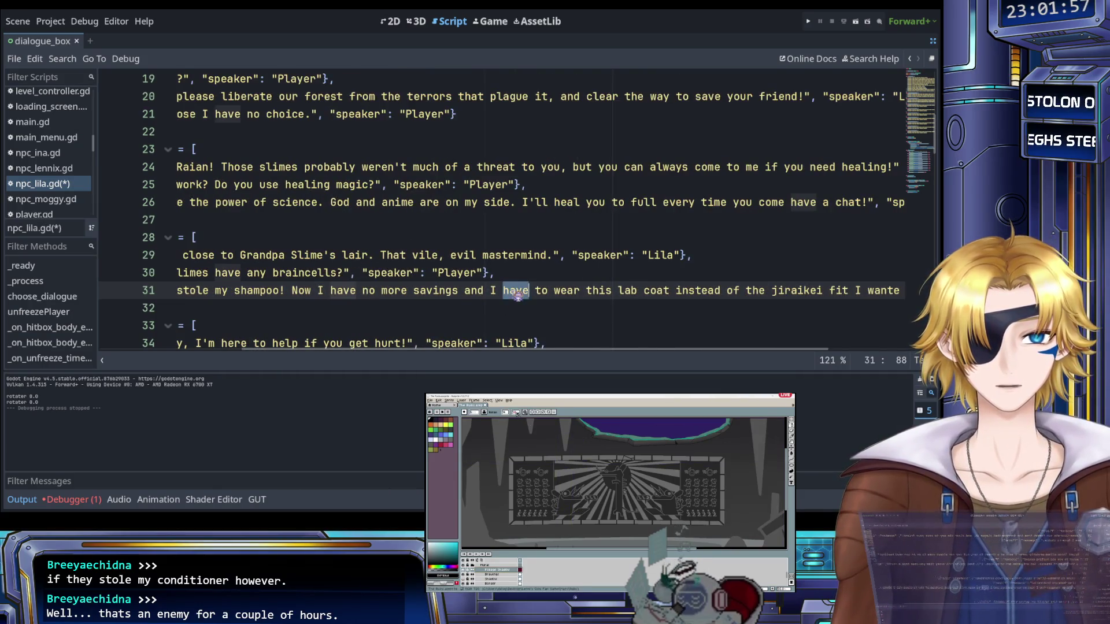
key(BackSpace)
key(BackSpace)
text('m f)
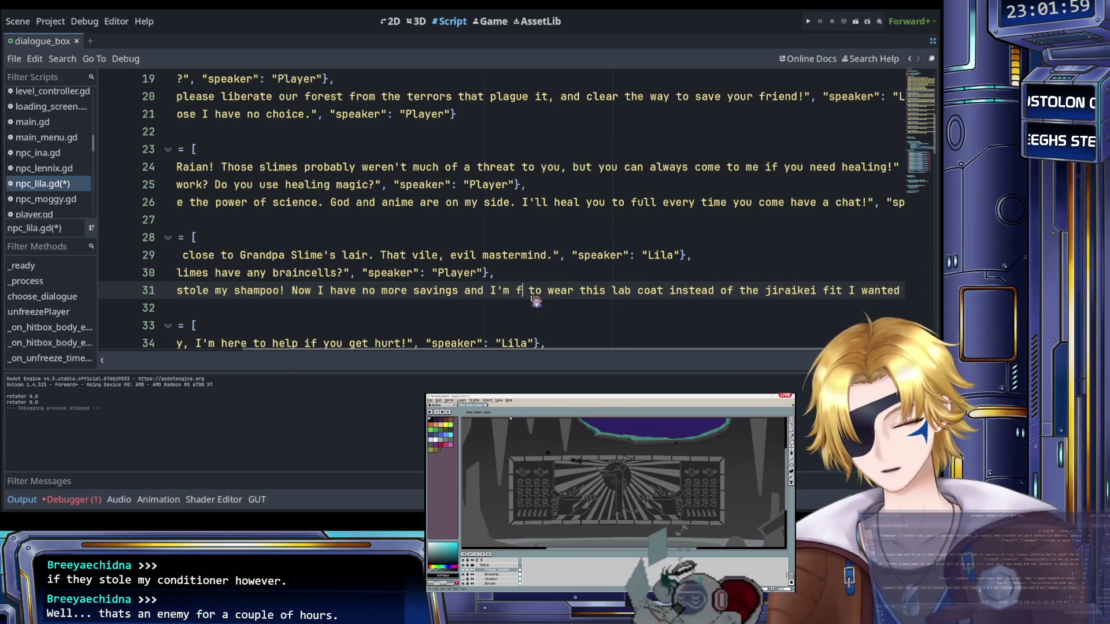
text(orced)
scroll(532, 295, right, 4)
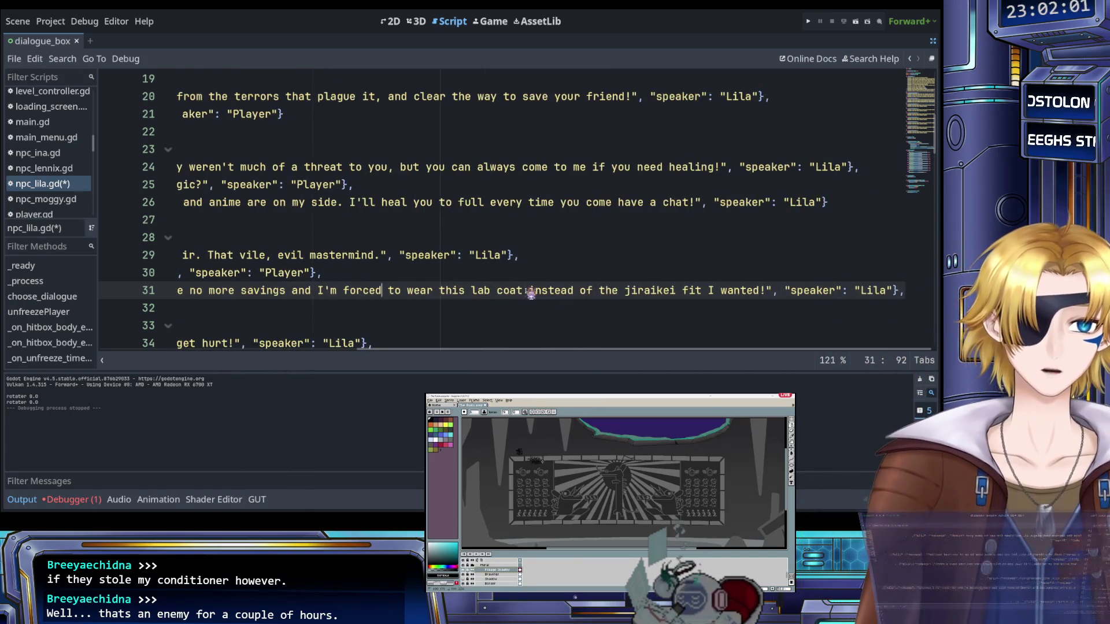
click(768, 291)
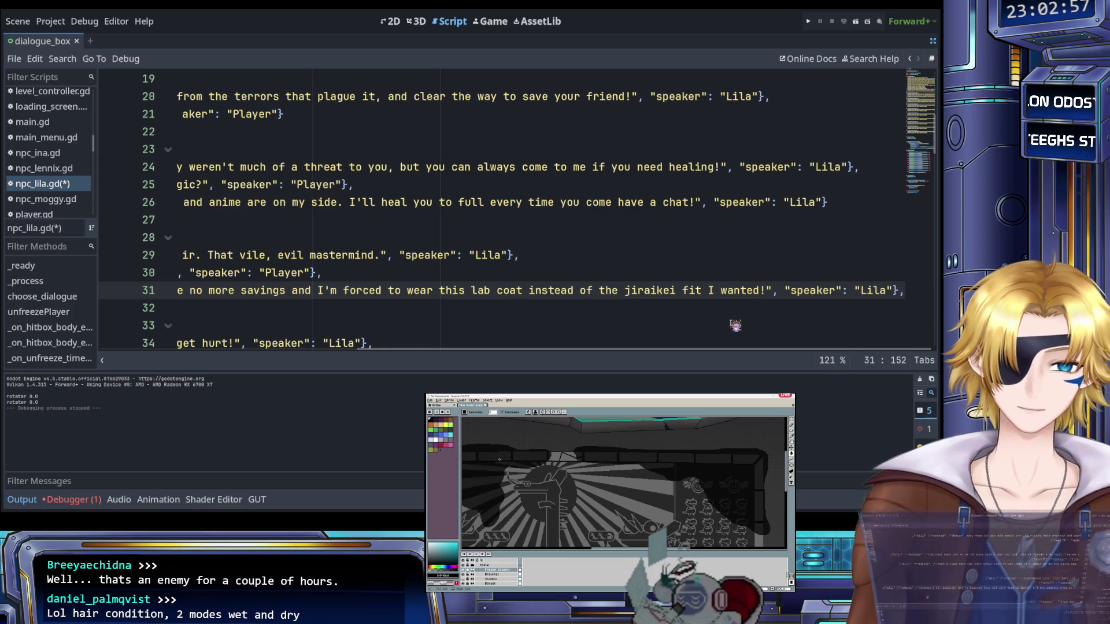
scroll(700, 304, left, 5)
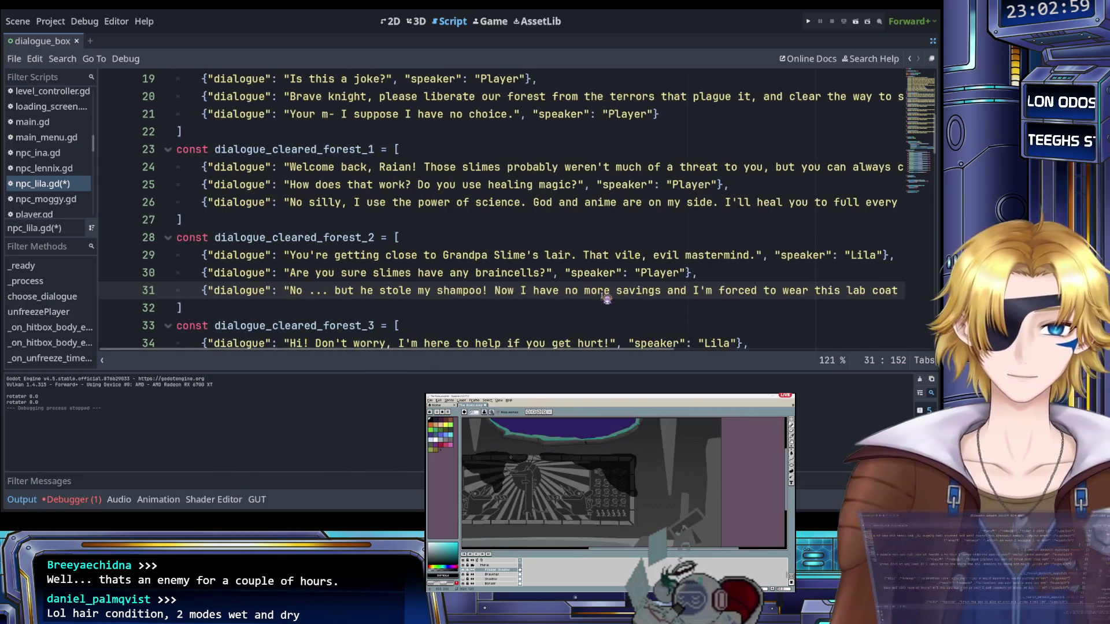
scroll(607, 298, right, 5)
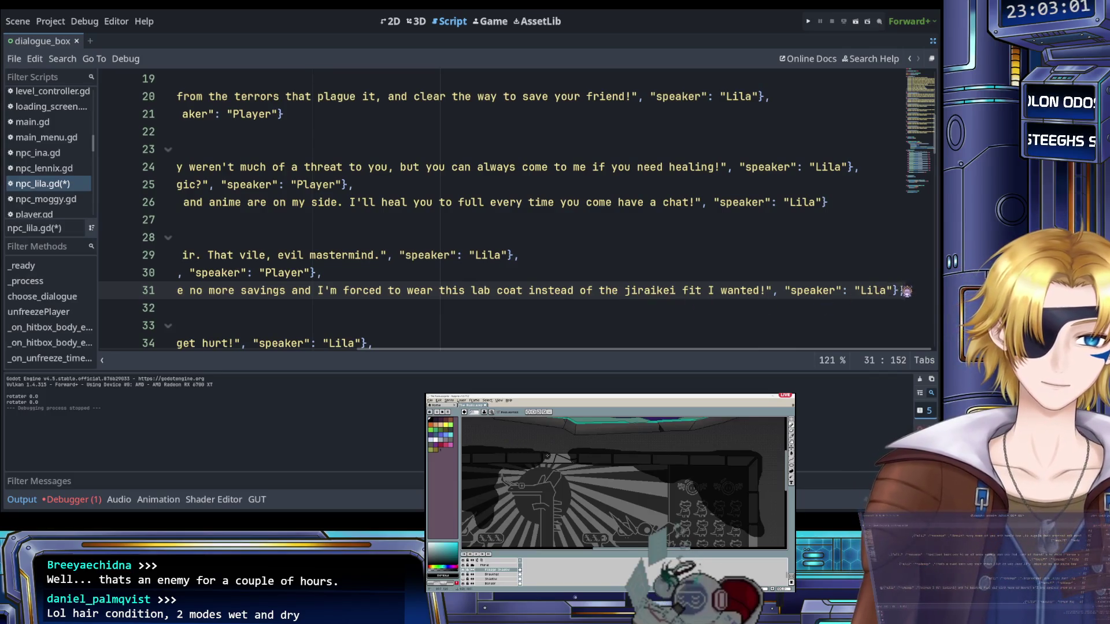
triple_click(565, 274)
click(530, 293)
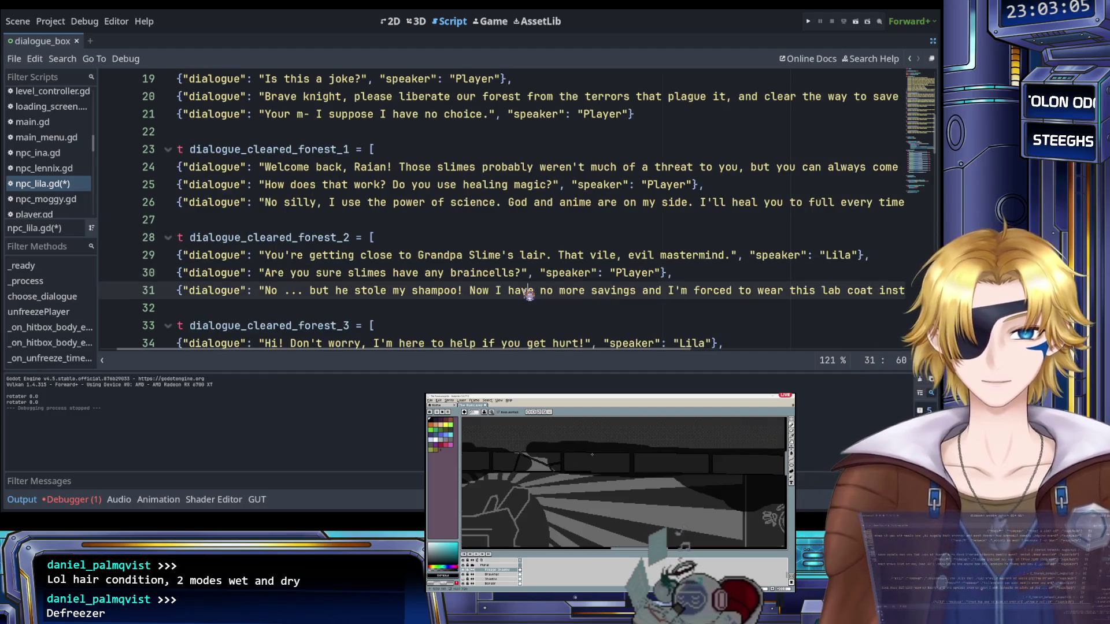
key(End)
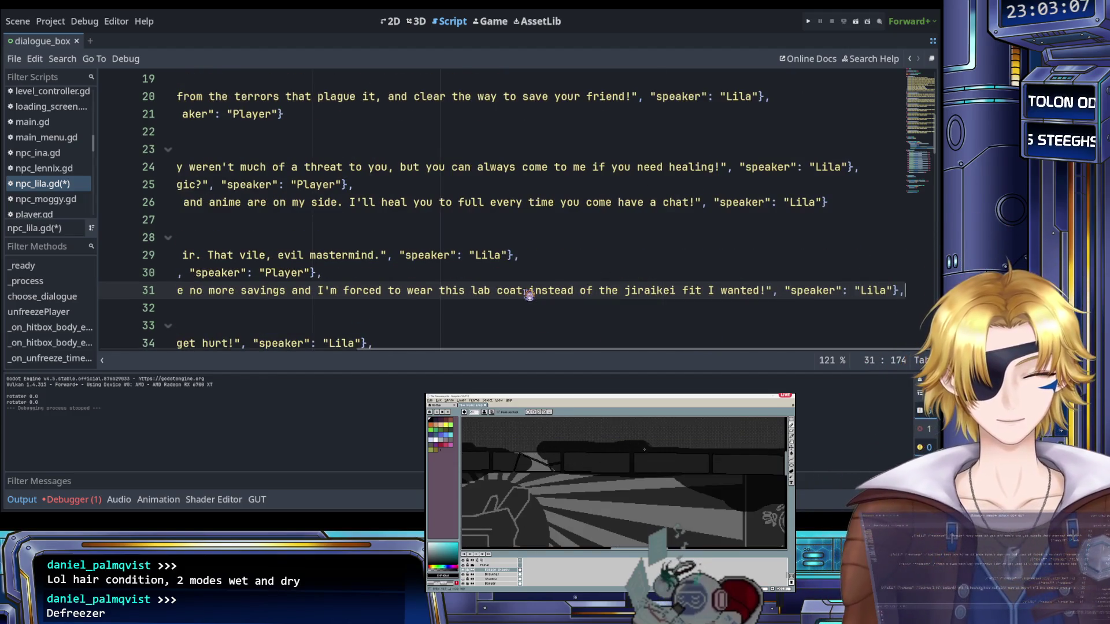
text({"dialogue": "Are you sure slimes have any braincells?", "speaker": "Player"},)
scroll(532, 293, left, 10)
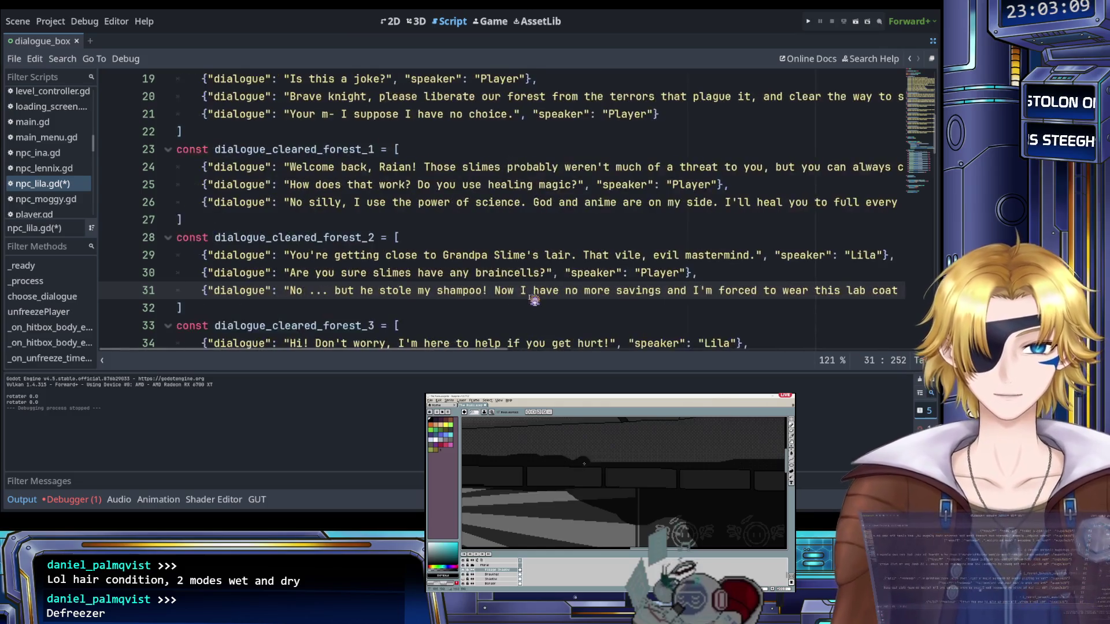
scroll(543, 298, right, 7)
scroll(558, 300, right, 3)
key(ctrl+z)
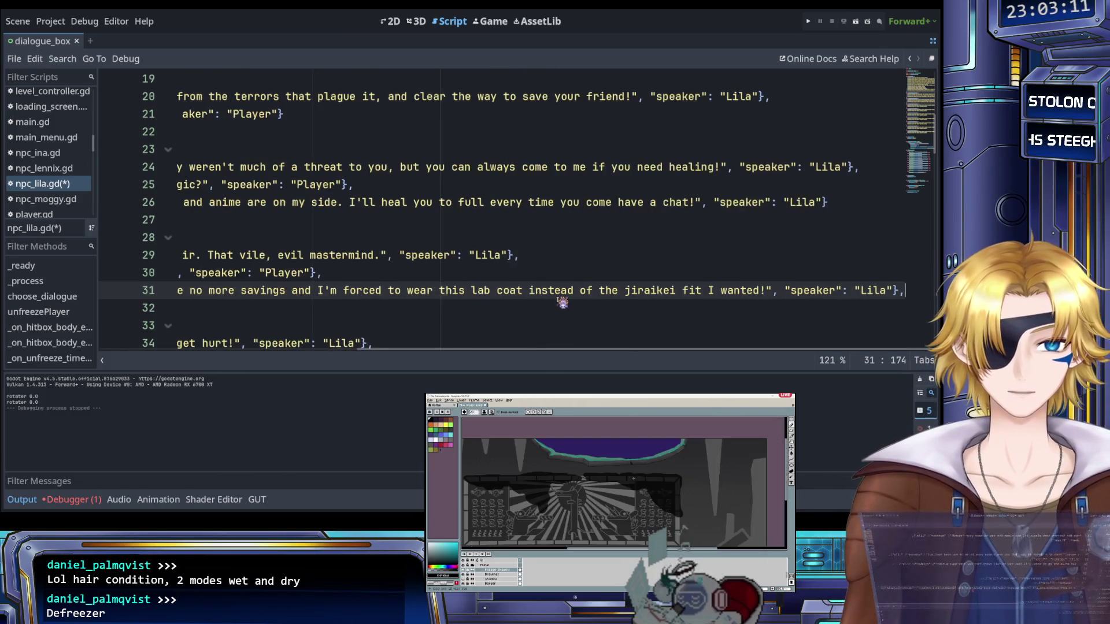